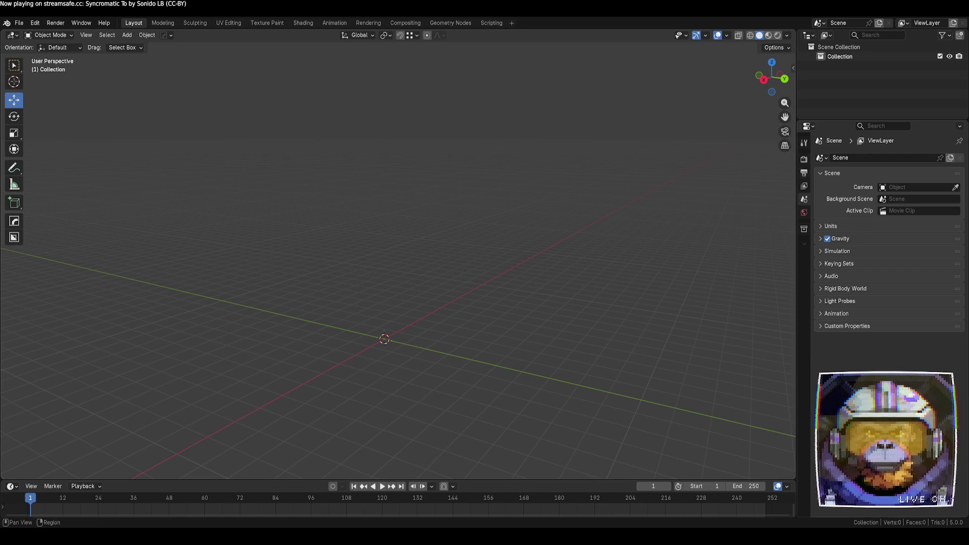
- Look around the empty scene by orbiting and zooming, and browse the File menu
middle_click_drag(480, 268, 494, 335)
scroll(494, 336, "down", 3)
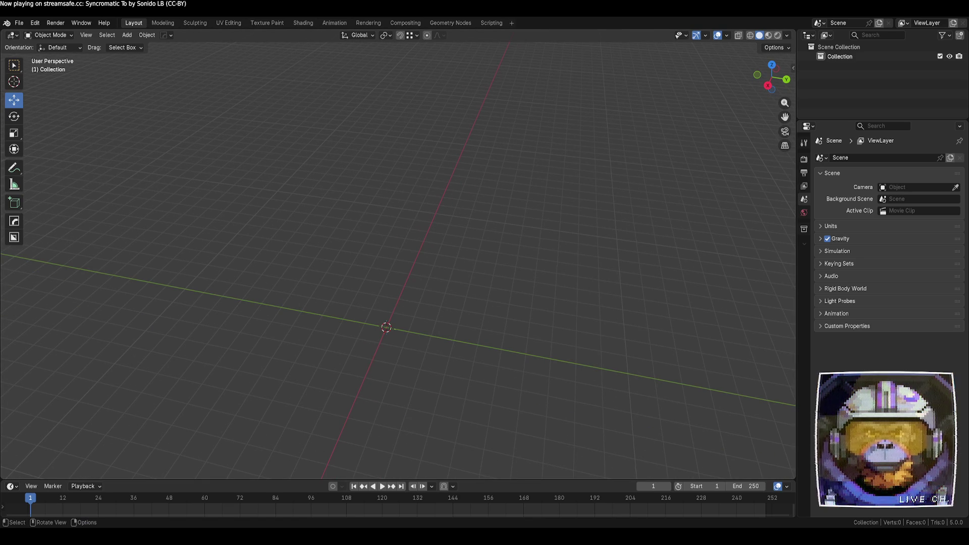
scroll(495, 335, "down", 2)
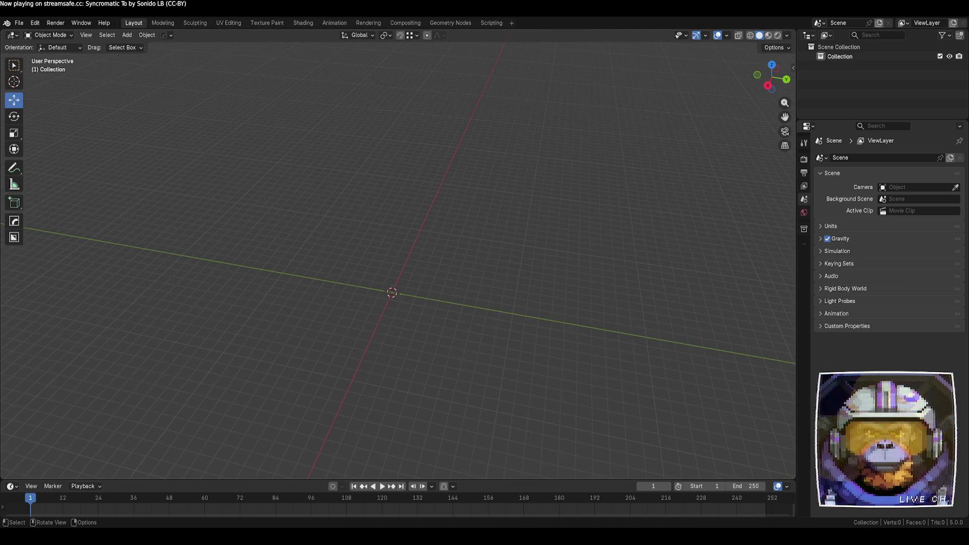
scroll(495, 336, "up", 1)
scroll(495, 336, "down", 2)
scroll(494, 336, "up", 1)
left_click(19, 23)
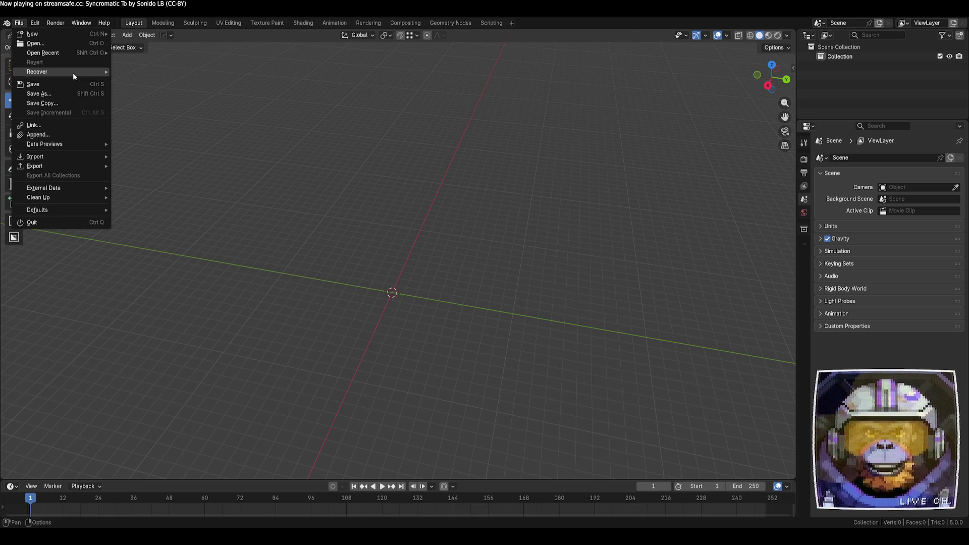
mouse_move(76, 53)
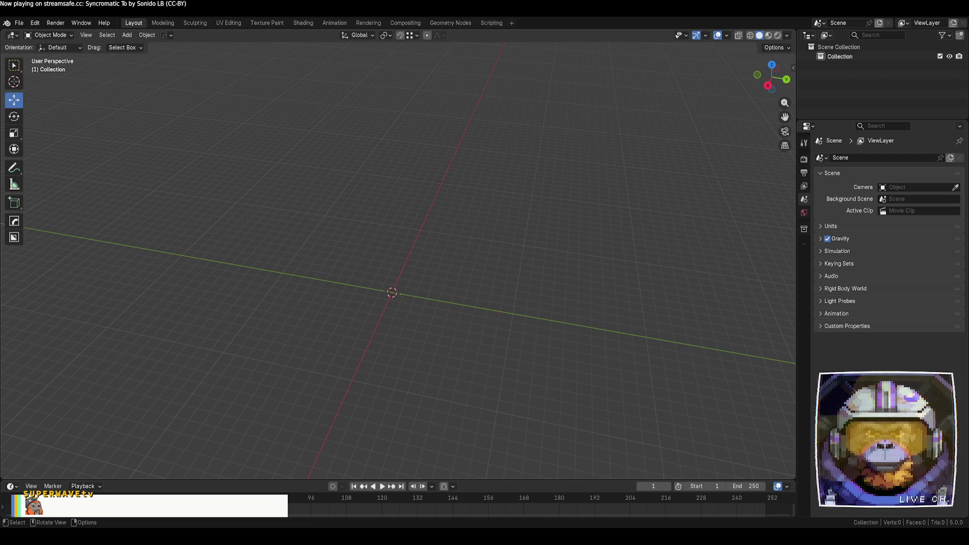
mouse_move(419, 263)
middle_mouse_down()
mouse_move(411, 378)
mouse_move(426, 385)
middle_mouse_up()
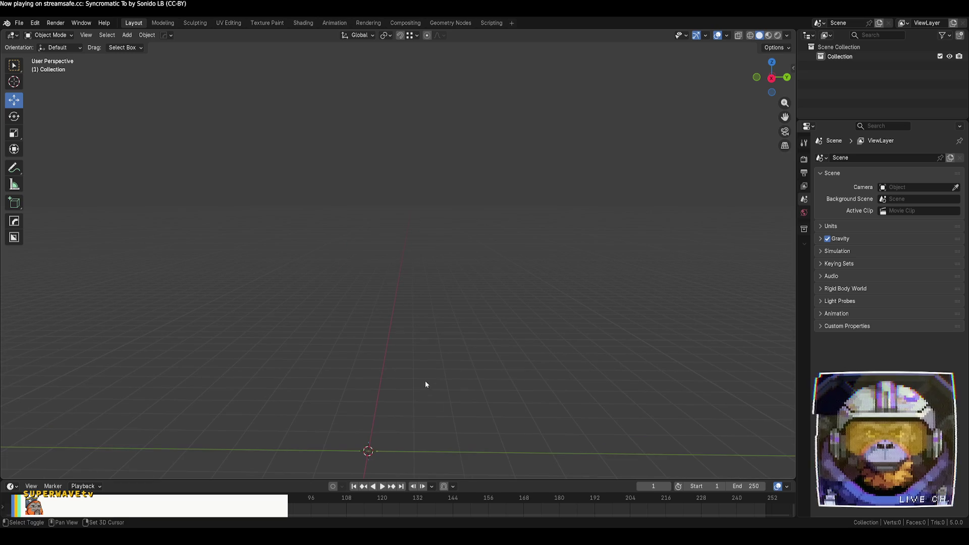
mouse_move(413, 442)
middle_mouse_down()
mouse_move(428, 361)
mouse_move(419, 303)
mouse_move(386, 337)
mouse_move(452, 310)
middle_mouse_up()
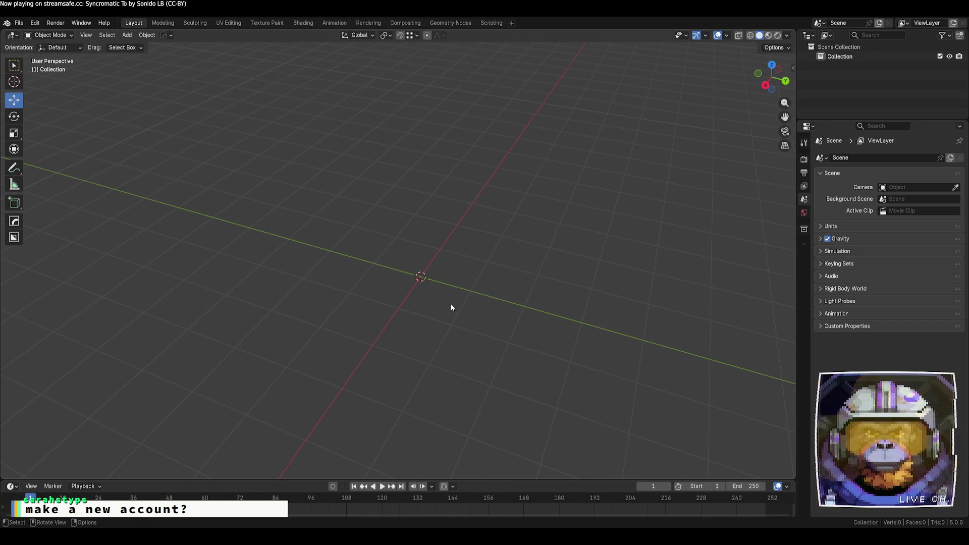
- Add a UV sphere at the origin and try 4 segments and 4 rings in its redo panel
key("shift+a")
mouse_move(451, 305)
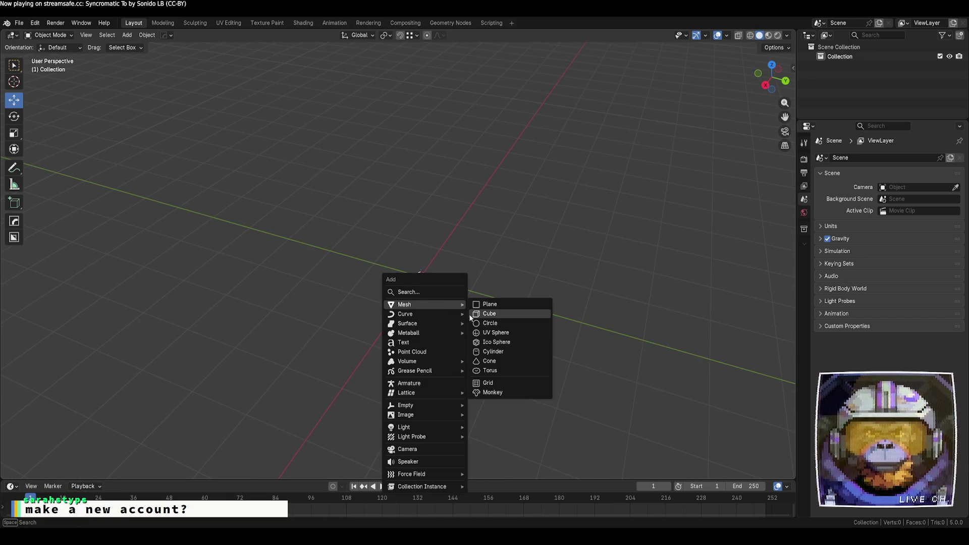
left_click(529, 335)
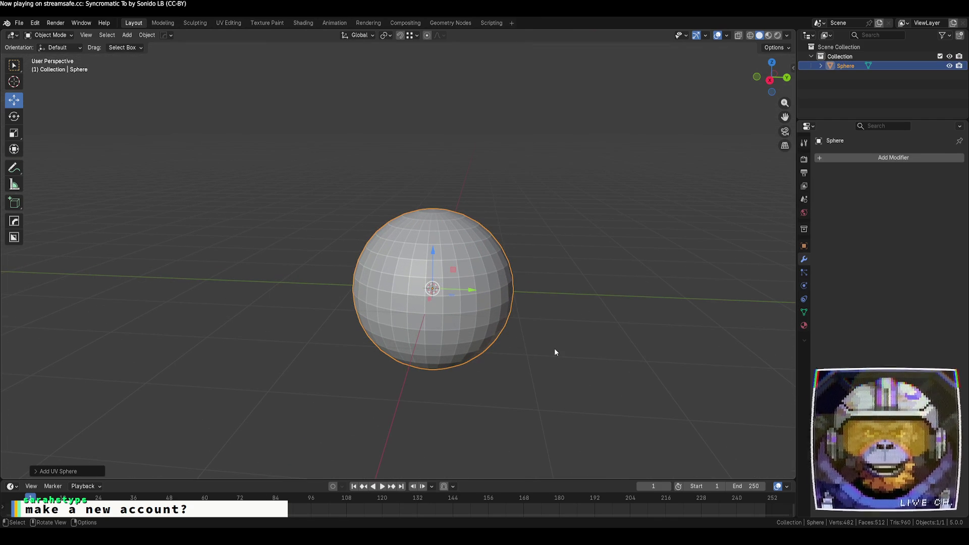
left_click(53, 472)
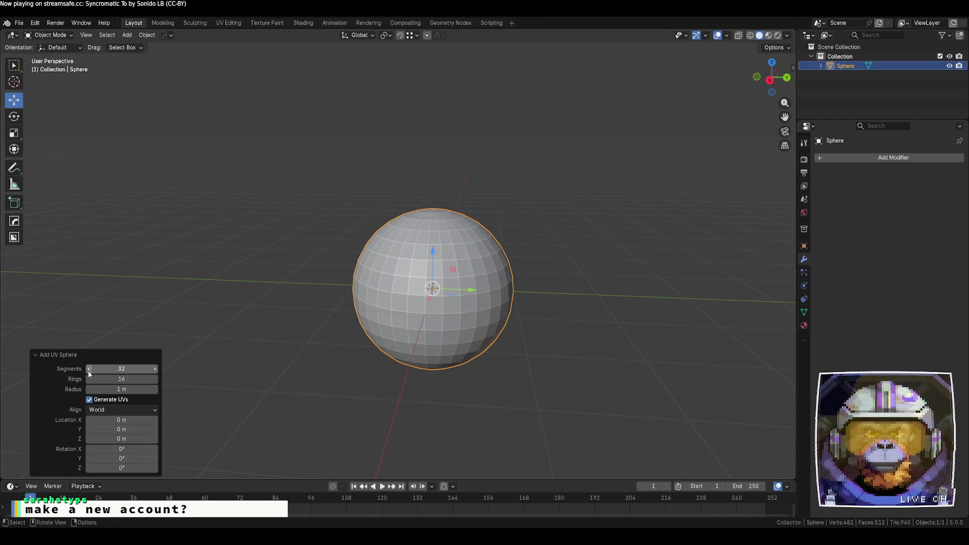
mouse_move(89, 373)
left_mouse_down()
mouse_move(30, 374)
mouse_move(103, 379)
left_mouse_up()
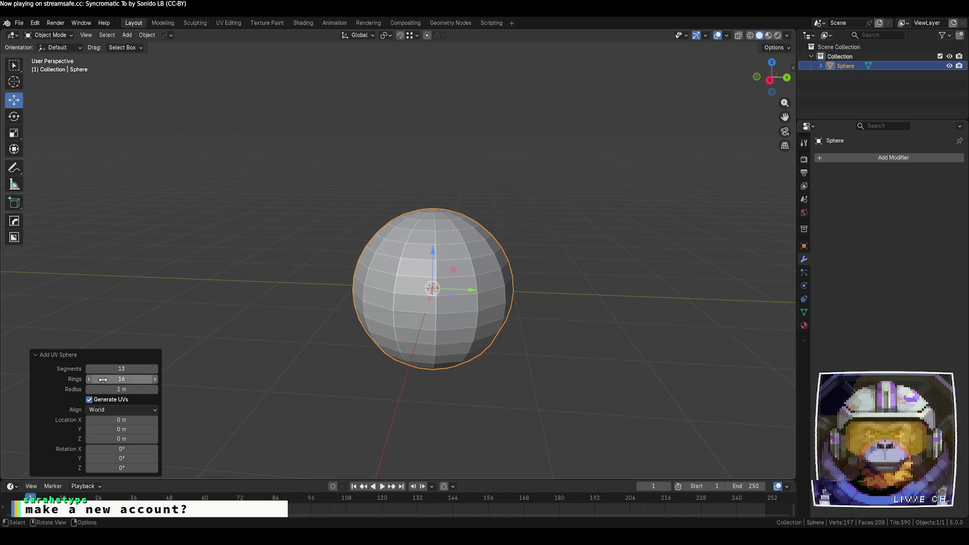
left_click(123, 370)
type("3")
key("Tab")
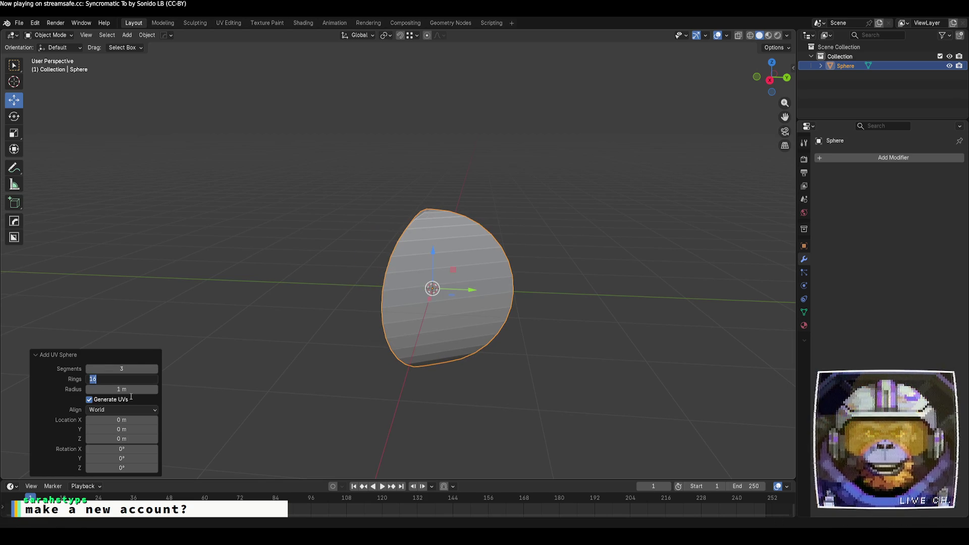
left_click(135, 369)
type("4")
key("Tab")
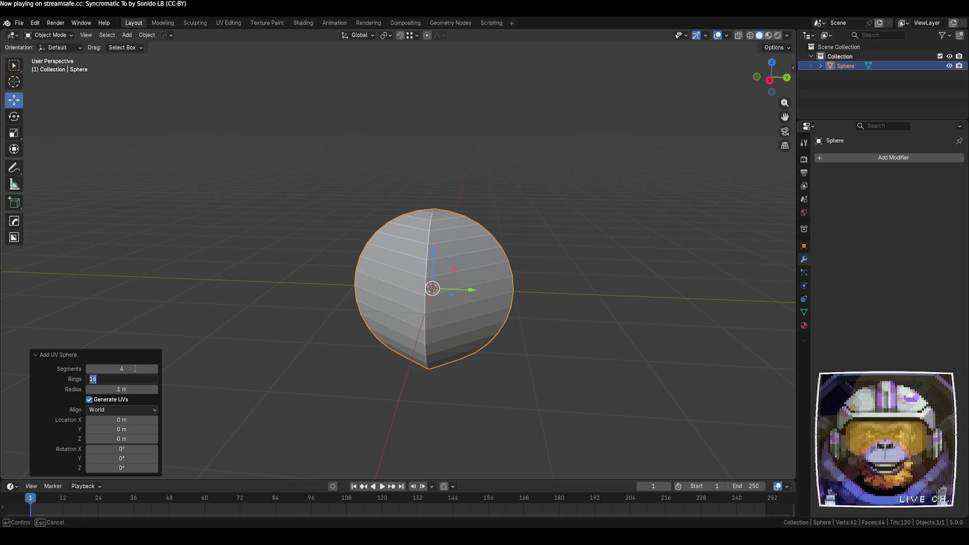
type("4")
key("Tab")
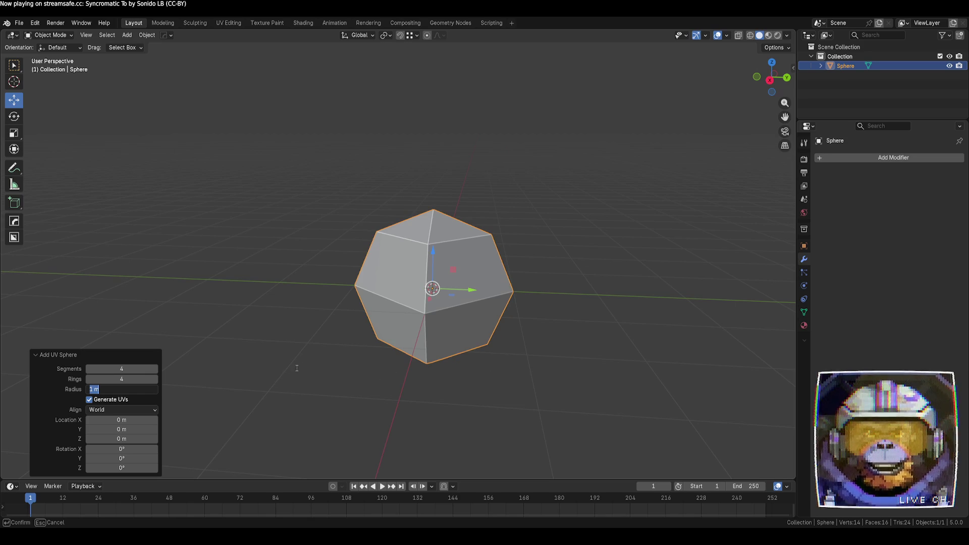
key("Return")
- Settle the sphere on 8 segments and 4 rings, keeping the 1 m radius
mouse_move(295, 368)
middle_mouse_down()
mouse_move(411, 386)
mouse_move(456, 376)
mouse_move(422, 340)
mouse_move(408, 353)
middle_mouse_up()
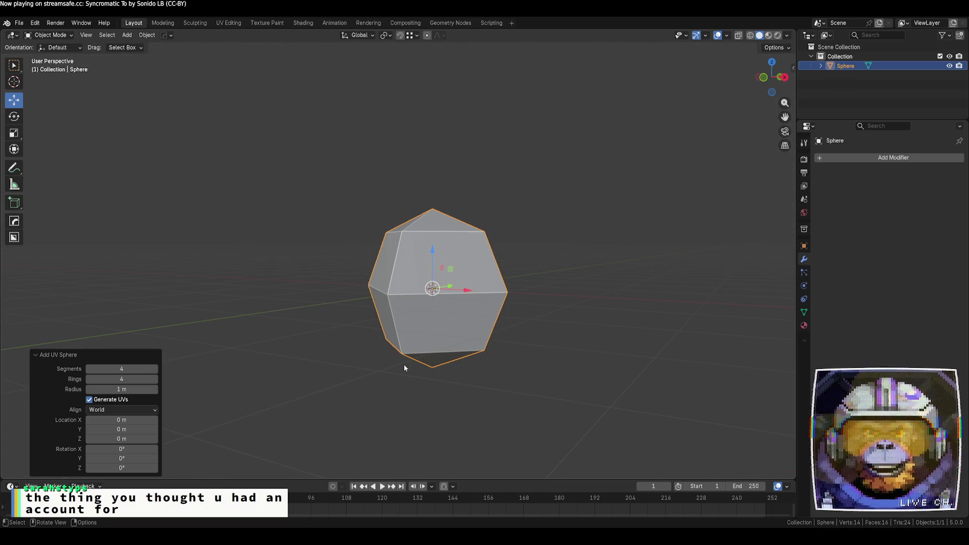
middle_click_drag(433, 287, 385, 334)
left_click(142, 372)
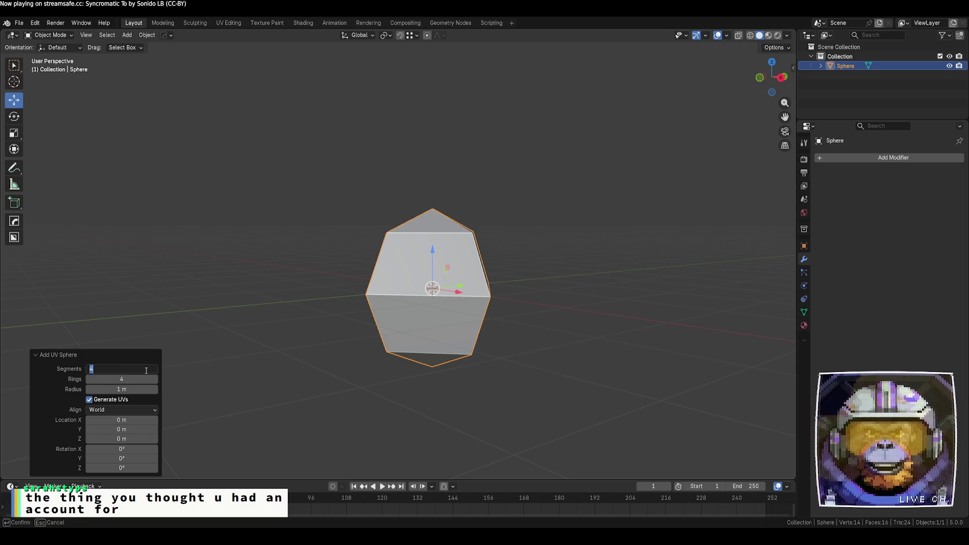
type("8")
key("Tab")
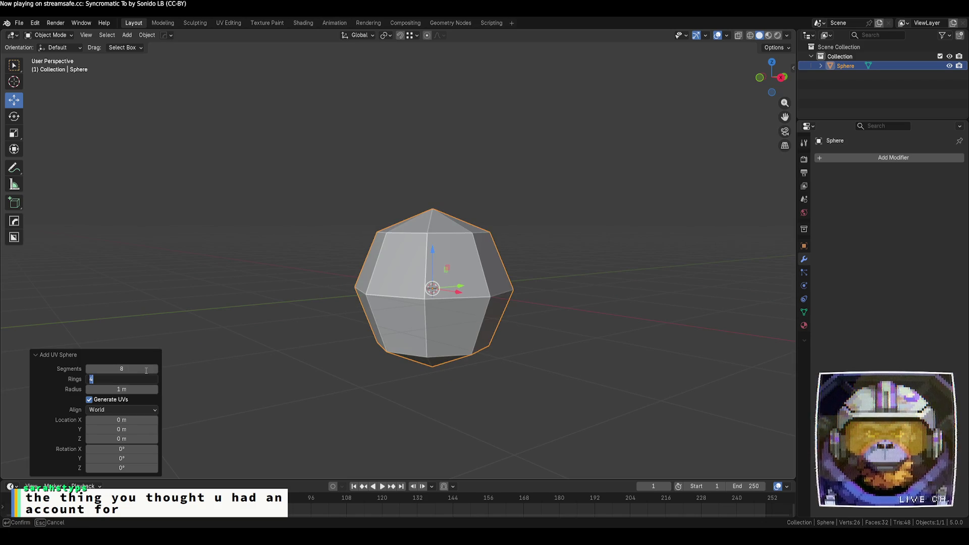
type("8")
key("Tab")
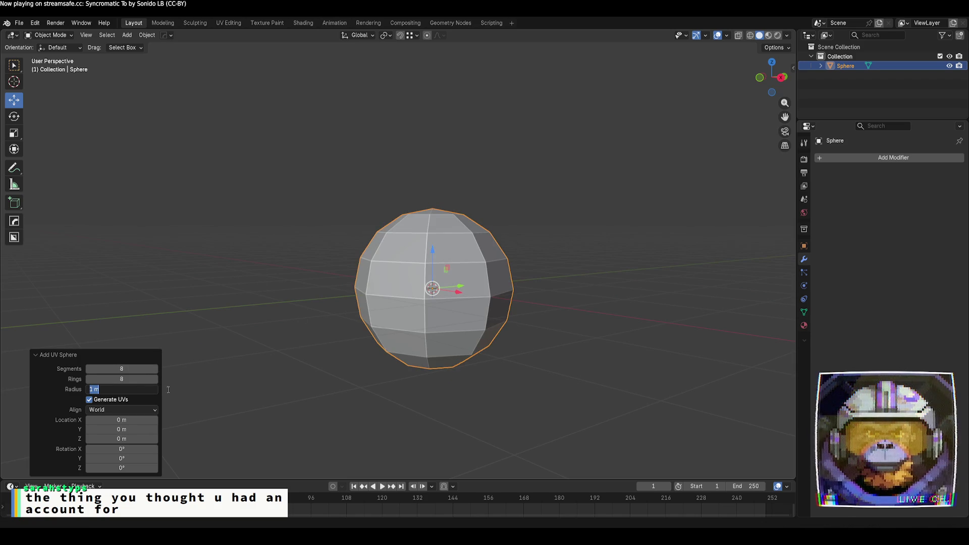
key("shift+Tab")
type("6")
key("Return")
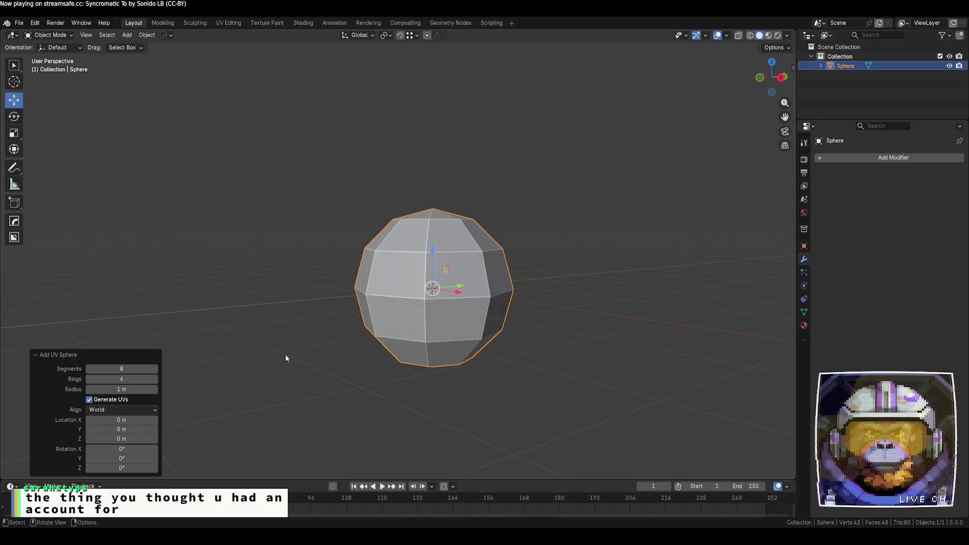
middle_click_drag(286, 358, 385, 364)
left_click(121, 379)
type("4")
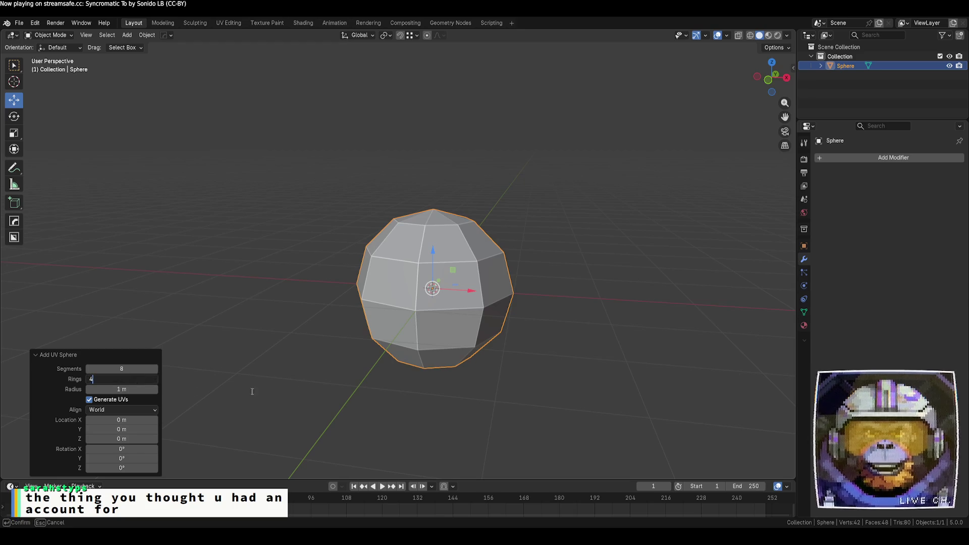
key("Return")
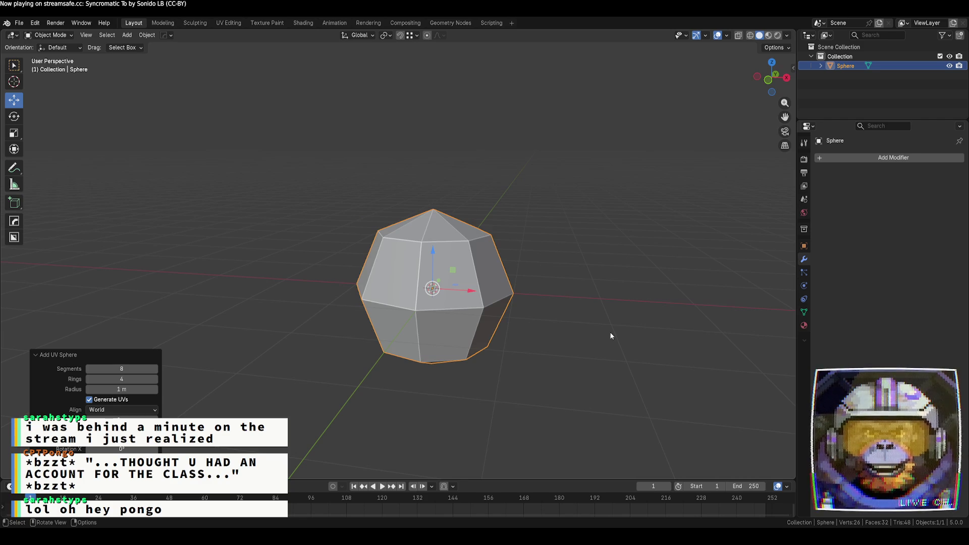
- Enter Edit Mode on the sphere and select the top pole, trying and then undoing a vertex dissolve
mouse_move(611, 336)
middle_mouse_down()
mouse_move(491, 332)
mouse_move(506, 402)
mouse_move(559, 366)
mouse_move(535, 384)
mouse_move(506, 380)
mouse_move(520, 380)
mouse_move(504, 303)
mouse_move(449, 284)
mouse_move(419, 347)
mouse_move(407, 262)
mouse_move(484, 290)
middle_mouse_up()
left_click(507, 377)
left_click(408, 263)
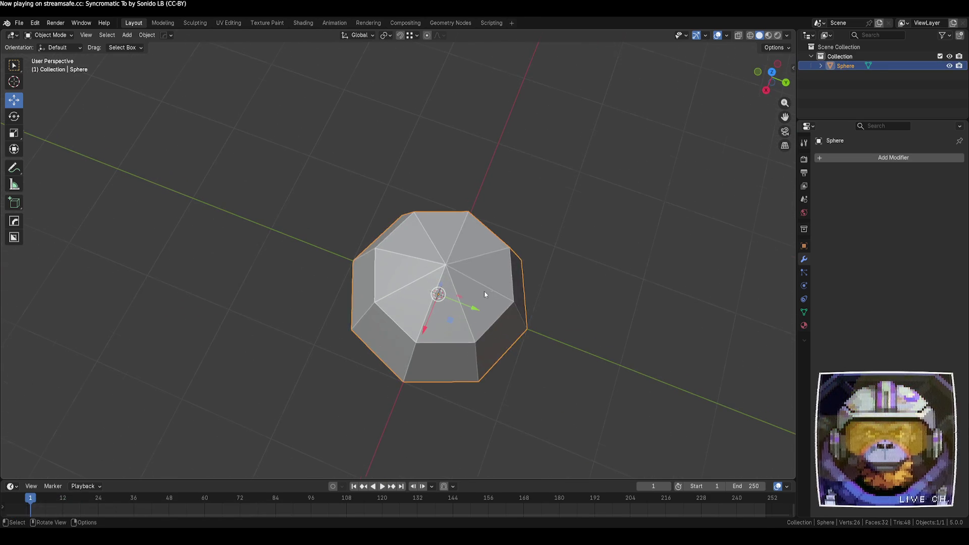
key("Tab")
key("2")
left_click(455, 269)
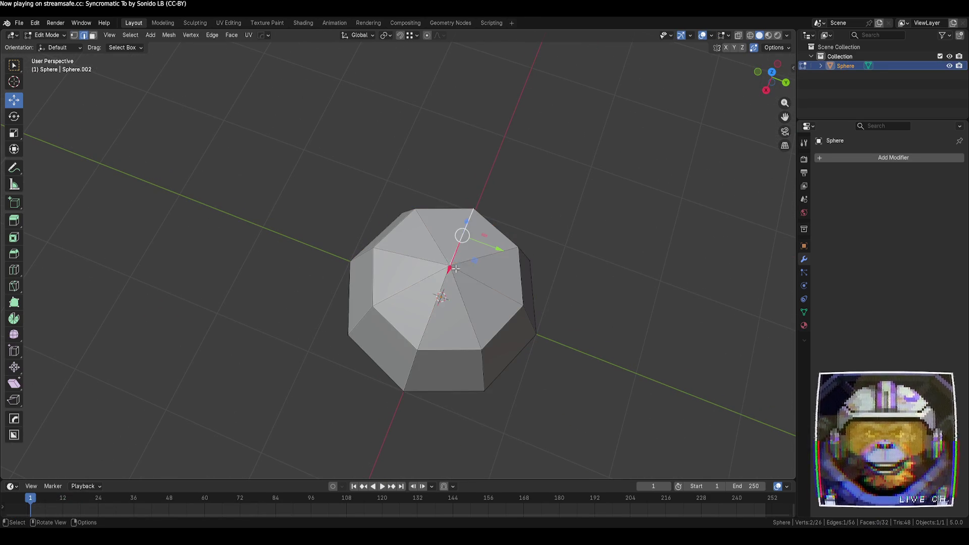
key("1")
key("x")
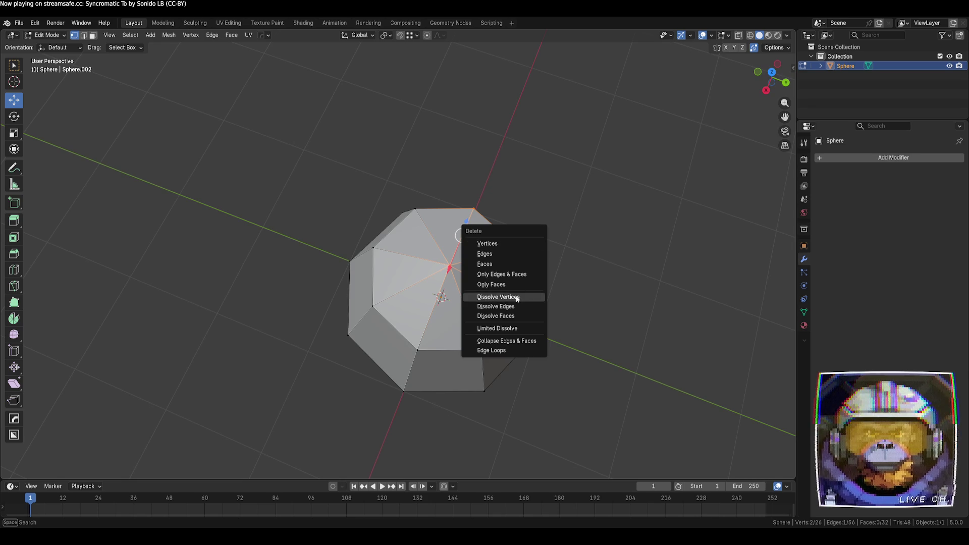
left_click(518, 299)
mouse_move(550, 303)
middle_mouse_down()
mouse_move(608, 359)
mouse_move(505, 313)
mouse_move(462, 310)
mouse_move(613, 381)
middle_mouse_up()
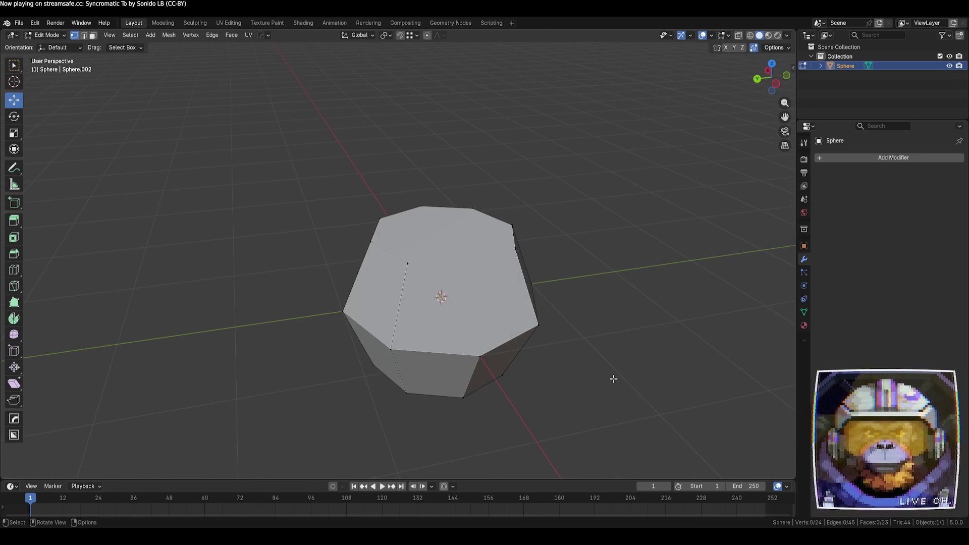
key("ctrl+z")
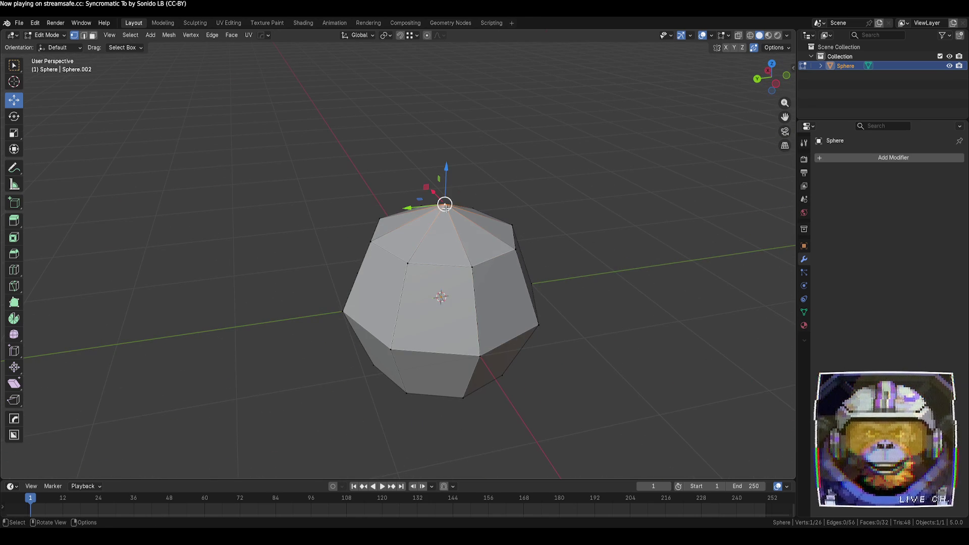
- Delete the top pole vertex to leave an open hole at the sphere's top
key("x")
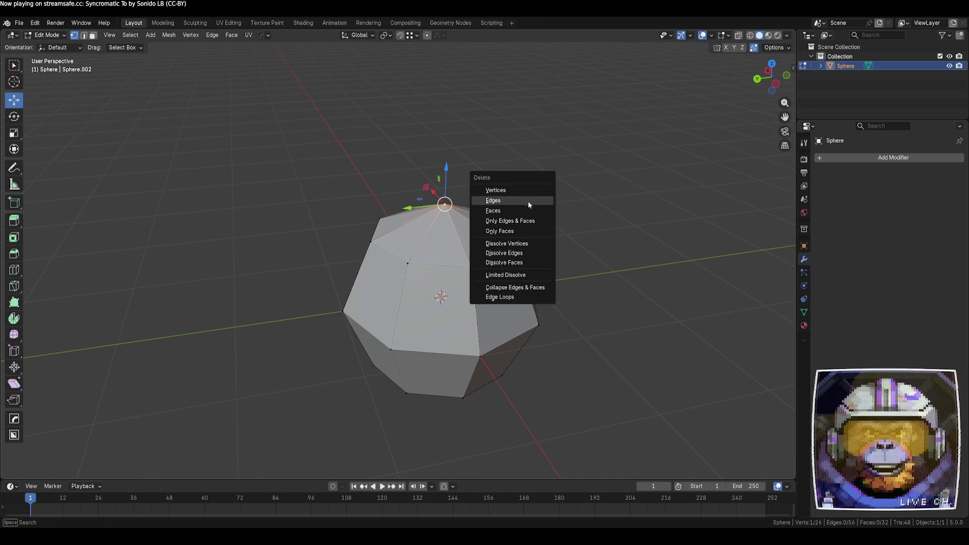
left_click(523, 191)
mouse_move(593, 232)
middle_mouse_down()
mouse_move(573, 265)
mouse_move(536, 290)
mouse_move(565, 282)
middle_mouse_up()
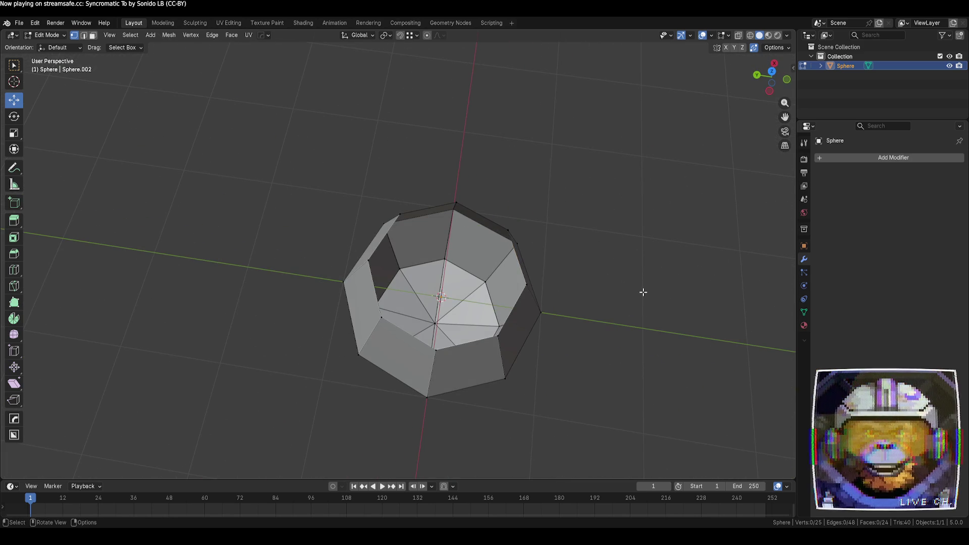
key("ctrl+z")
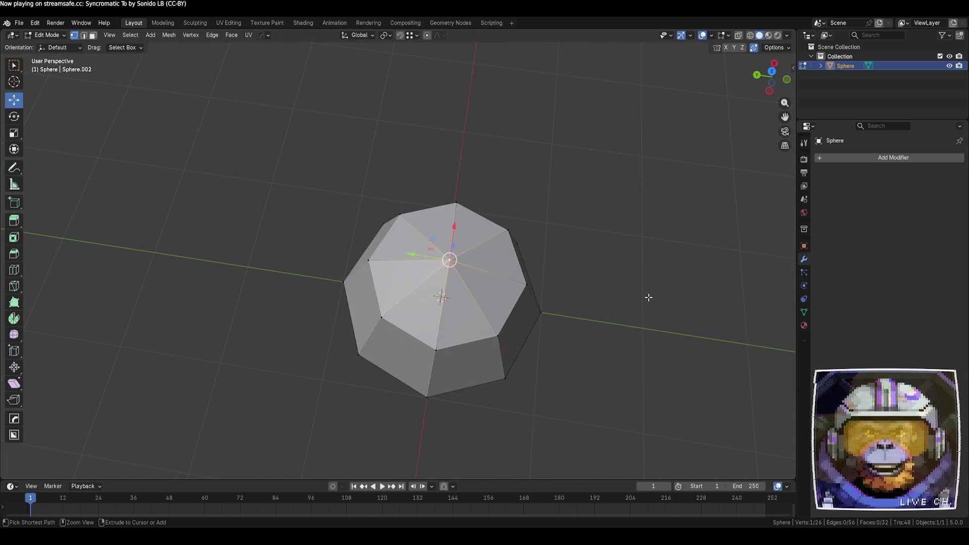
key("ctrl+shift+z")
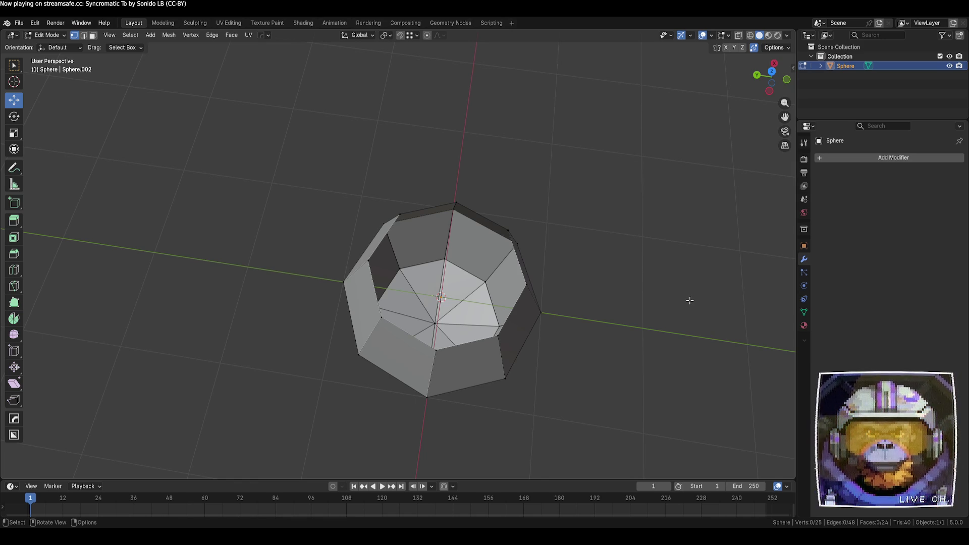
- Select the top cap faces in face mode and delete them
mouse_move(422, 402)
middle_mouse_down()
mouse_move(500, 290)
mouse_move(568, 322)
mouse_move(526, 283)
mouse_move(513, 234)
middle_mouse_up()
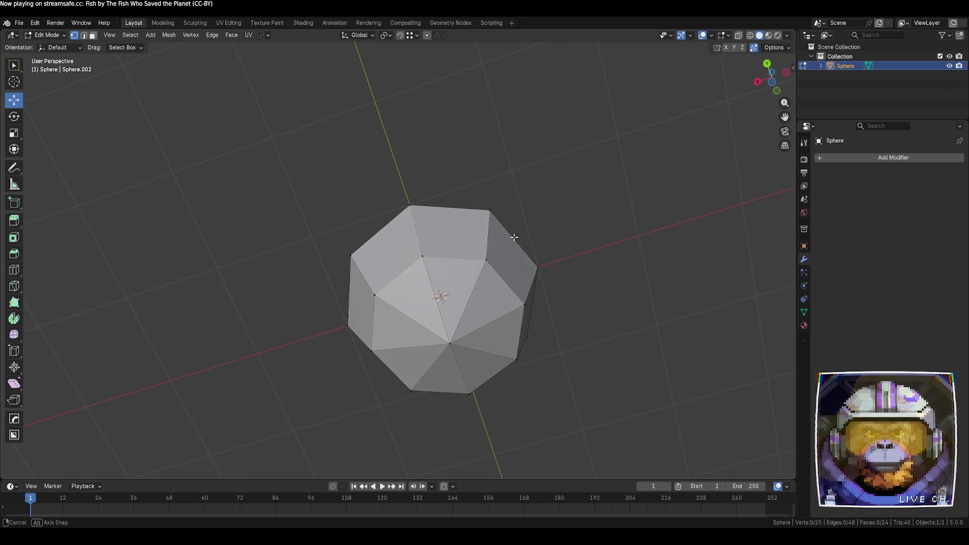
key("3")
left_click(485, 320)
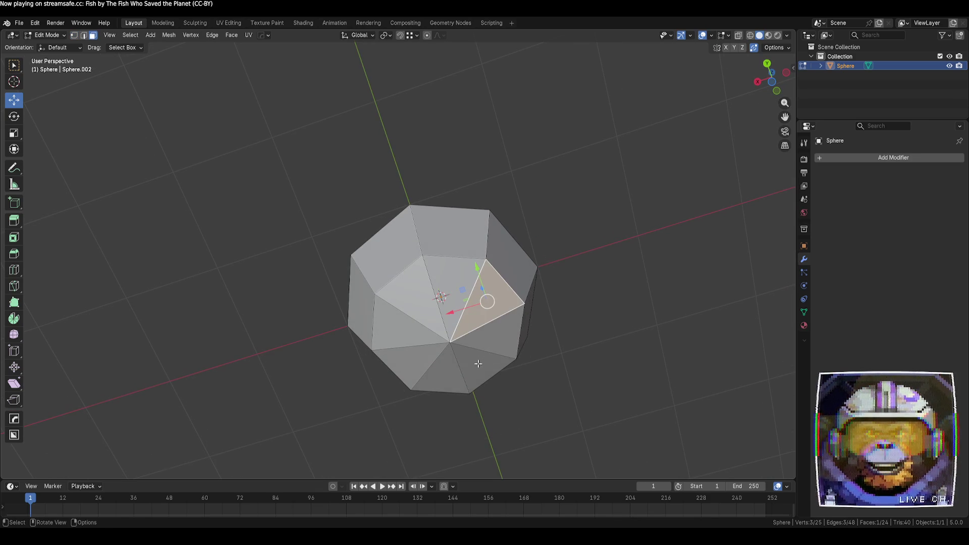
left_click(478, 364, "ctrl")
left_click(414, 369, "ctrl")
left_click(399, 313, "ctrl")
left_click(454, 293, "ctrl")
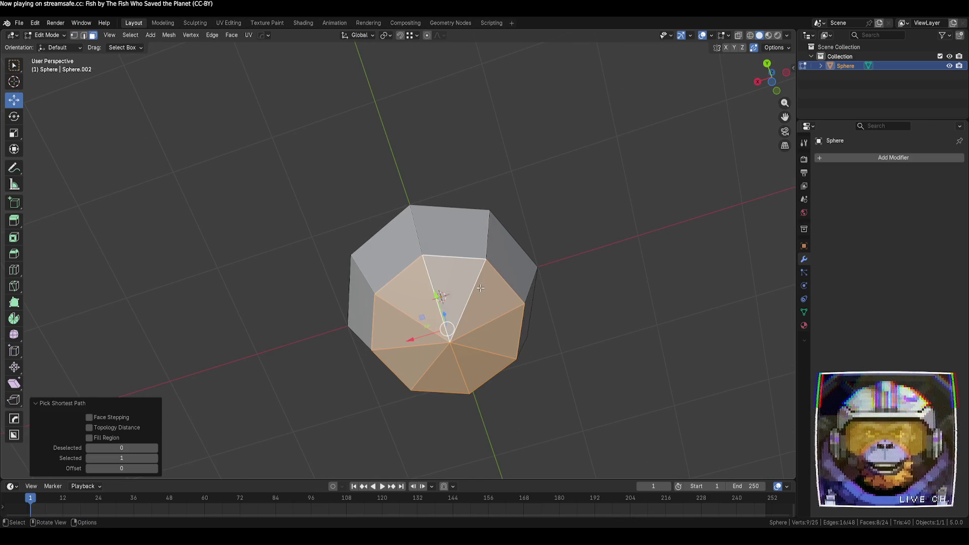
key("x")
left_click(451, 309)
mouse_move(627, 281)
middle_mouse_down()
mouse_move(617, 240)
mouse_move(595, 329)
mouse_move(530, 353)
mouse_move(501, 309)
mouse_move(599, 332)
mouse_move(606, 342)
mouse_move(458, 238)
mouse_move(413, 260)
mouse_move(429, 318)
mouse_move(516, 337)
middle_mouse_up()
- Return to Object Mode and apply Shade Smooth to the open shell
key("Tab")
right_click(465, 299)
left_click(437, 216)
left_click(635, 317)
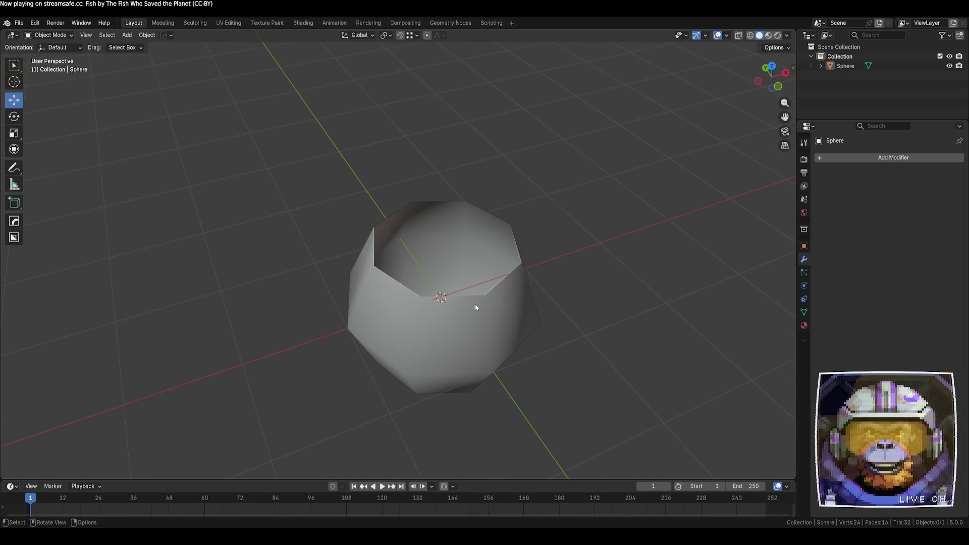
left_click(402, 271)
- Delete the old shell and add a fresh UV sphere with Segments lowered to 6 and 4 rings
key("Delete")
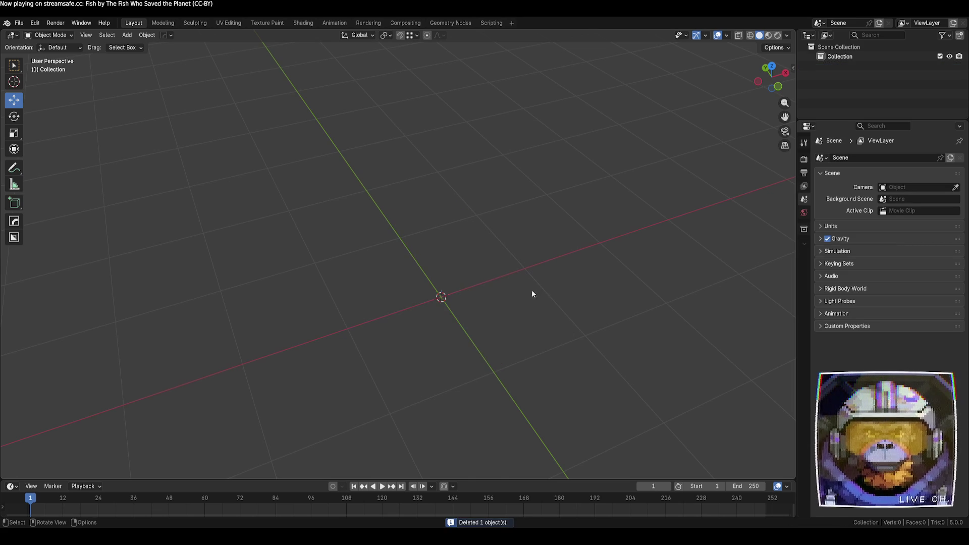
key("shift+a")
mouse_move(526, 293)
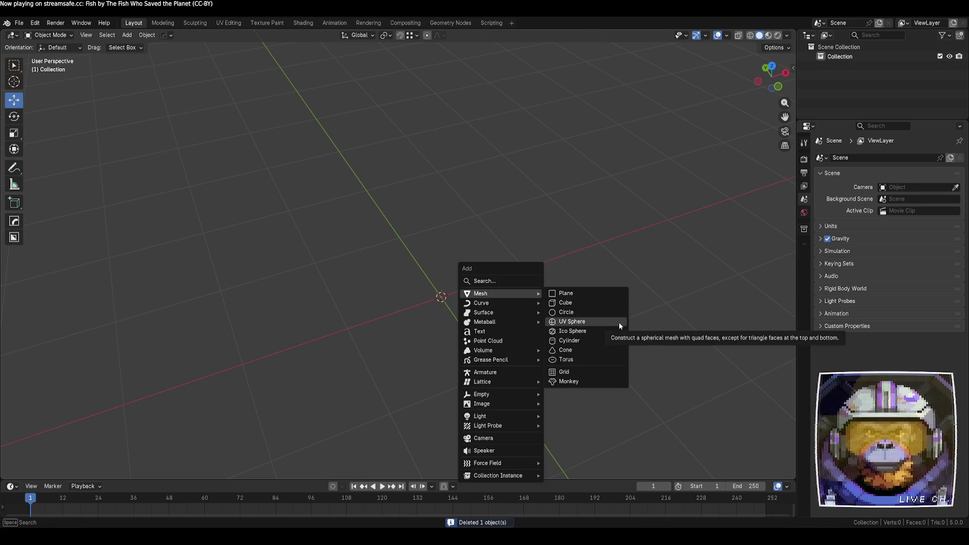
left_click(620, 326)
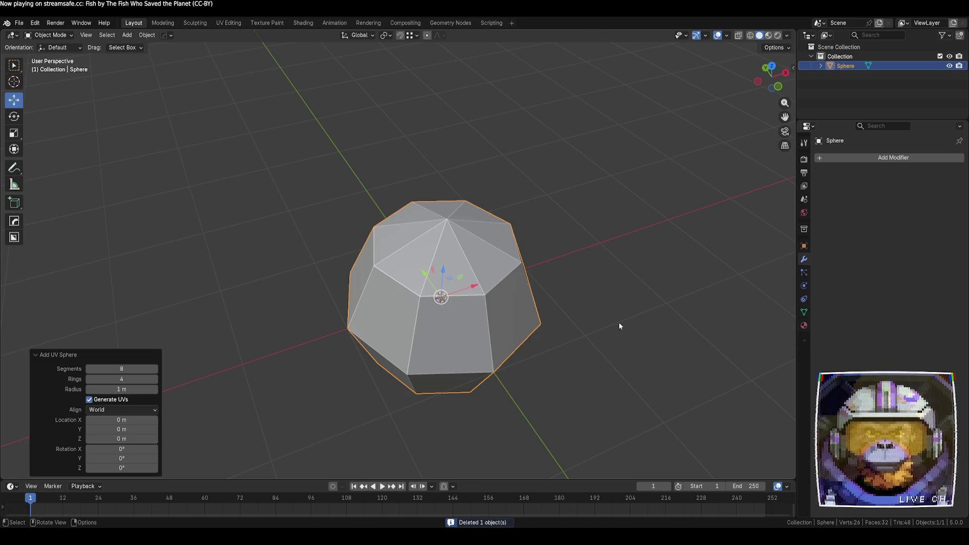
left_click(89, 368)
left_click(89, 369)
mouse_move(374, 412)
middle_mouse_down()
mouse_move(403, 420)
mouse_move(403, 397)
middle_mouse_up()
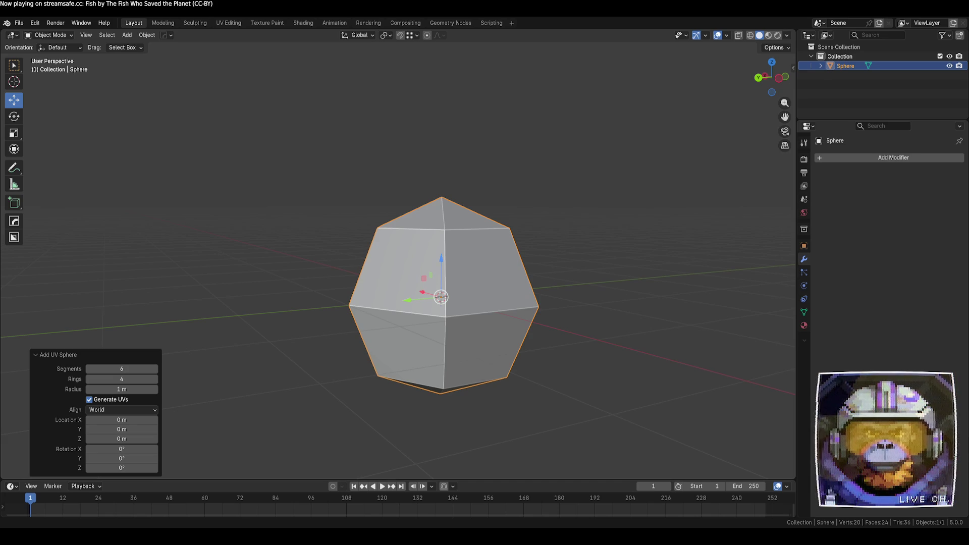
left_click(636, 358)
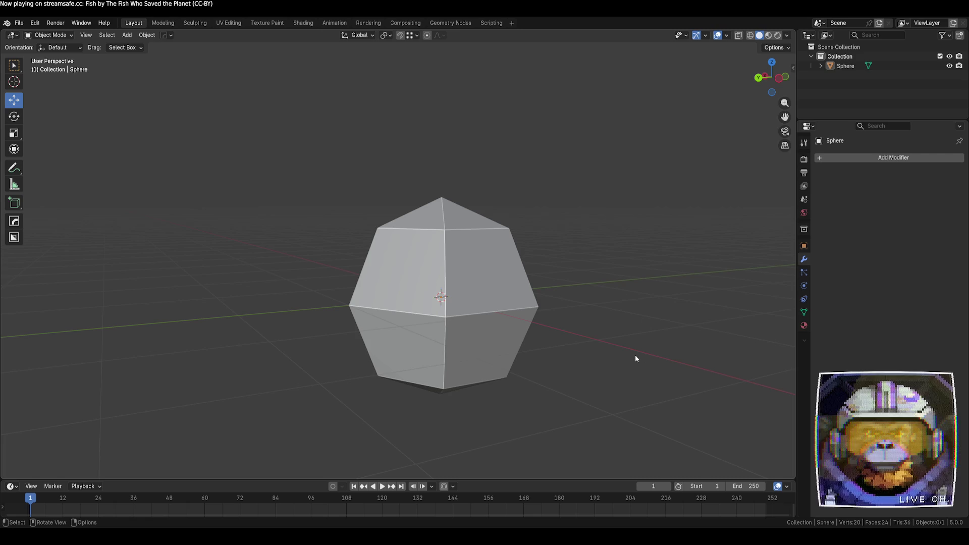
- Flatten the sphere by lowering its top pole vertex and raising its bottom pole vertex
left_click(442, 316)
mouse_move(442, 316)
middle_mouse_down()
mouse_move(510, 292)
mouse_move(503, 296)
middle_mouse_up()
key("Tab")
left_click(450, 215)
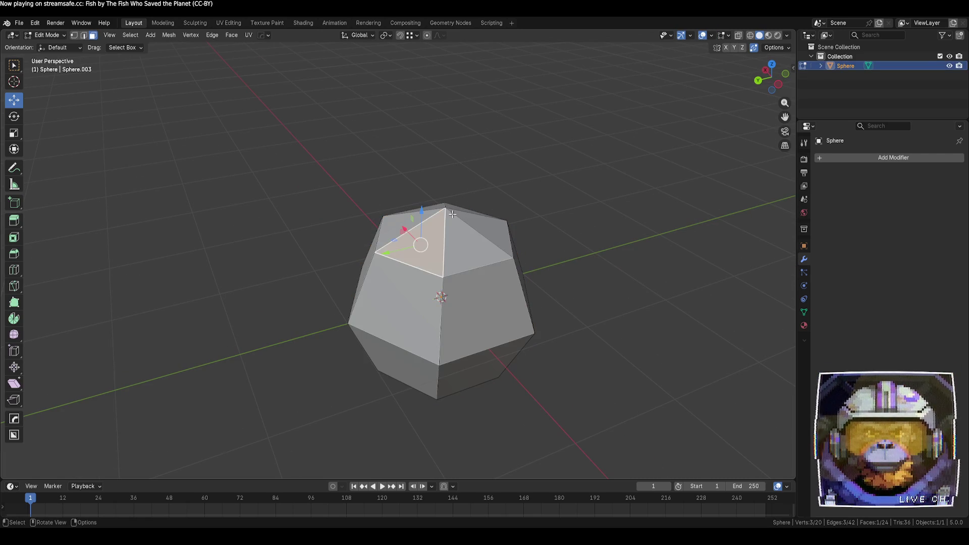
key("1")
left_click(445, 204)
left_click_drag(447, 178, 447, 200)
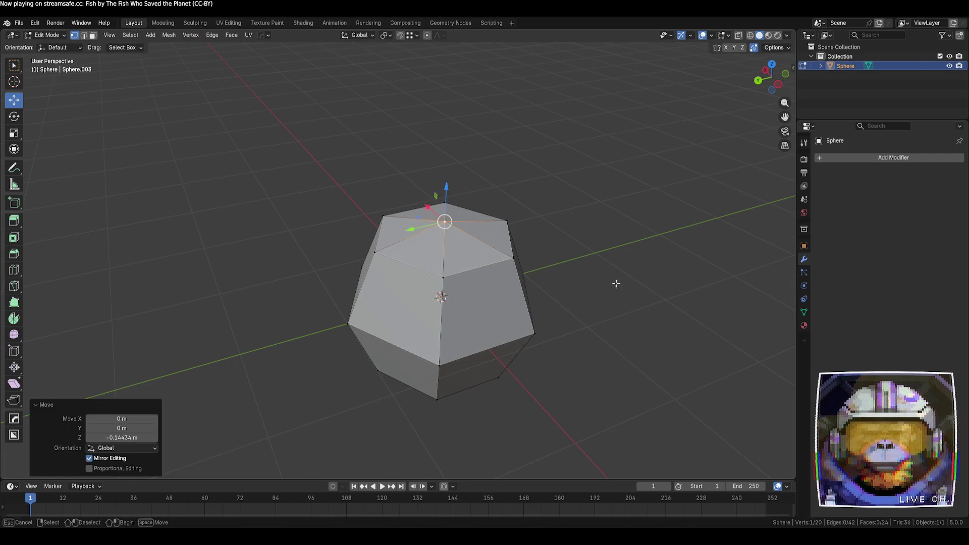
left_click(614, 282)
mouse_move(614, 281)
middle_mouse_down()
mouse_move(614, 316)
mouse_move(550, 309)
mouse_move(526, 293)
middle_mouse_up()
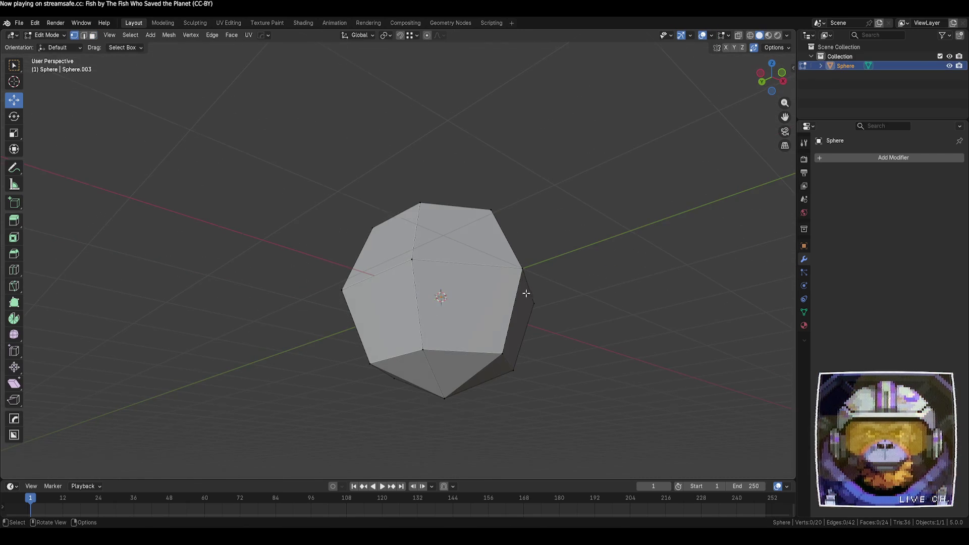
left_click(445, 400)
left_click_drag(444, 395, 444, 333)
left_click(537, 335)
mouse_move(537, 335)
middle_mouse_down()
mouse_move(614, 374)
mouse_move(601, 368)
middle_mouse_up()
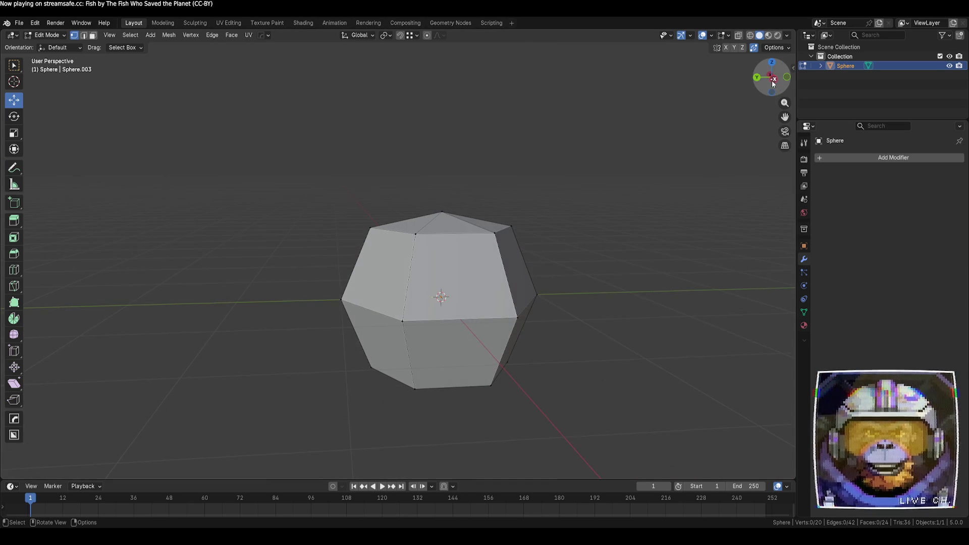
left_click(774, 81)
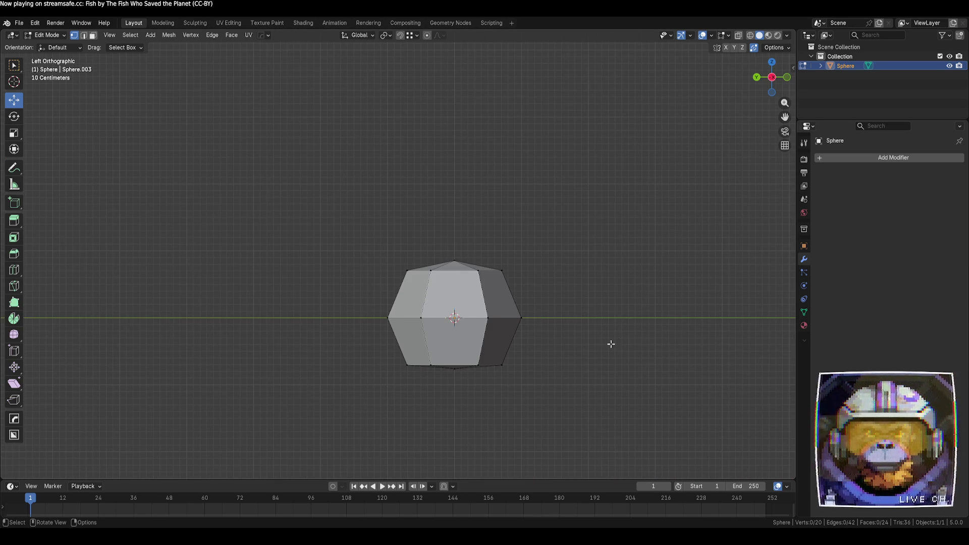
- Rotate the sphere object 30° around the Z axis
key("Tab")
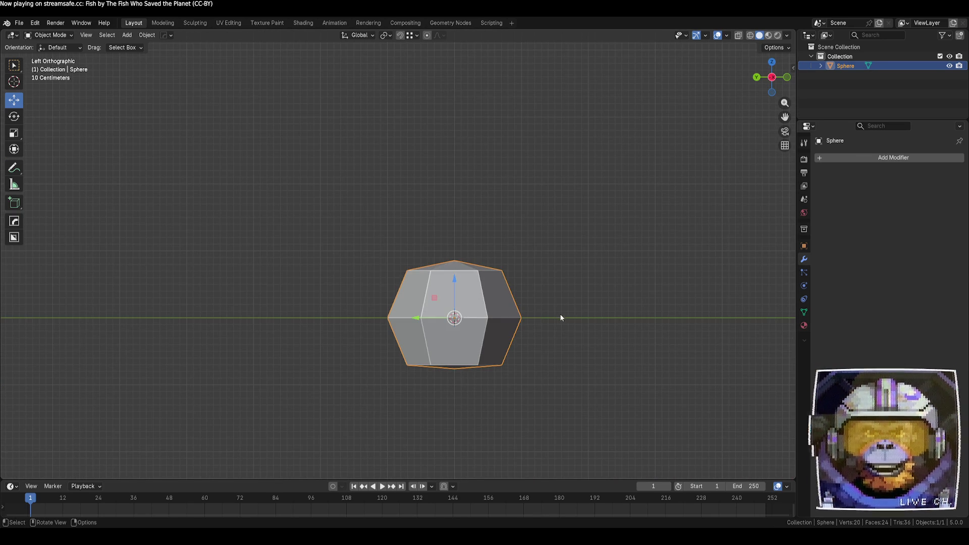
key("r")
key("z")
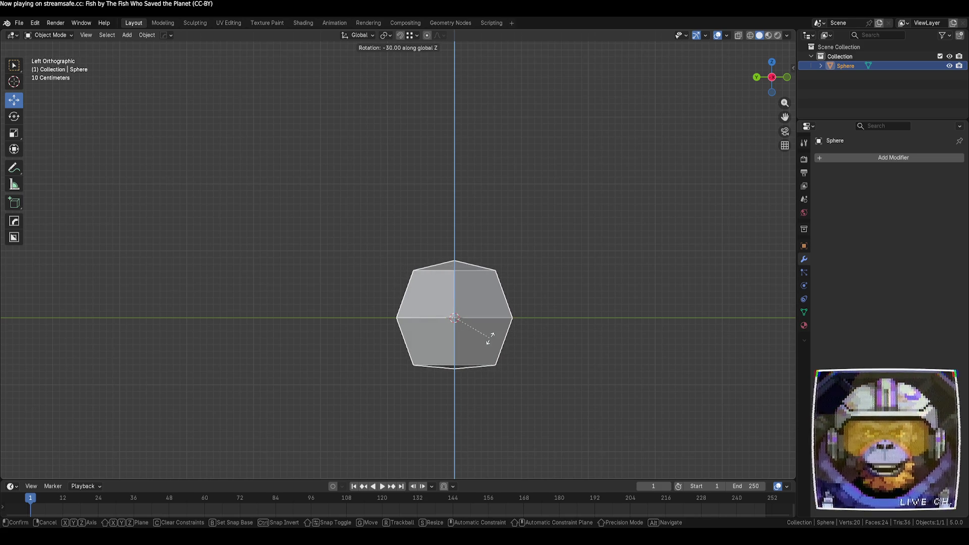
left_click(489, 337)
left_click(556, 325)
mouse_move(556, 324)
middle_mouse_down()
mouse_move(556, 287)
mouse_move(541, 348)
mouse_move(591, 382)
mouse_move(581, 327)
mouse_move(473, 338)
mouse_move(469, 364)
mouse_move(428, 348)
mouse_move(513, 359)
mouse_move(489, 374)
mouse_move(574, 372)
mouse_move(501, 346)
mouse_move(606, 380)
mouse_move(505, 342)
mouse_move(659, 374)
mouse_move(643, 376)
middle_mouse_up()
- Narrow one base edge of the mesh by scaling it along Y
left_click(473, 338)
key("Tab")
left_click(520, 352)
key("2")
left_click(501, 346)
key("s")
key("y")
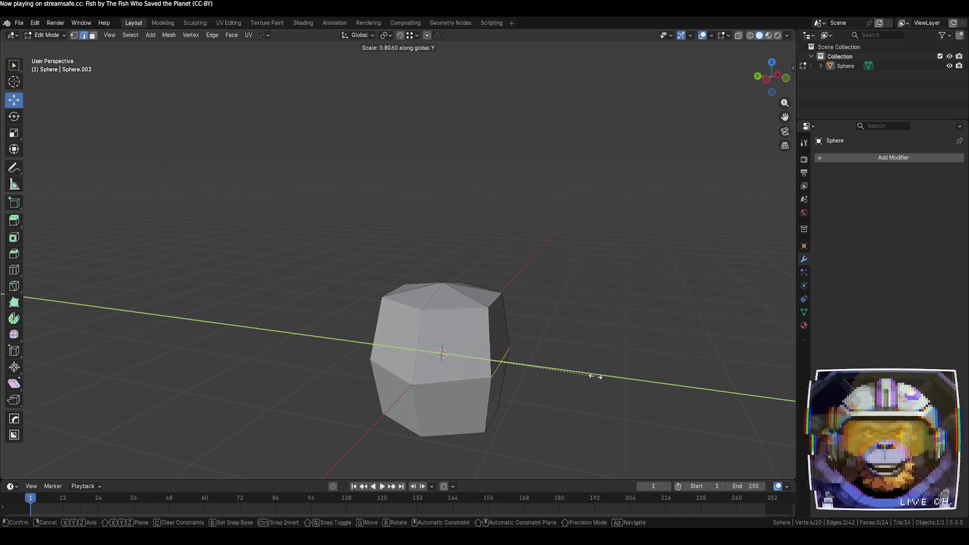
left_click(593, 378)
left_click(580, 424)
mouse_move(580, 424)
middle_mouse_down()
mouse_move(576, 409)
mouse_move(536, 415)
middle_mouse_up()
- Narrow a second base edge by scaling it along Y
left_click(391, 422, "shift")
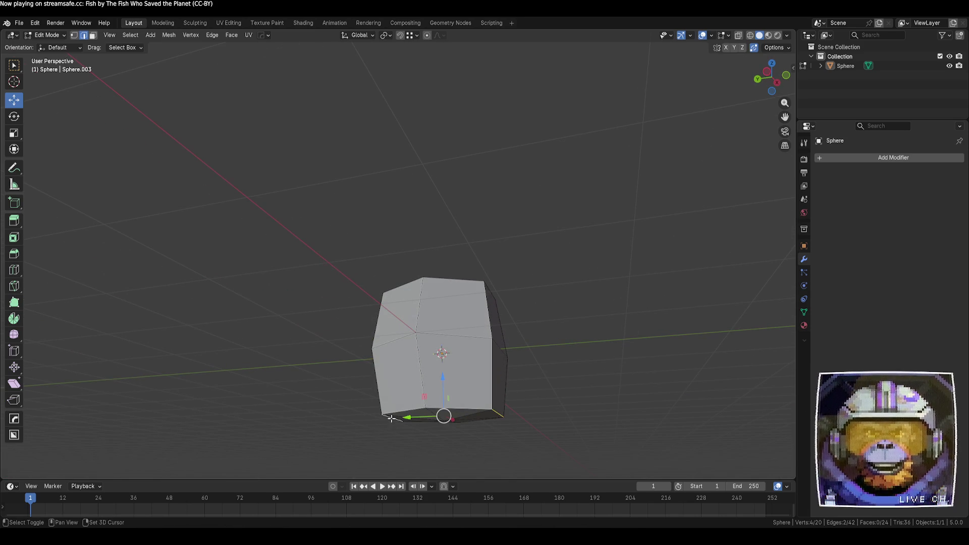
key("s")
key("y")
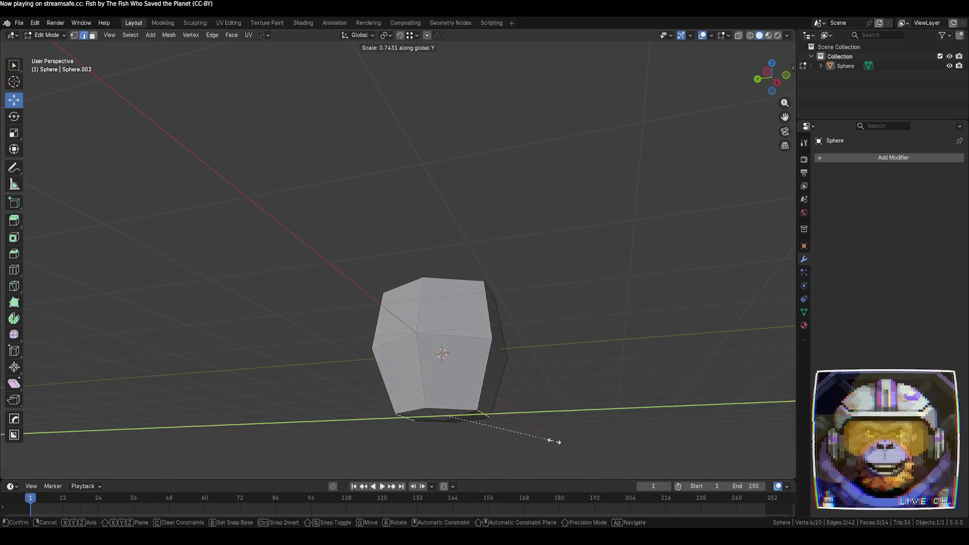
left_click(545, 441)
left_click(584, 415)
mouse_move(584, 415)
middle_mouse_down()
mouse_move(565, 403)
mouse_move(519, 422)
mouse_move(479, 384)
mouse_move(515, 396)
mouse_move(586, 374)
mouse_move(546, 412)
mouse_move(552, 431)
mouse_move(528, 399)
middle_mouse_up()
- Nudge a vertex within the XZ plane and raise the top vertex slightly
left_click(505, 391)
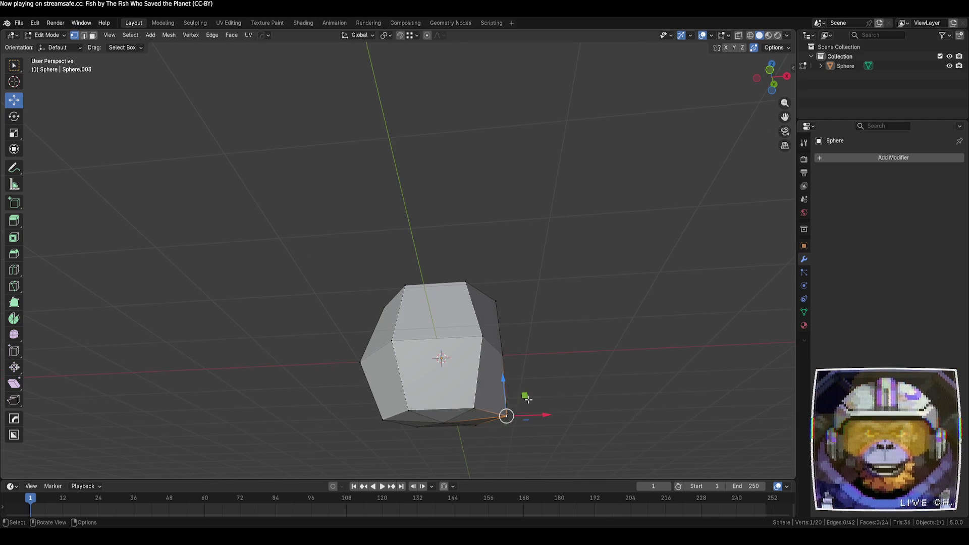
left_click_drag(528, 399, 511, 395)
left_click(576, 394)
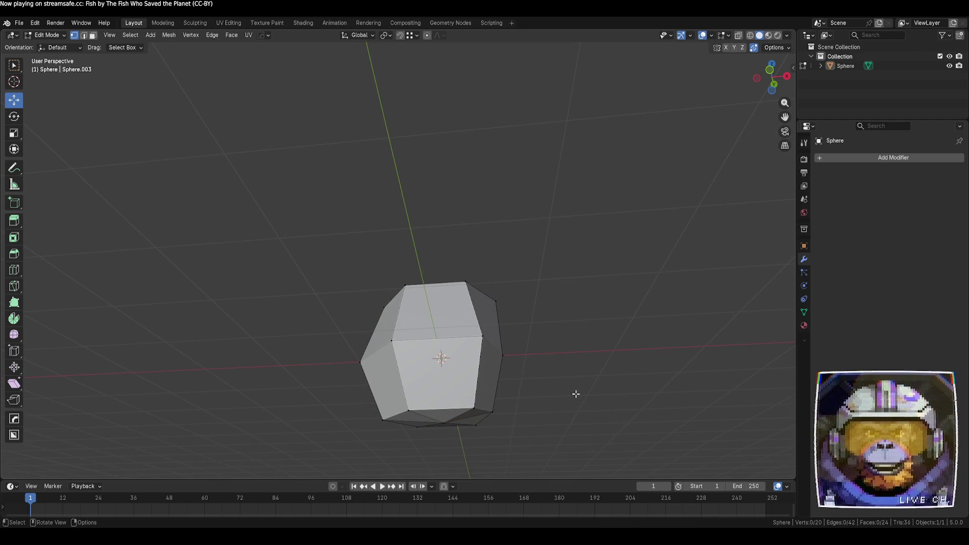
mouse_move(401, 425)
middle_mouse_down()
mouse_move(415, 450)
mouse_move(557, 354)
mouse_move(472, 396)
mouse_move(372, 384)
mouse_move(632, 394)
mouse_move(550, 369)
mouse_move(491, 379)
mouse_move(477, 303)
middle_mouse_up()
left_click(476, 299)
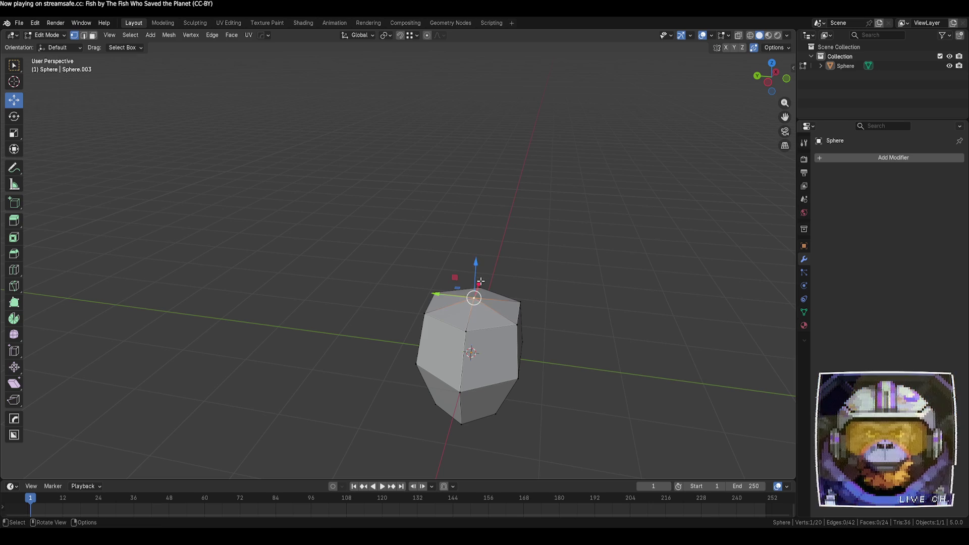
left_click_drag(475, 274, 475, 264)
left_click(597, 318)
mouse_move(597, 318)
middle_mouse_down()
mouse_move(502, 413)
mouse_move(501, 386)
mouse_move(559, 395)
mouse_move(495, 404)
mouse_move(542, 411)
middle_mouse_up()
- Cut a horizontal edge loop around the upper half of the head mesh
left_click(14, 270)
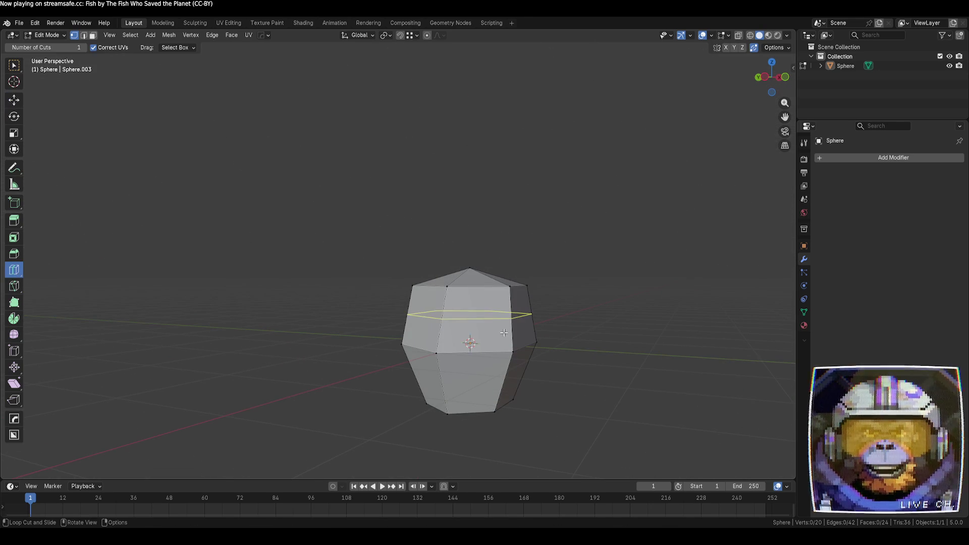
left_click_drag(504, 330, 501, 326)
left_click(14, 65)
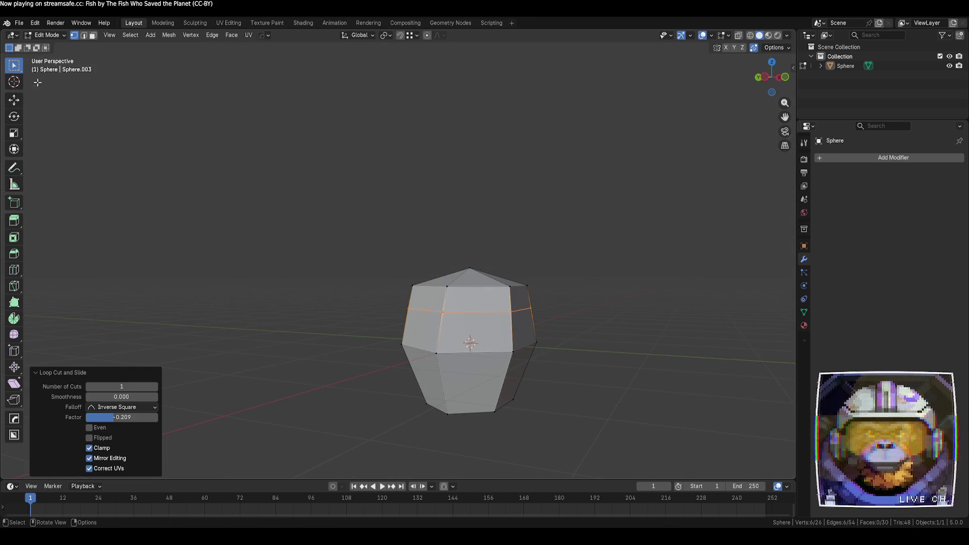
left_click(283, 227)
mouse_move(447, 337)
middle_mouse_down()
mouse_move(528, 396)
mouse_move(517, 401)
mouse_move(534, 401)
middle_mouse_up()
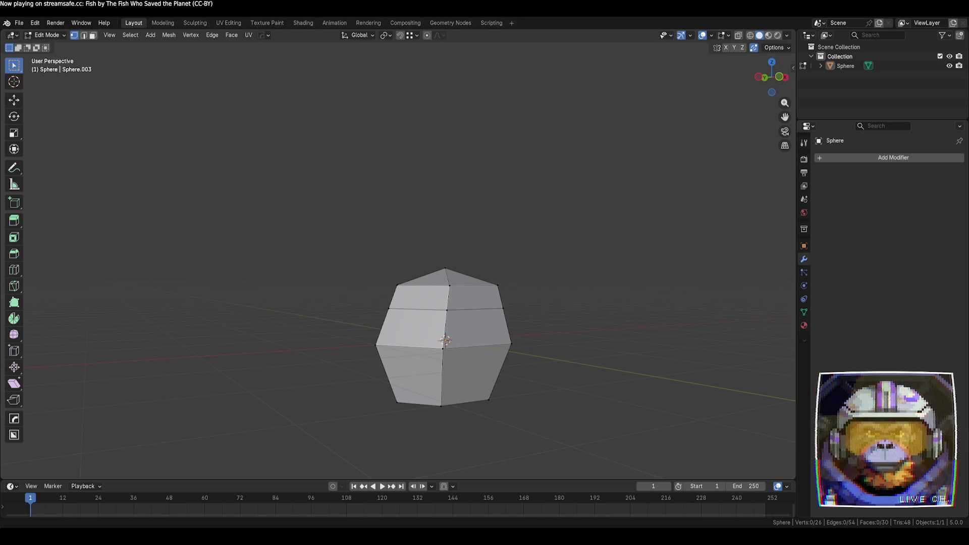
- Slide a second loop in below the first and push one of its vertices outward along X
key("ctrl+r")
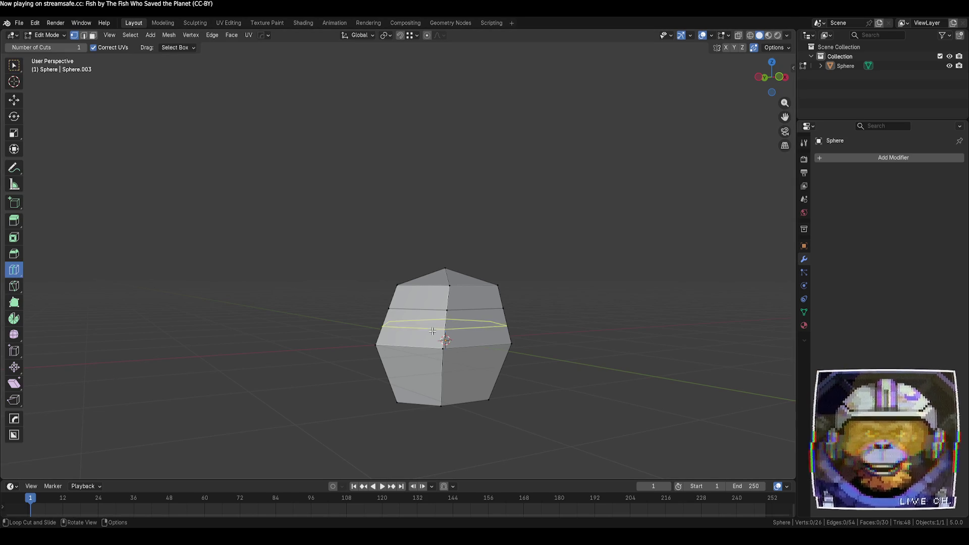
left_click_drag(392, 337, 393, 329)
left_click(393, 331)
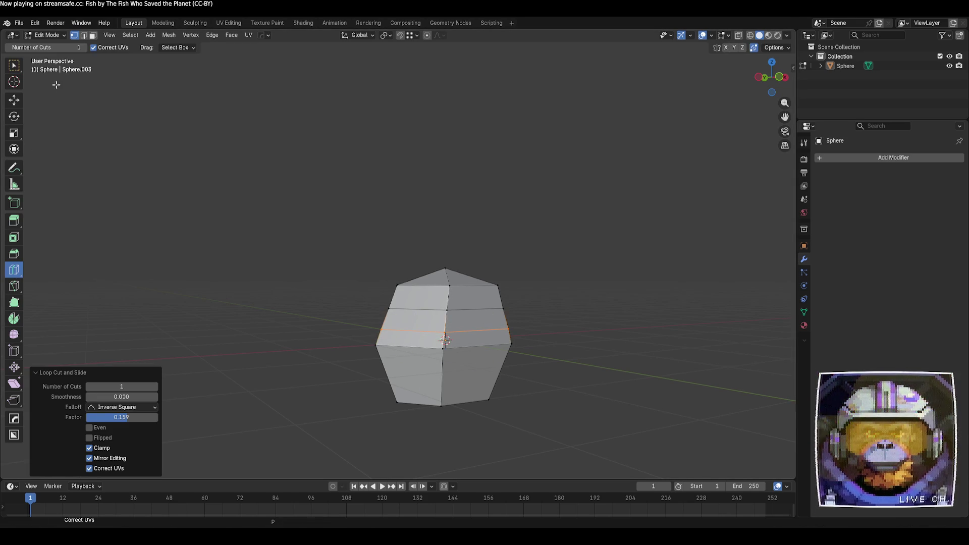
key("w")
left_click(376, 329)
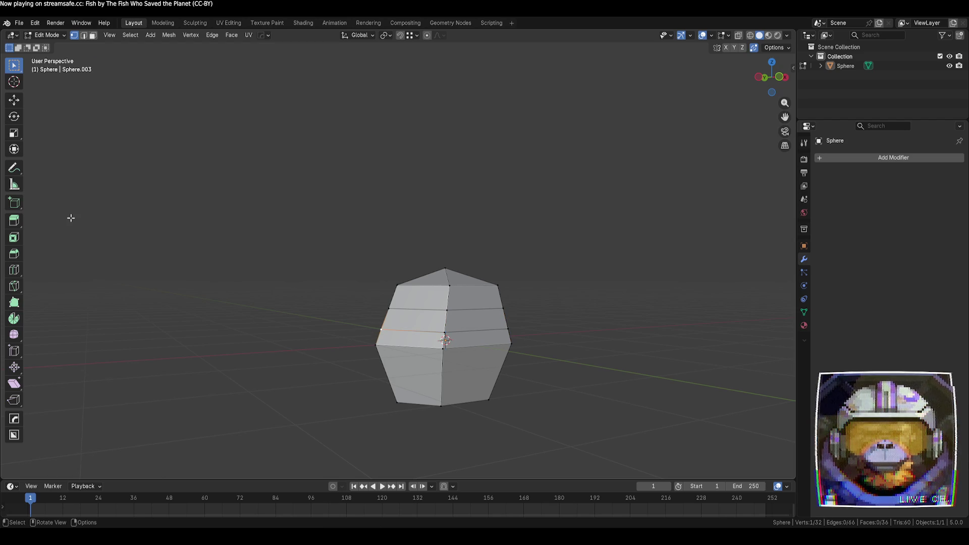
left_click(13, 101)
left_click_drag(404, 328, 420, 328)
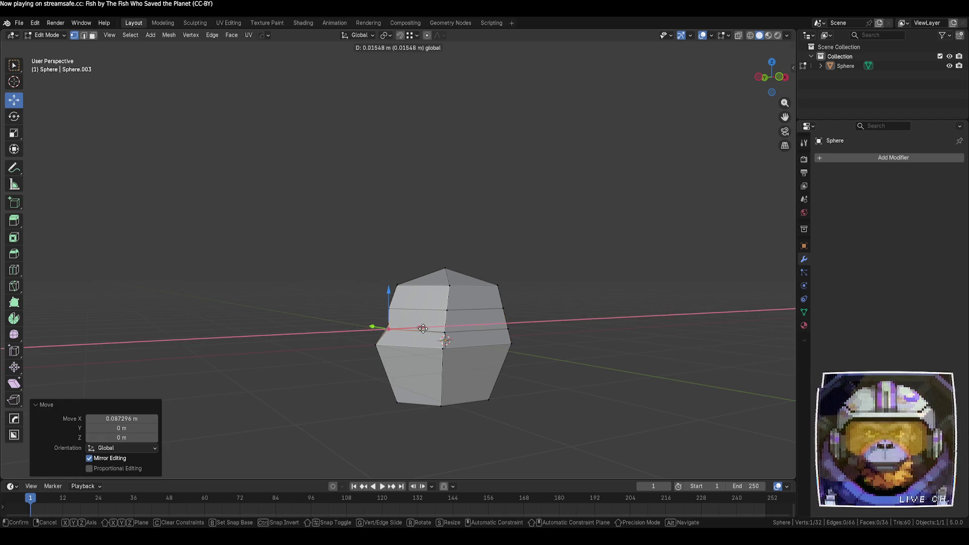
left_click(306, 315)
- Add a loop around the lower mesh and pull its left-side vertex outward and upward
left_click(14, 272)
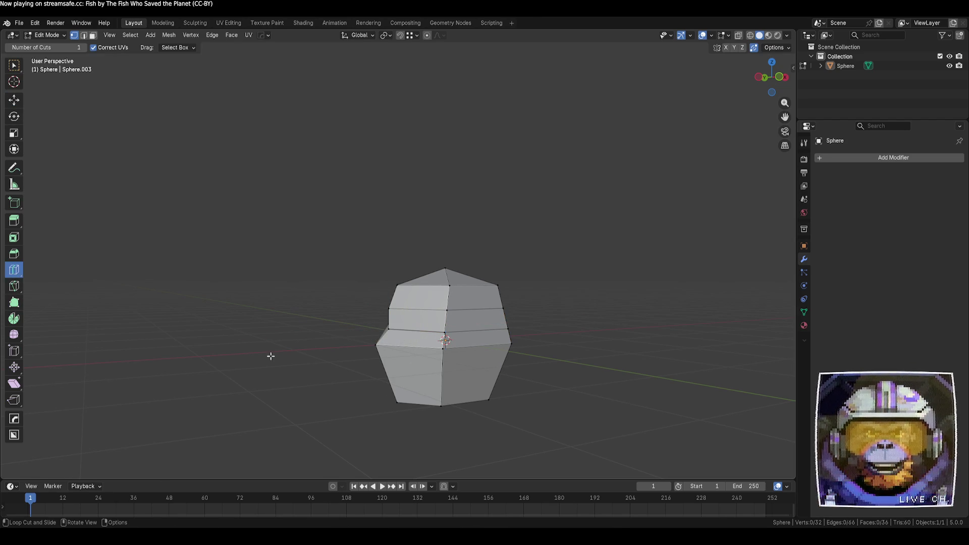
left_click_drag(440, 383, 441, 377)
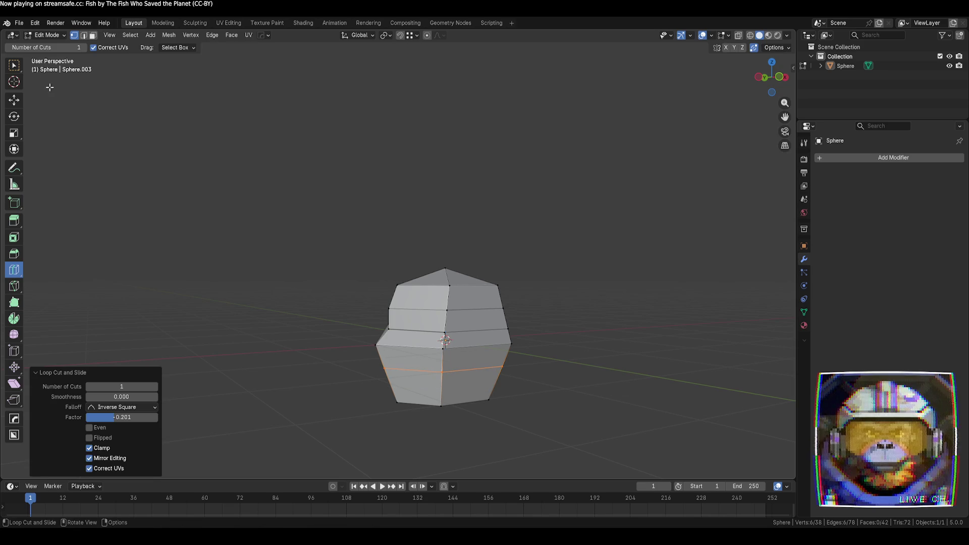
left_click(14, 65)
left_click(340, 355)
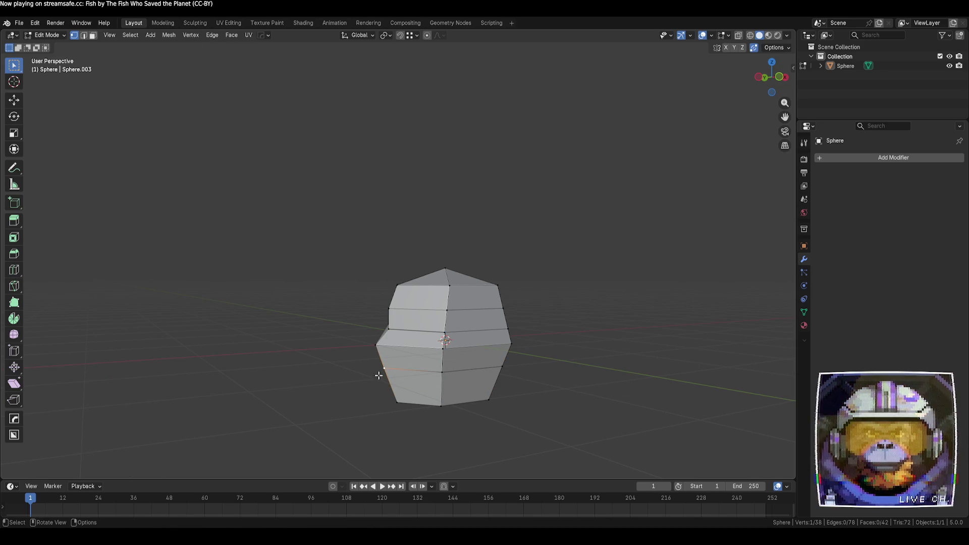
left_click(14, 100)
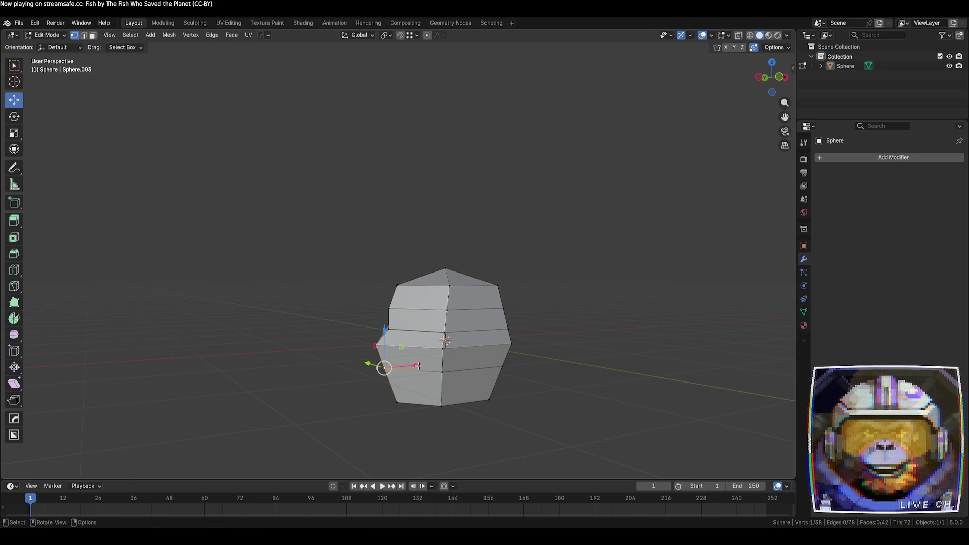
left_click_drag(418, 366, 428, 364)
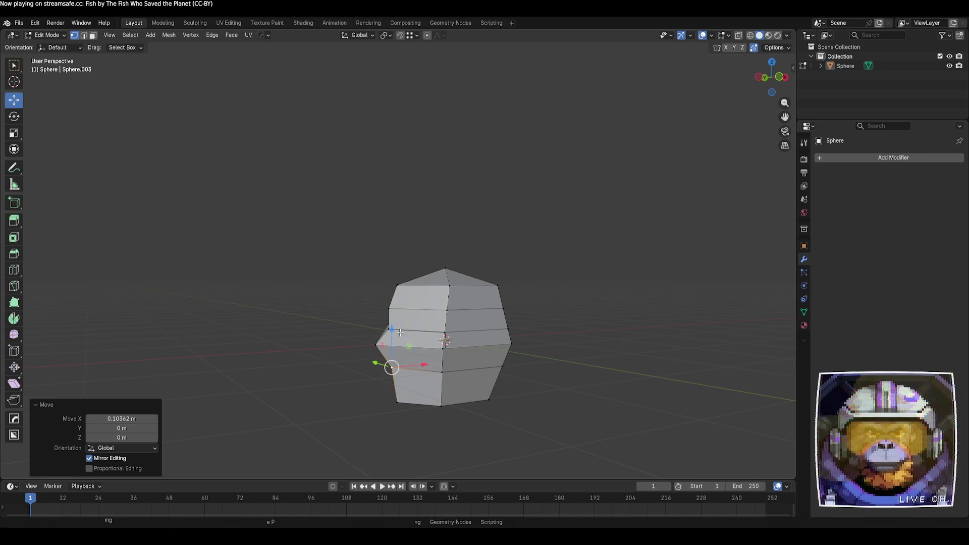
mouse_move(393, 331)
left_mouse_down()
mouse_move(396, 398)
mouse_move(397, 355)
left_mouse_up()
mouse_move(429, 348)
middle_mouse_down()
mouse_move(433, 390)
mouse_move(443, 394)
mouse_move(443, 358)
middle_mouse_up()
mouse_move(443, 358)
left_mouse_down()
mouse_move(443, 340)
mouse_move(443, 353)
left_mouse_up()
middle_click_drag(442, 353, 446, 379)
left_click_drag(501, 399, 500, 383)
mouse_move(477, 420)
middle_mouse_down()
mouse_move(558, 392)
mouse_move(638, 404)
mouse_move(489, 405)
middle_mouse_up()
- Select the five bottom faces of the head mesh and delete them
left_click(445, 411)
left_click(436, 394, "ctrl")
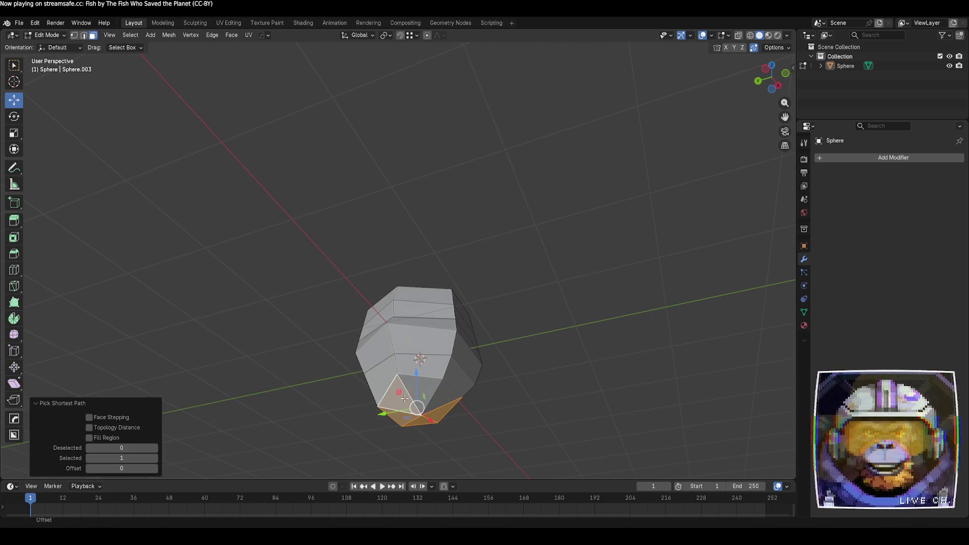
left_click(444, 396)
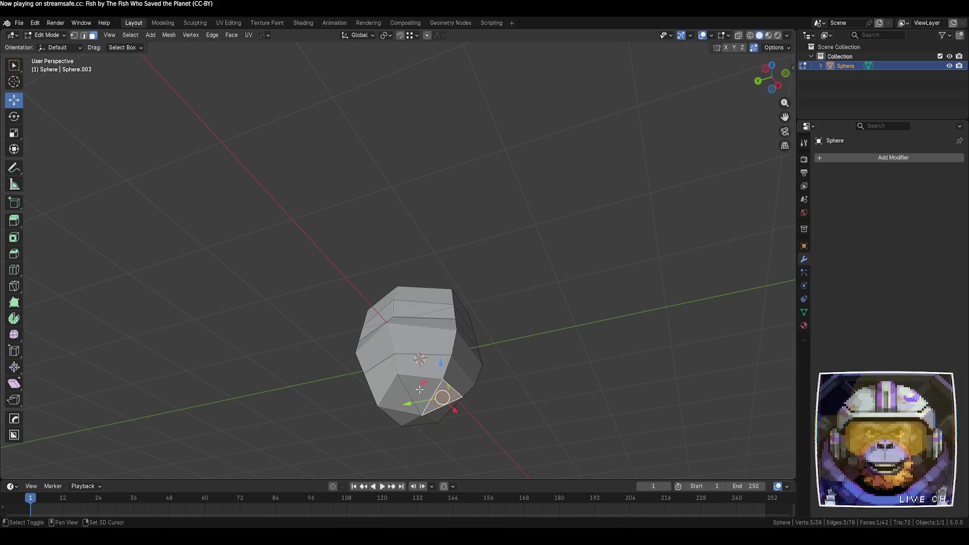
left_click(414, 399, "shift")
left_click(421, 419, "shift")
left_click(407, 416, "shift")
key("x")
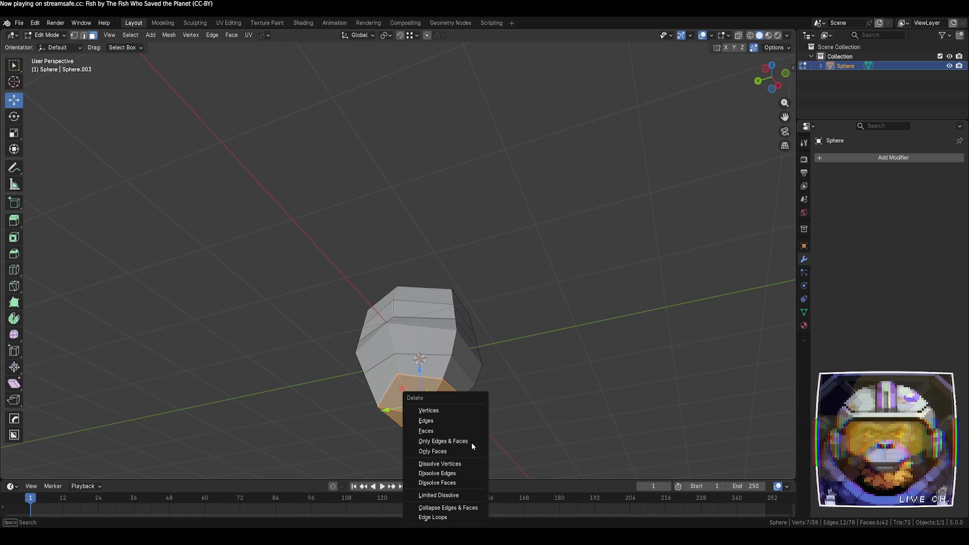
left_click(468, 432)
mouse_move(515, 364)
middle_mouse_down()
mouse_move(519, 357)
mouse_move(550, 397)
mouse_move(589, 413)
mouse_move(580, 430)
mouse_move(673, 433)
mouse_move(693, 423)
middle_mouse_up()
- With X-ray on, box-select the left half from a side view and delete its faces
key("alt+z")
mouse_move(612, 416)
middle_mouse_down()
mouse_move(550, 411)
mouse_move(608, 439)
mouse_move(757, 222)
middle_mouse_up()
left_click(772, 66)
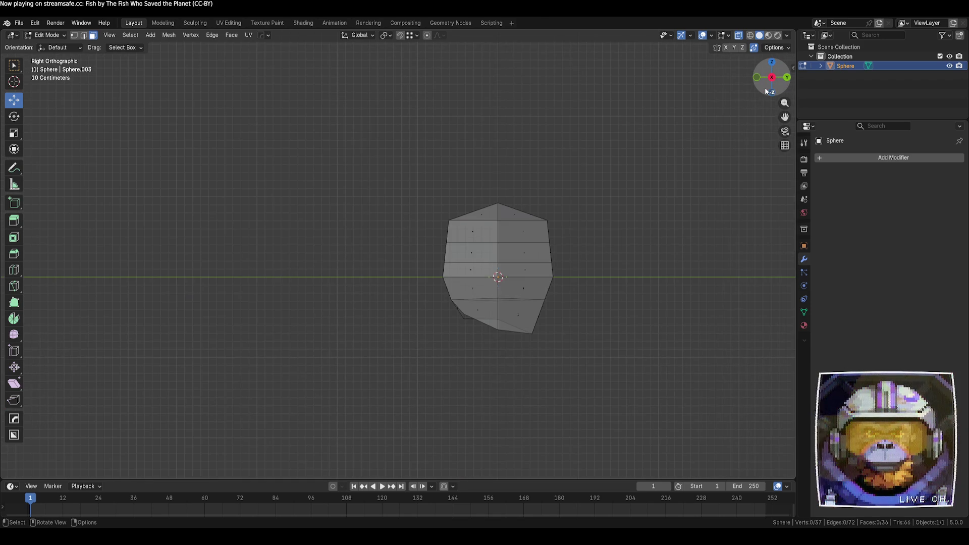
mouse_move(770, 69)
left_mouse_down()
mouse_move(423, 249)
mouse_move(416, 214)
mouse_move(405, 233)
mouse_move(415, 260)
mouse_move(590, 155)
left_mouse_up()
left_click(769, 66)
left_click(777, 84)
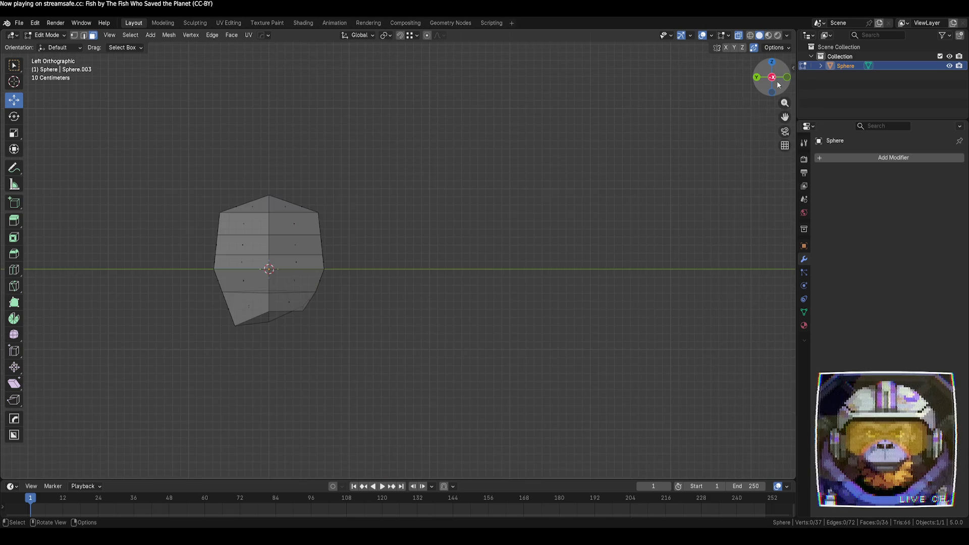
left_click(787, 79)
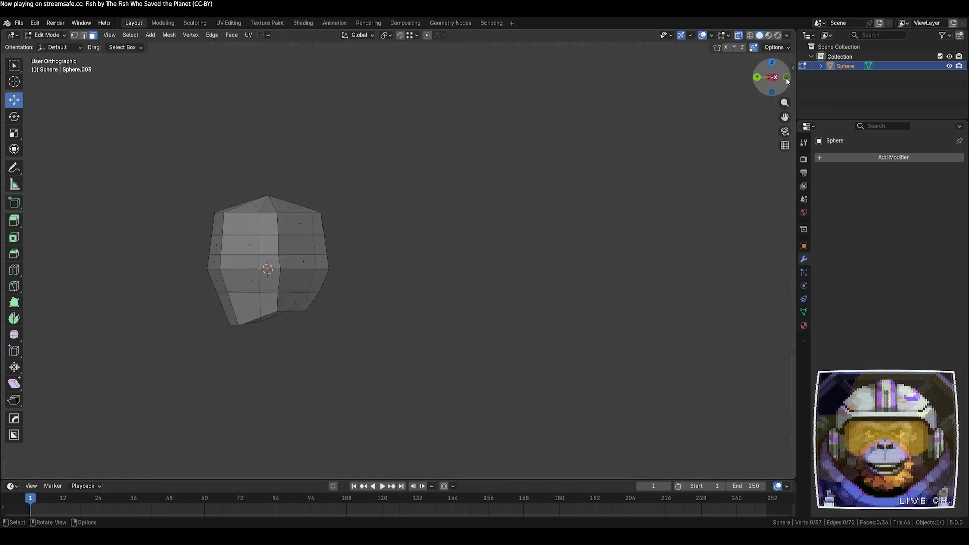
mouse_move(176, 159)
left_mouse_down()
mouse_move(197, 312)
mouse_move(270, 362)
left_mouse_up()
key("x")
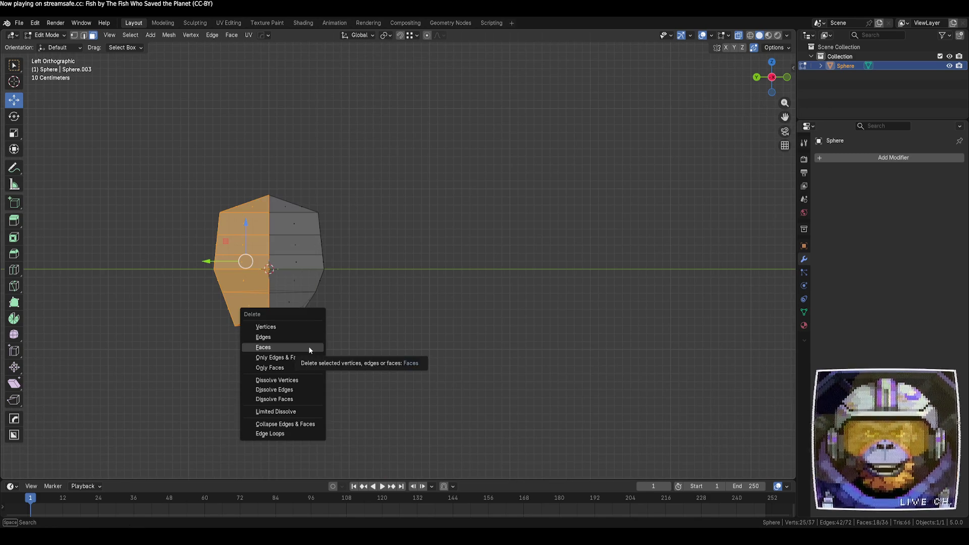
left_click(309, 347)
mouse_move(365, 325)
middle_mouse_down()
mouse_move(382, 319)
mouse_move(303, 329)
mouse_move(298, 304)
mouse_move(286, 316)
middle_mouse_up()
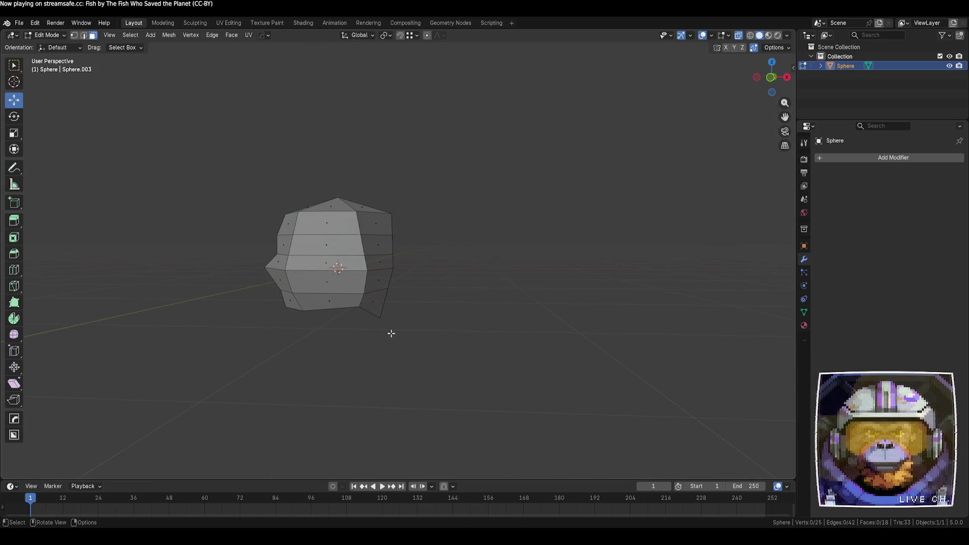
- In vertex mode, grab a vertex into the mesh and merge another onto its neighbour
key("1")
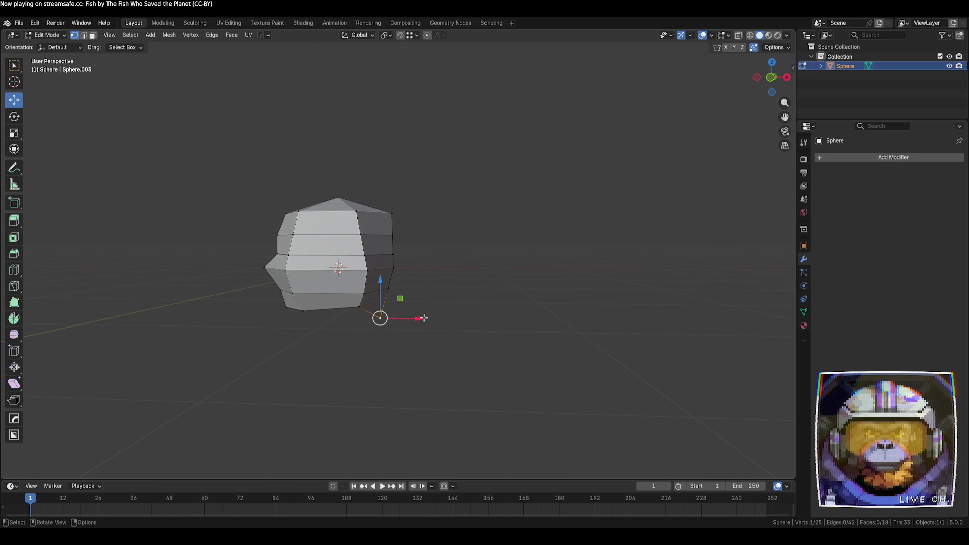
key("g")
left_click(407, 311)
left_click(433, 318)
mouse_move(433, 318)
middle_mouse_down()
mouse_move(404, 316)
mouse_move(467, 323)
middle_mouse_up()
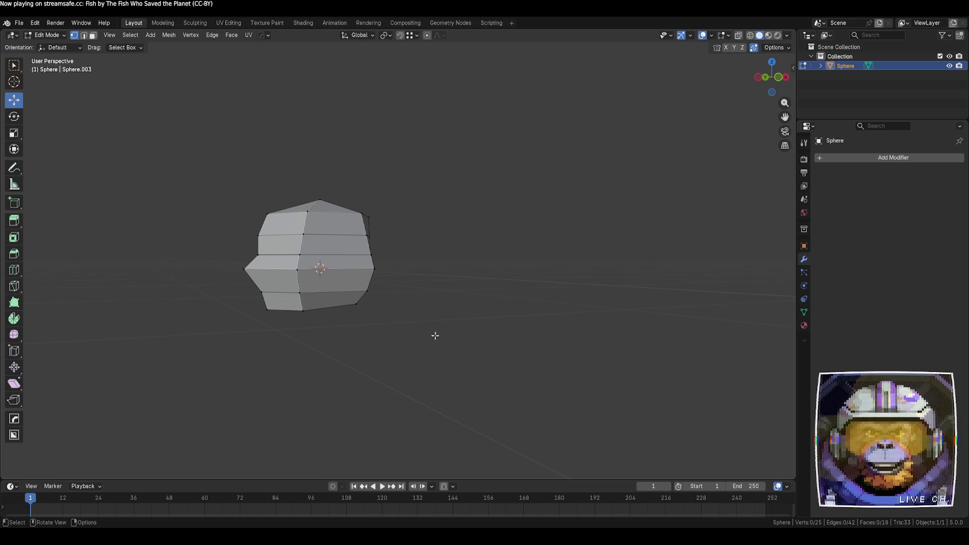
mouse_move(435, 336)
middle_mouse_down()
mouse_move(398, 342)
mouse_move(376, 314)
middle_mouse_up()
key("g")
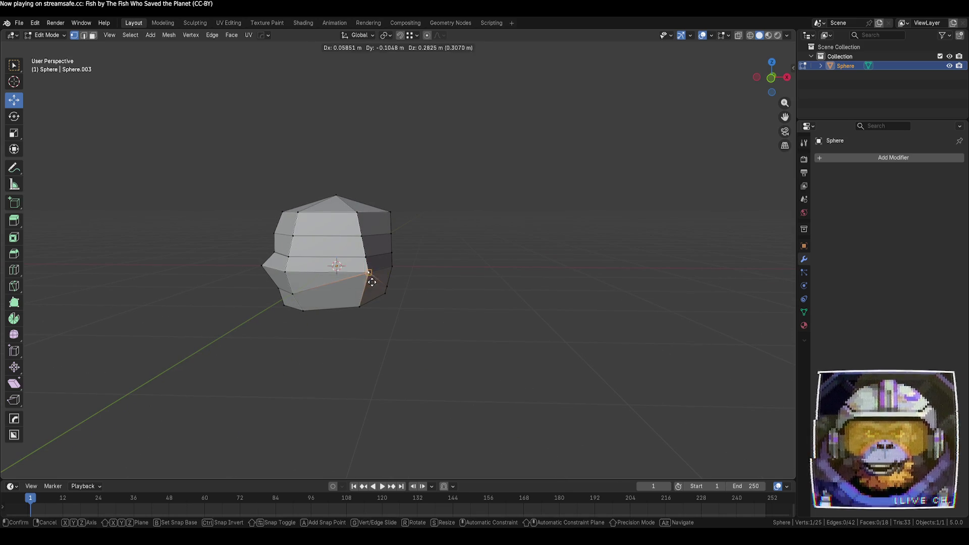
left_click(370, 275)
left_click(476, 329)
mouse_move(476, 328)
middle_mouse_down()
mouse_move(389, 304)
mouse_move(539, 311)
mouse_move(452, 297)
mouse_move(406, 307)
middle_mouse_up()
- Merge three more vertices onto their neighbours, including the upper-right one onto the vertex below
left_click(389, 304)
key("g")
left_click(394, 283)
left_click(385, 282)
key("g")
left_click(385, 282)
left_click(439, 262)
key("g")
left_click(441, 279)
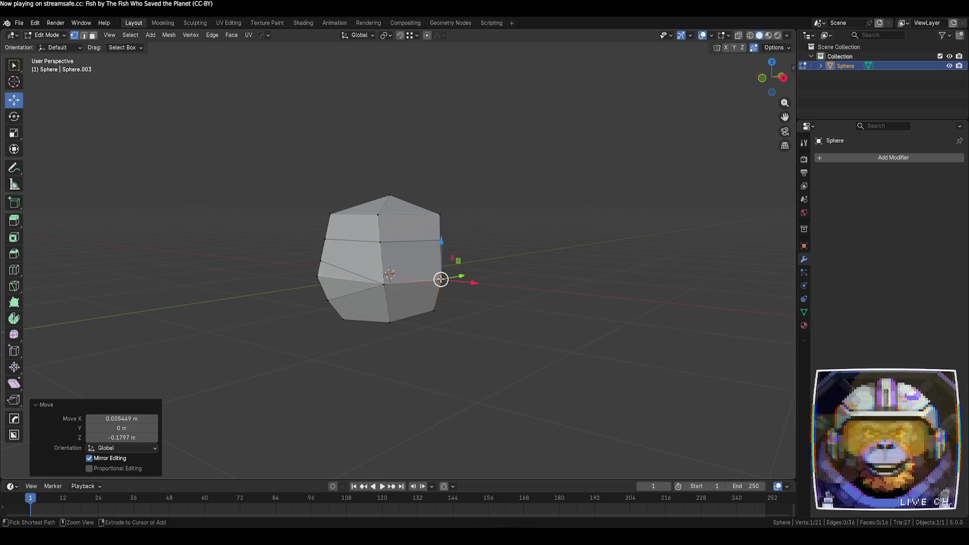
left_click(408, 279)
- Slide an edge along the surface, then slide a vertex along its edge twice
key("g")
key("g")
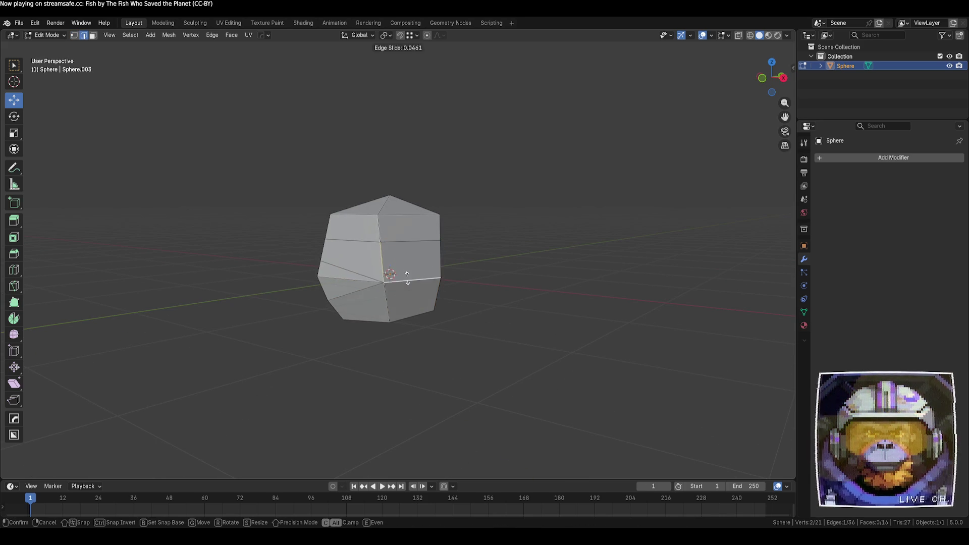
left_click(408, 268)
left_click(472, 318)
mouse_move(471, 318)
middle_mouse_down()
mouse_move(349, 331)
mouse_move(291, 320)
mouse_move(204, 349)
mouse_move(173, 318)
mouse_move(187, 311)
mouse_move(189, 324)
middle_mouse_up()
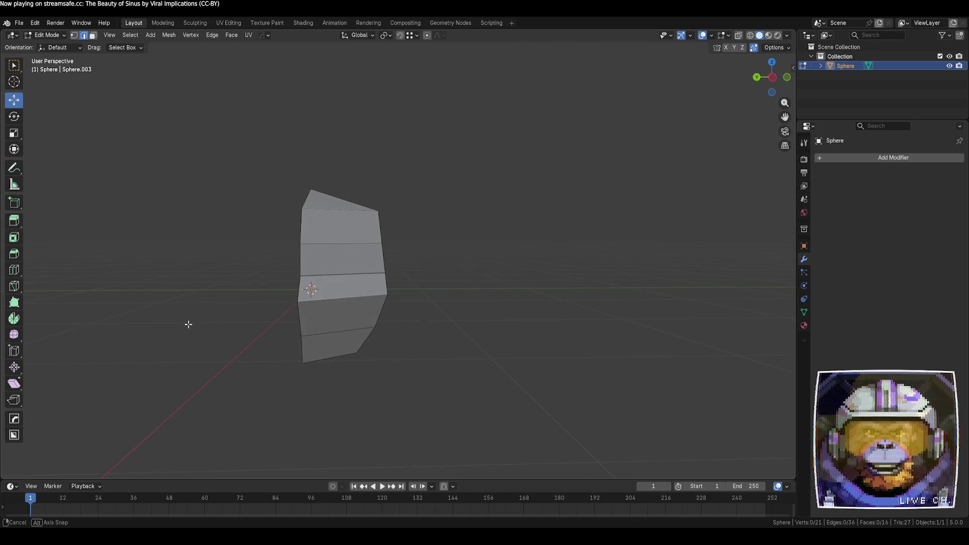
key("shift+v")
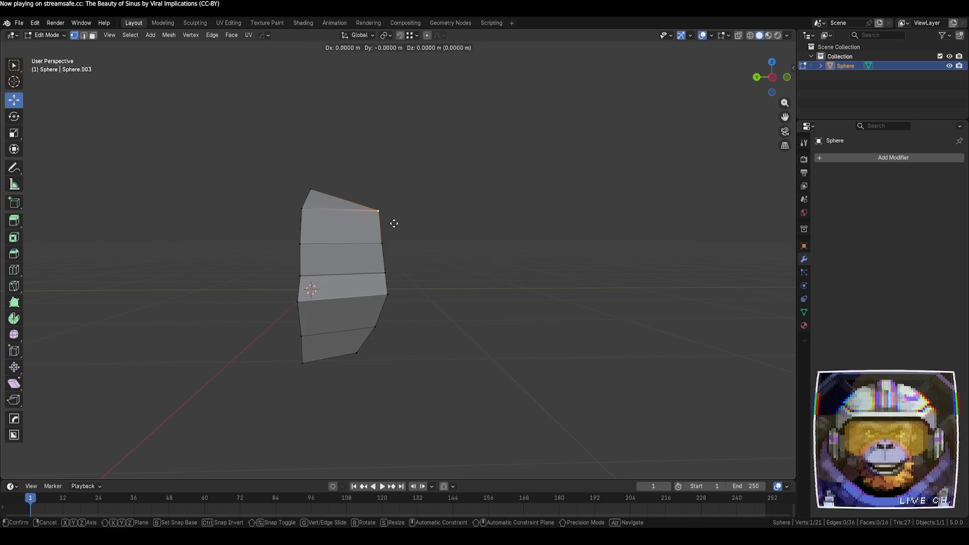
left_click(391, 214)
mouse_move(392, 214)
middle_mouse_down()
mouse_move(409, 199)
mouse_move(410, 243)
mouse_move(508, 399)
mouse_move(426, 333)
mouse_move(368, 305)
mouse_move(327, 327)
mouse_move(288, 387)
mouse_move(413, 236)
middle_mouse_up()
key("shift+v")
left_click(409, 182)
left_click(410, 242)
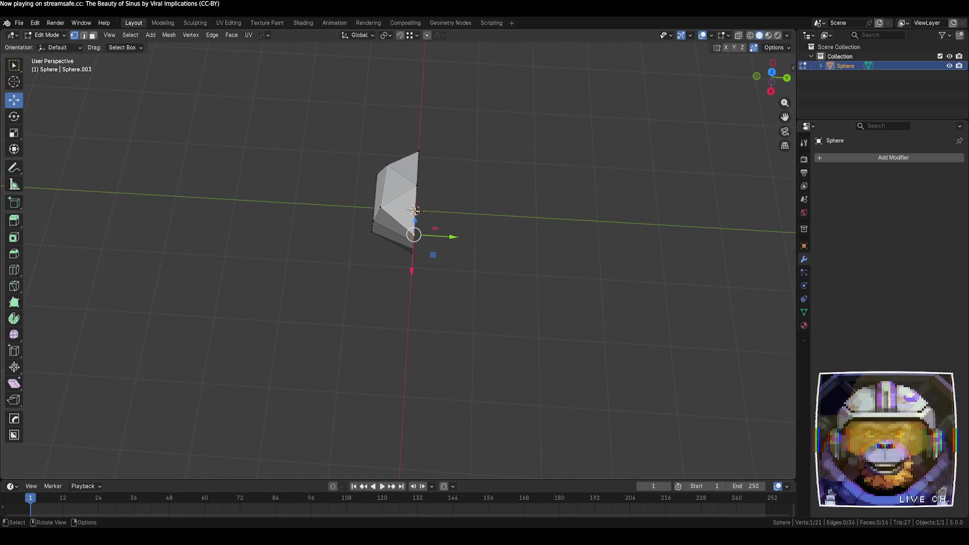
- Shift two vertices along X and fill the gap with a new face
left_click_drag(411, 266, 415, 268)
left_click(335, 305)
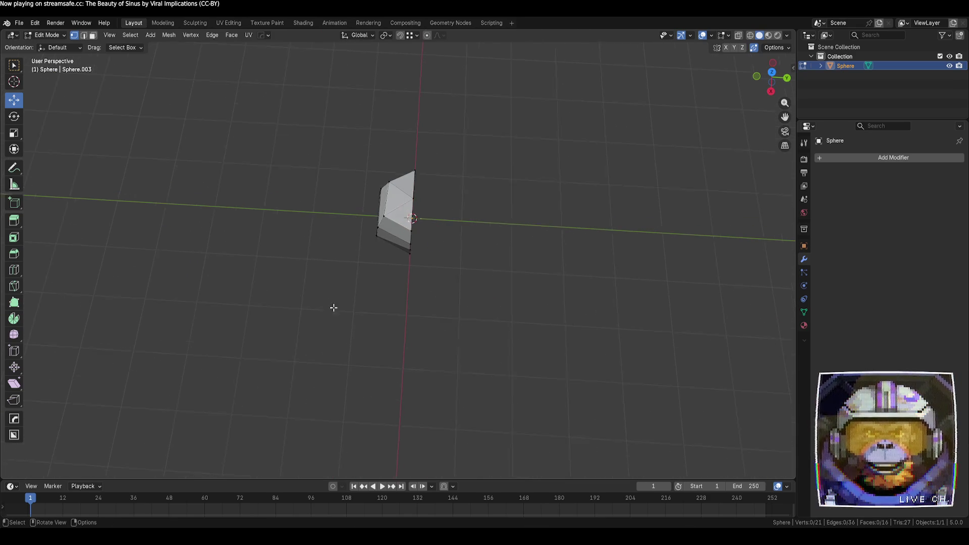
mouse_move(336, 305)
middle_mouse_down()
mouse_move(358, 305)
mouse_move(448, 236)
mouse_move(338, 283)
mouse_move(349, 288)
mouse_move(333, 291)
mouse_move(351, 270)
mouse_move(371, 314)
mouse_move(294, 302)
middle_mouse_up()
left_click_drag(335, 300, 329, 299)
left_click(358, 325)
mouse_move(358, 325)
middle_mouse_down()
mouse_move(349, 332)
mouse_move(424, 255)
mouse_move(445, 256)
middle_mouse_up()
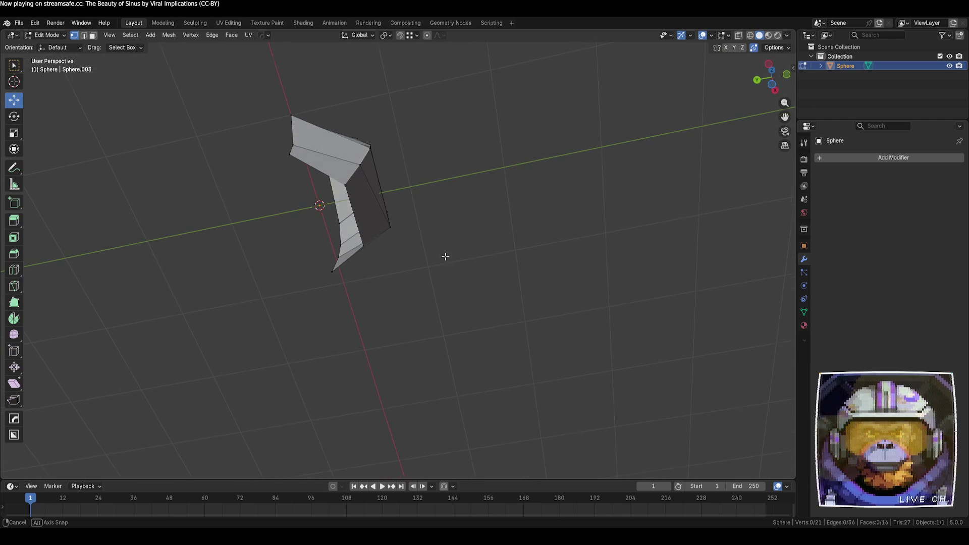
key("f")
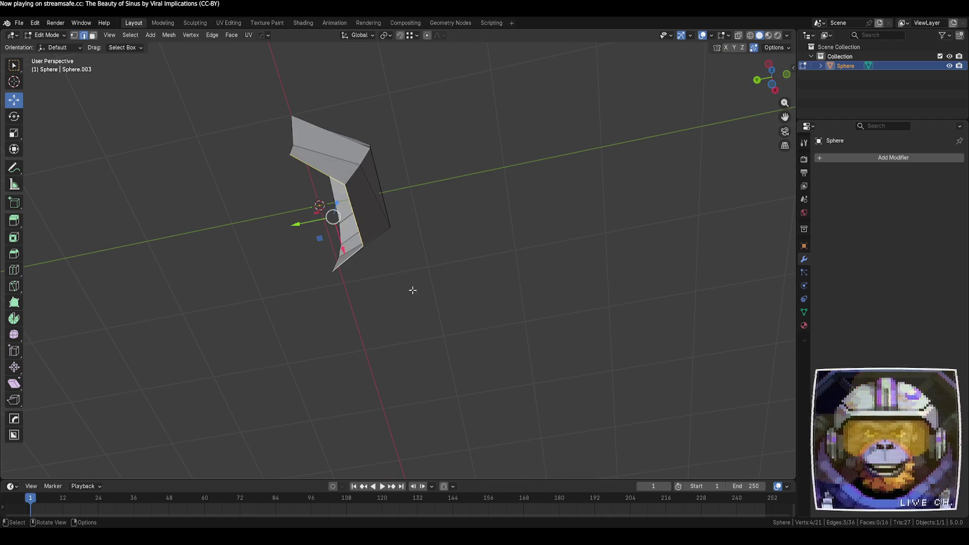
left_click(410, 253)
mouse_move(409, 253)
middle_mouse_down()
mouse_move(431, 309)
mouse_move(359, 252)
mouse_move(328, 272)
middle_mouse_up()
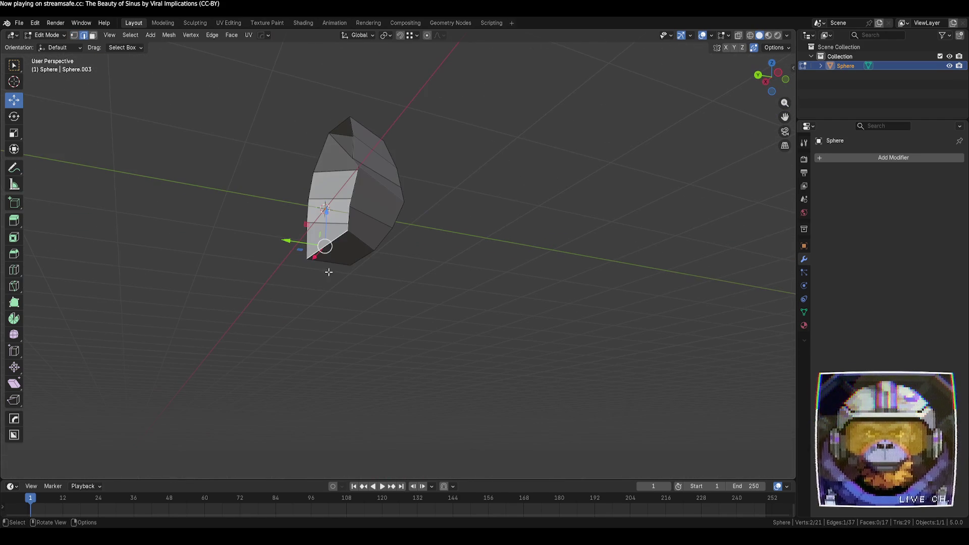
left_click(444, 276)
mouse_move(444, 277)
middle_mouse_down()
mouse_move(424, 312)
mouse_move(387, 307)
mouse_move(340, 262)
mouse_move(307, 268)
mouse_move(281, 305)
mouse_move(416, 353)
mouse_move(409, 279)
middle_mouse_up()
- In object mode, give the Sphere smooth shading and reselect it
key("Tab")
right_click(383, 245)
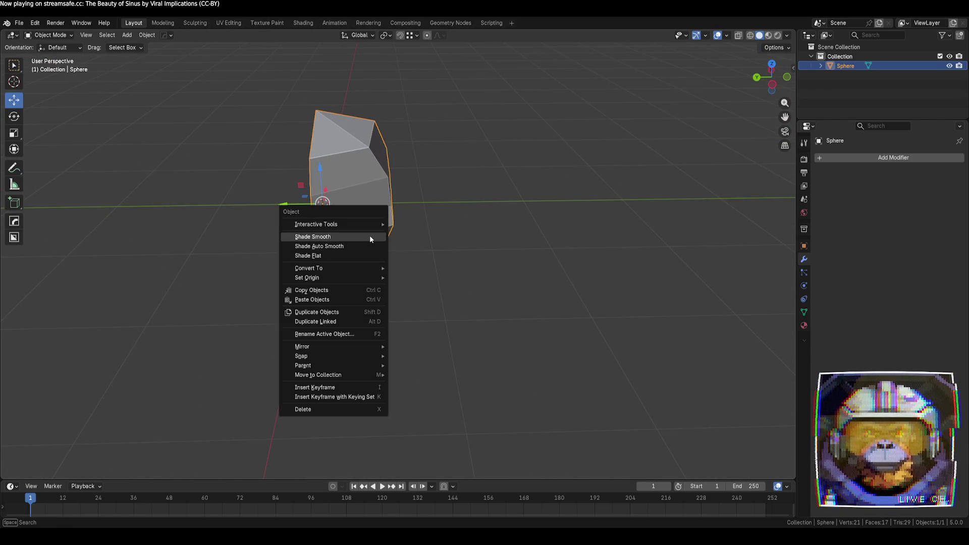
left_click(369, 235)
left_click(528, 319)
mouse_move(529, 320)
middle_mouse_down()
mouse_move(468, 276)
mouse_move(362, 328)
mouse_move(283, 321)
mouse_move(316, 235)
middle_mouse_up()
left_click(317, 235)
mouse_move(517, 256)
middle_mouse_down()
mouse_move(395, 254)
mouse_move(427, 234)
middle_mouse_up()
- Open the mirror handles, object menu and snap menu, then dismiss them unchanged
key("alt+x")
left_click(437, 47)
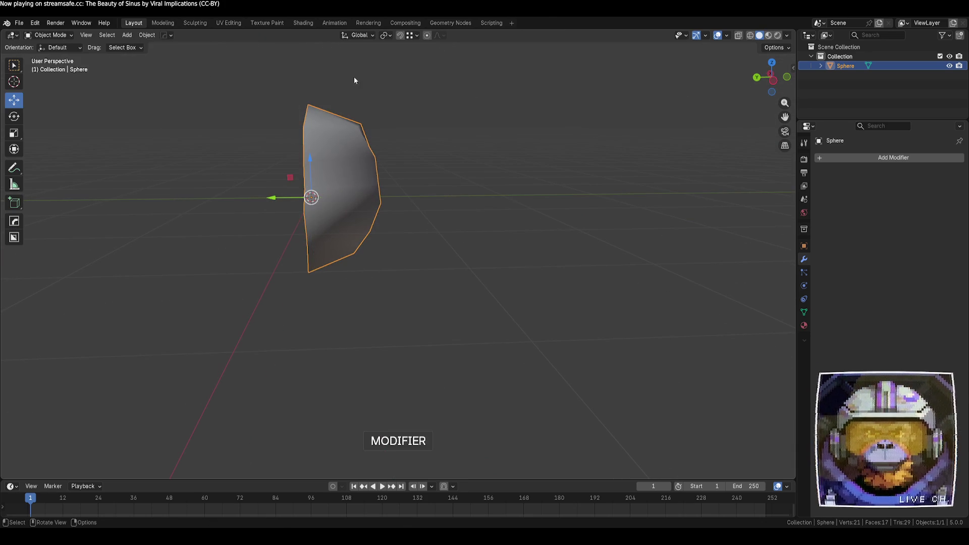
left_click(147, 34)
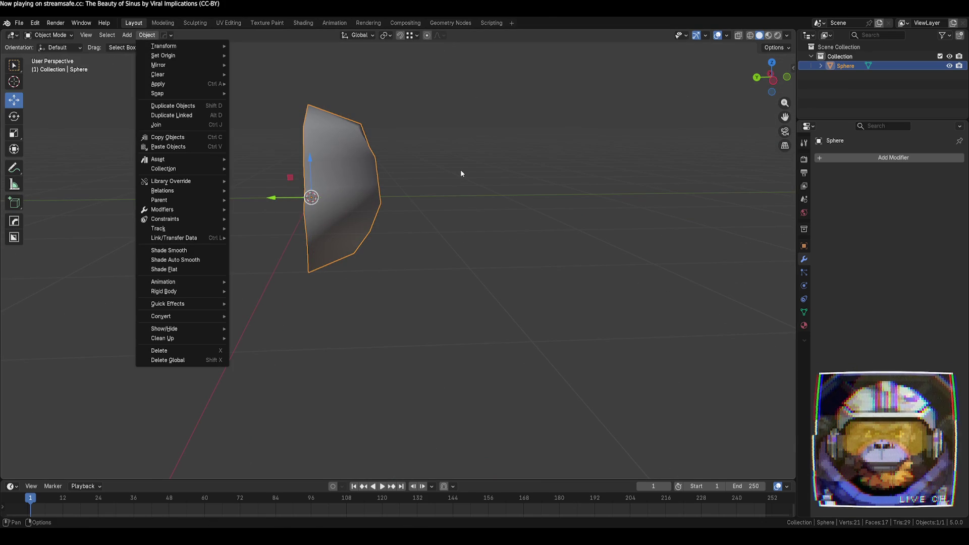
key("shift+s")
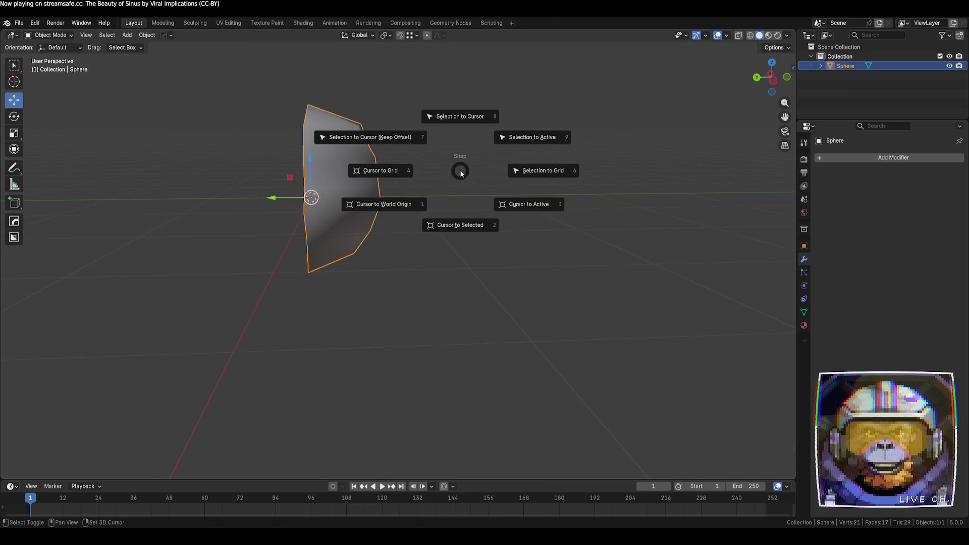
key("Escape")
- Apply All Transforms to the sphere with Ctrl+A and go back into Edit Mode
key("ctrl+a")
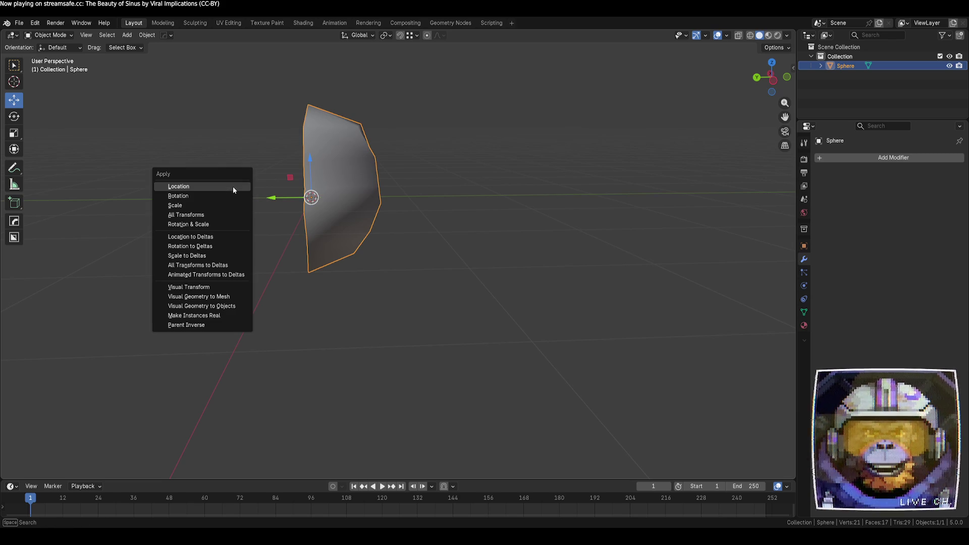
left_click(232, 213)
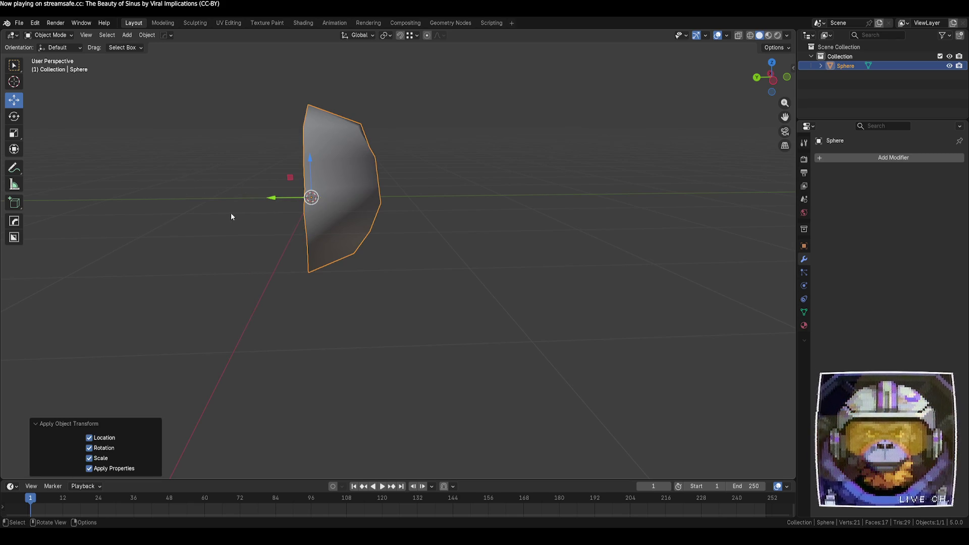
mouse_move(383, 242)
middle_mouse_down()
mouse_move(398, 247)
mouse_move(386, 245)
middle_mouse_up()
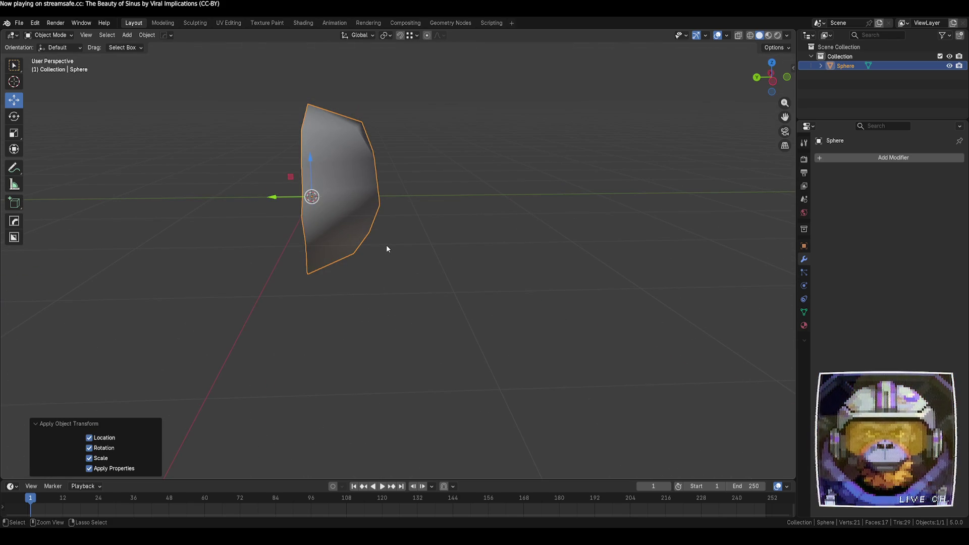
left_click(404, 244)
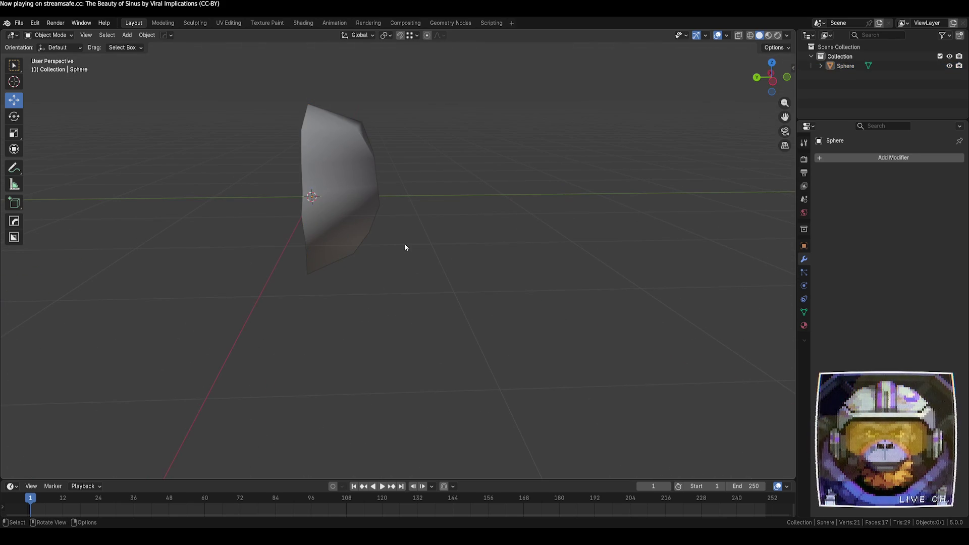
left_click(328, 215)
key("Tab")
key("Tab")
key("Tab")
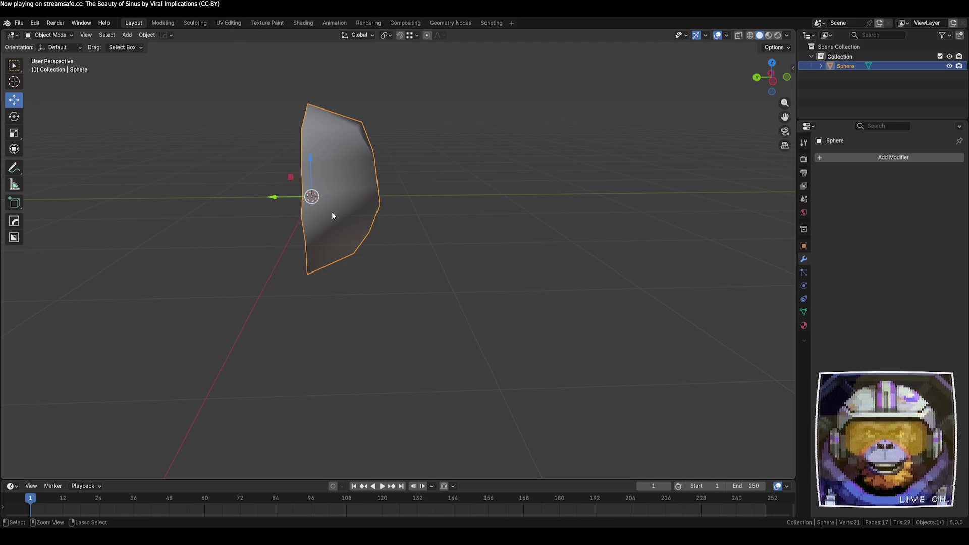
key("grave")
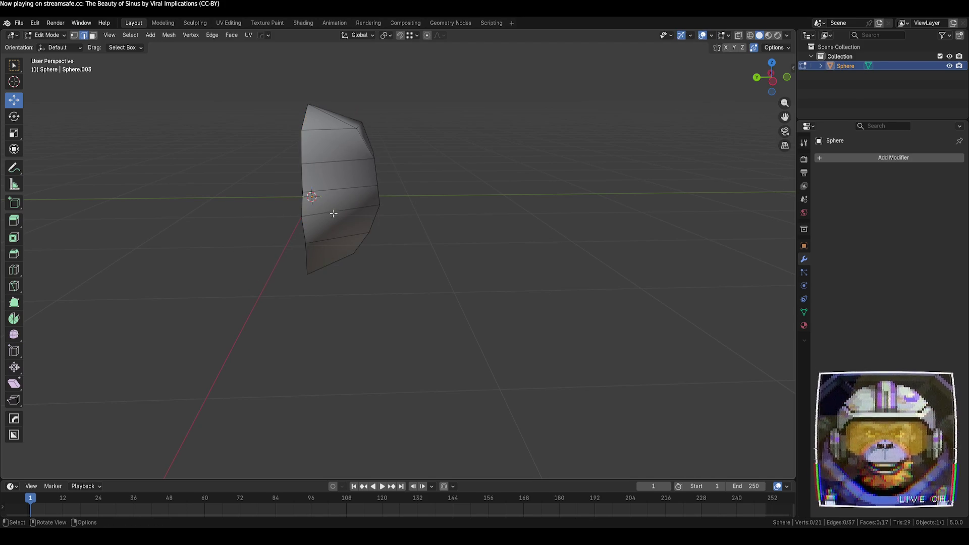
- Return to object mode and reselect the sphere, cancelling an accidental delete
key("Tab")
left_click(478, 214)
left_click(332, 186)
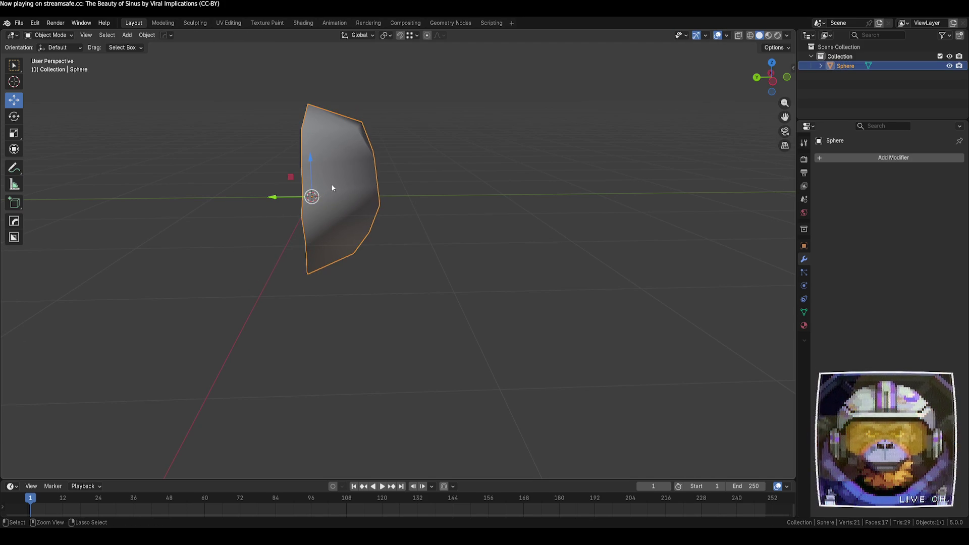
key("alt+a")
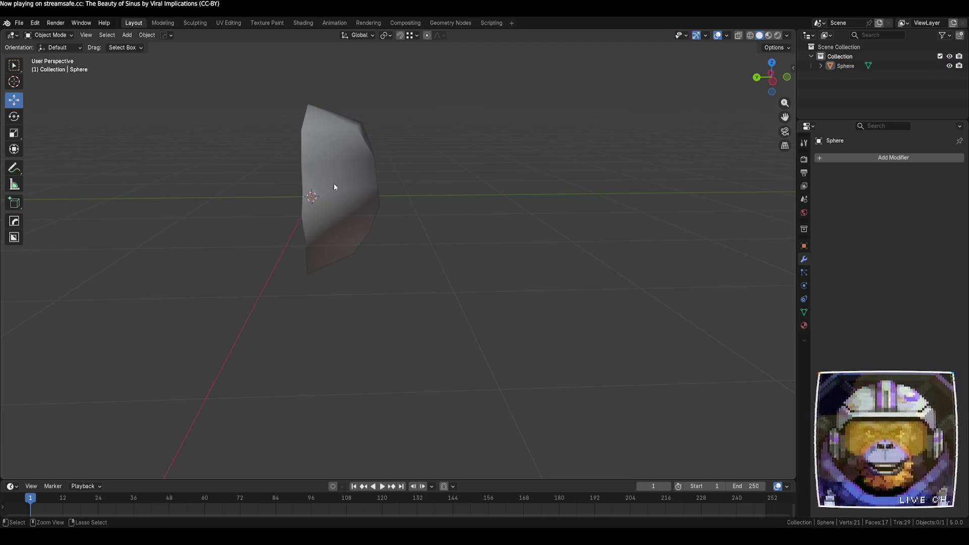
left_click(334, 184)
key("x")
left_click(368, 184)
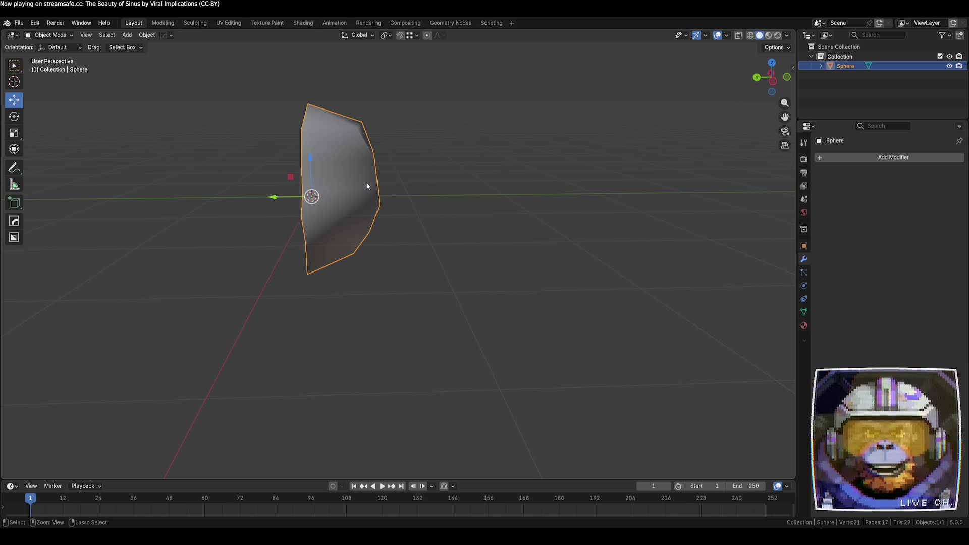
key("alt+a")
left_click(368, 186)
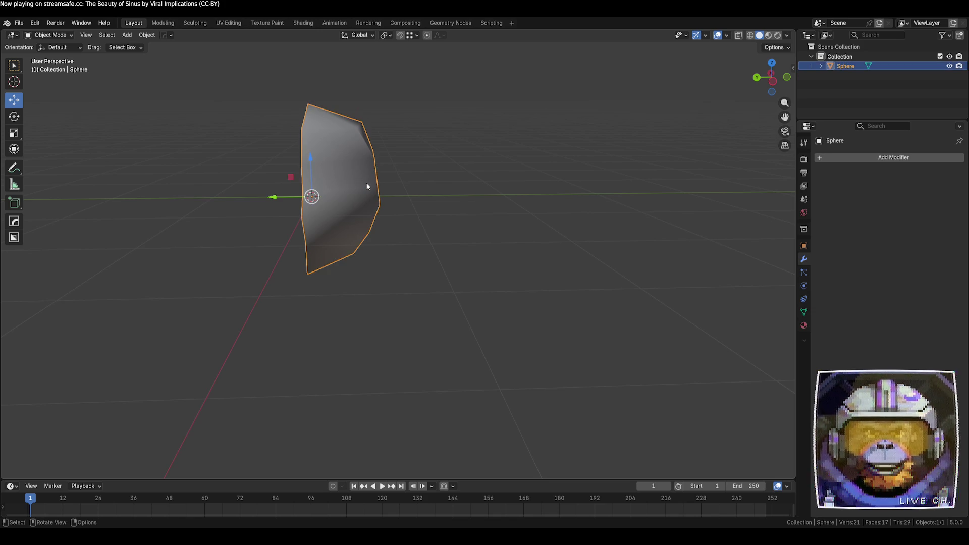
left_click(430, 214)
left_click(376, 202)
mouse_move(376, 202)
middle_mouse_down()
mouse_move(445, 205)
mouse_move(384, 208)
middle_mouse_up()
- Check the HardOps mirror gizmo's shortcut help, exit it, and view the mesh from the left in Edit Mode
key("shift+alt+x")
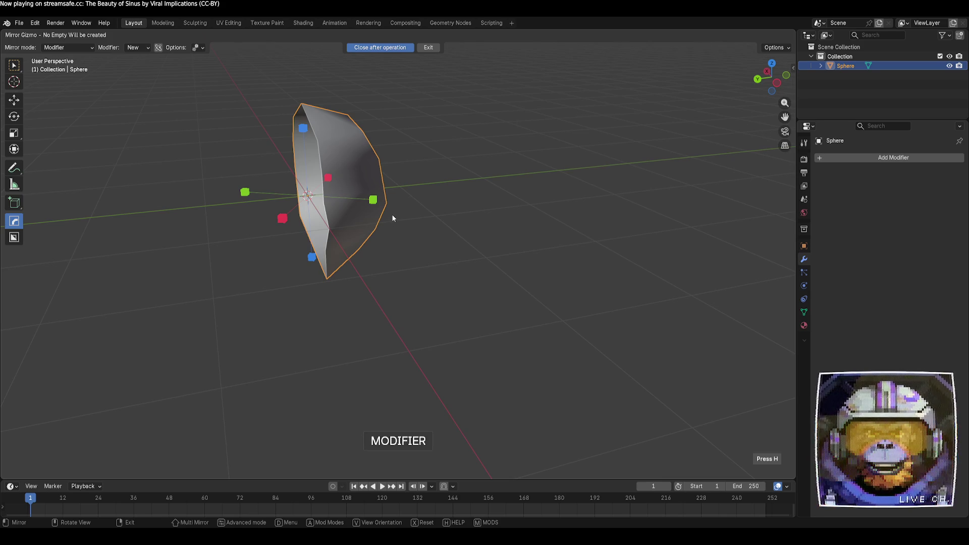
key("h")
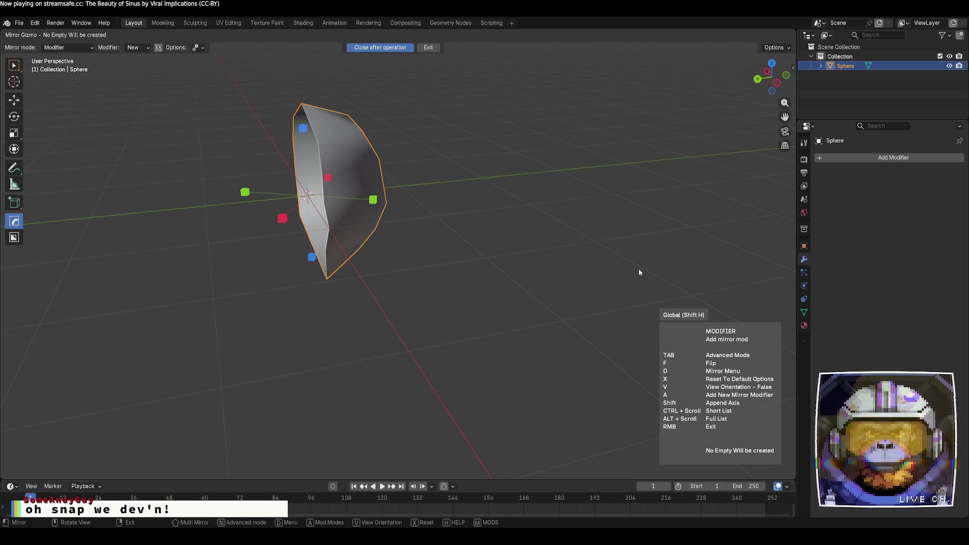
right_click(442, 52)
mouse_move(444, 65)
middle_mouse_down()
mouse_move(532, 207)
mouse_move(383, 244)
middle_mouse_up()
key("Tab")
key("Tab")
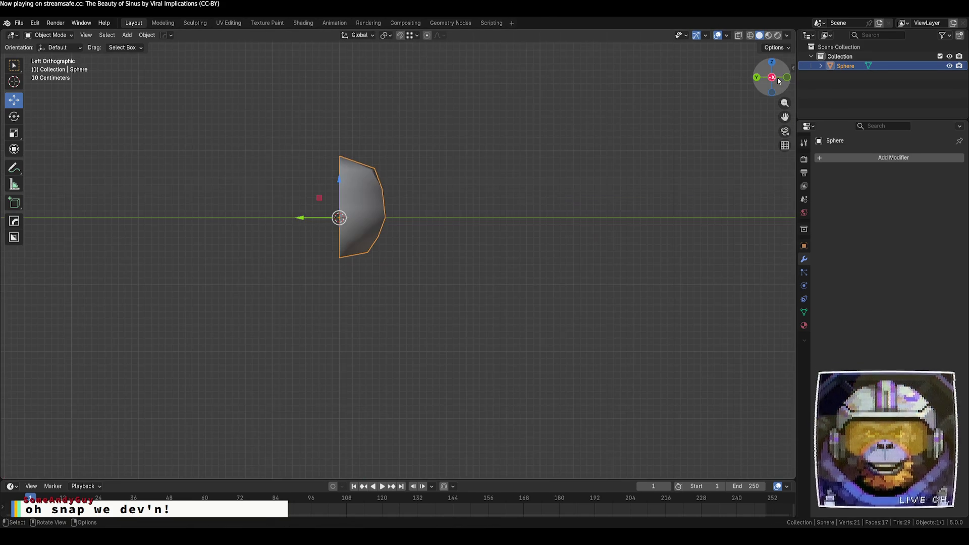
key("ctrl+KP_3")
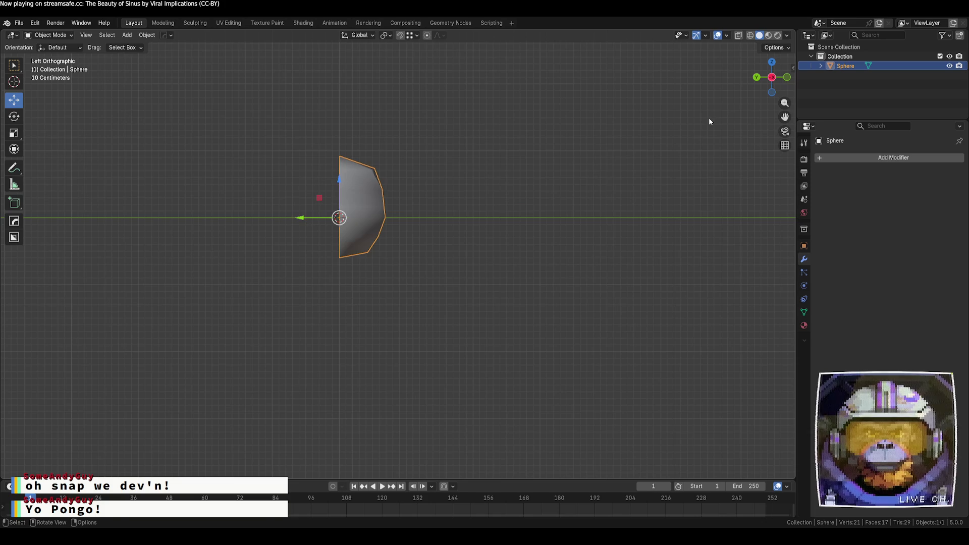
- Try mirroring the half sphere across Y twice, undoing each attempt
key("alt+x")
left_click(399, 218)
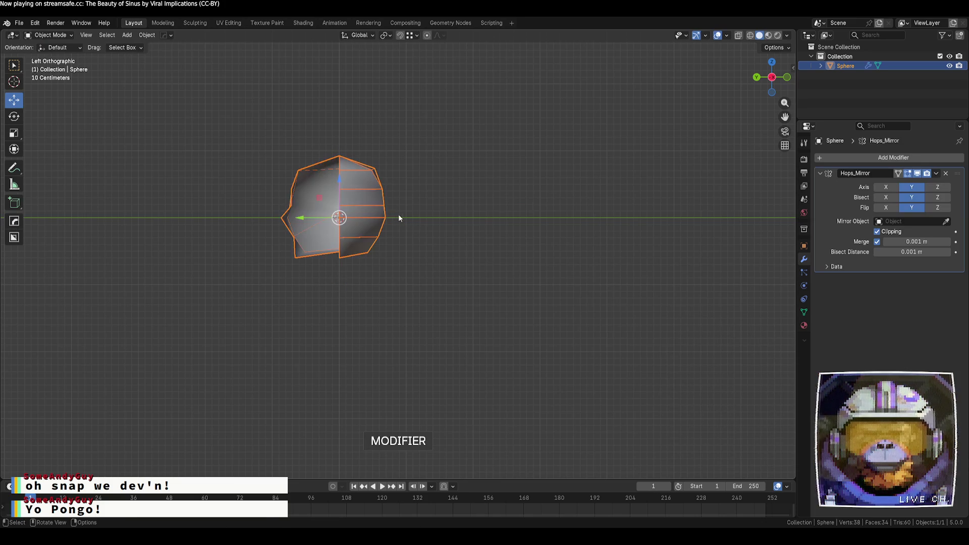
mouse_move(466, 255)
middle_mouse_down()
mouse_move(515, 264)
mouse_move(533, 287)
mouse_move(528, 327)
mouse_move(489, 258)
middle_mouse_up()
key("ctrl+z")
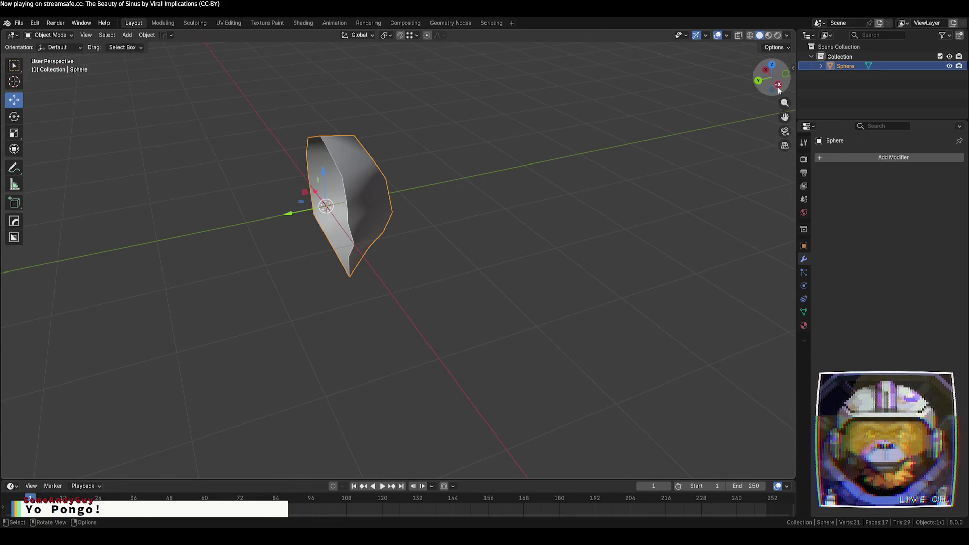
left_click(779, 85)
key("alt+x")
left_click(402, 221)
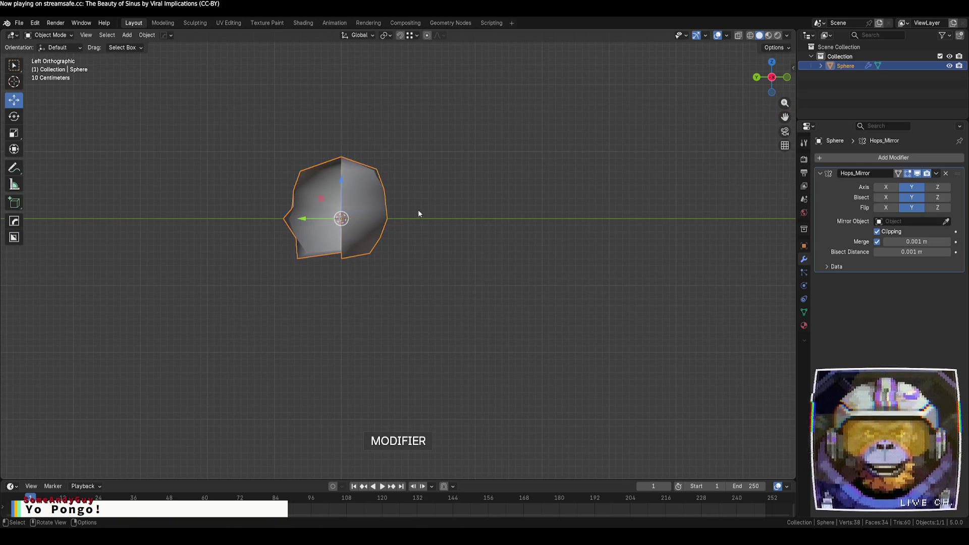
key("ctrl+z")
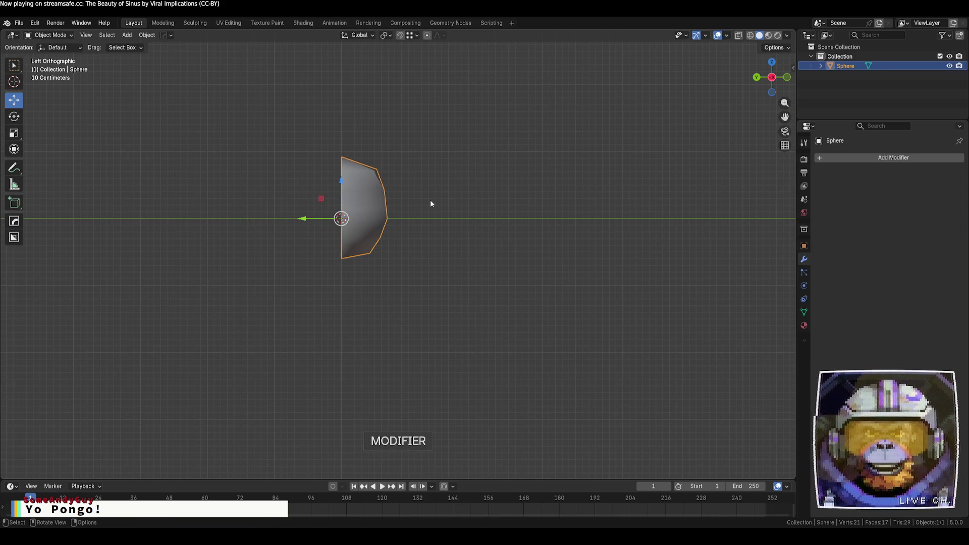
mouse_move(431, 204)
middle_mouse_down()
mouse_move(413, 178)
mouse_move(446, 225)
mouse_move(509, 227)
mouse_move(529, 218)
mouse_move(521, 203)
middle_mouse_up()
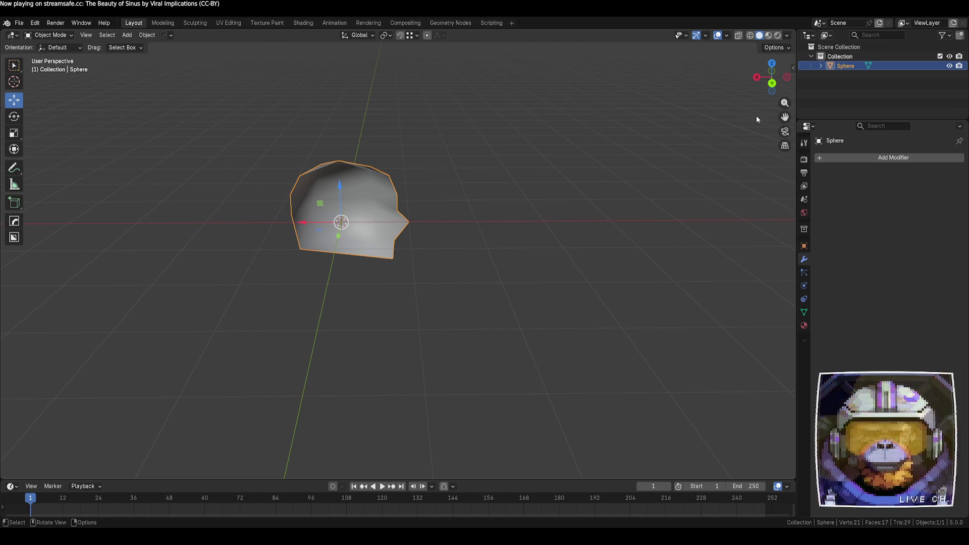
- With Advanced mode and Global orientation, mirror the half across Y around a new empty
key("alt+x")
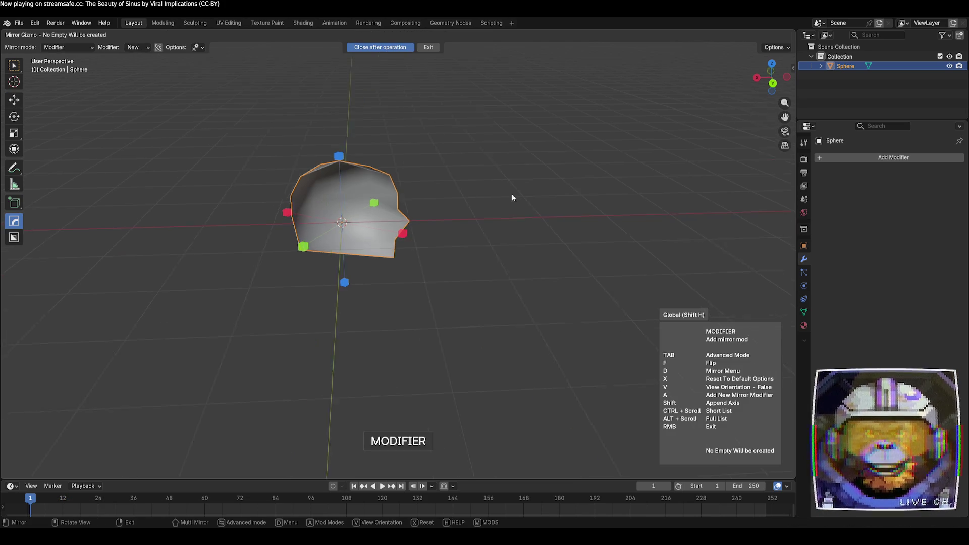
middle_click_drag(513, 197, 579, 190)
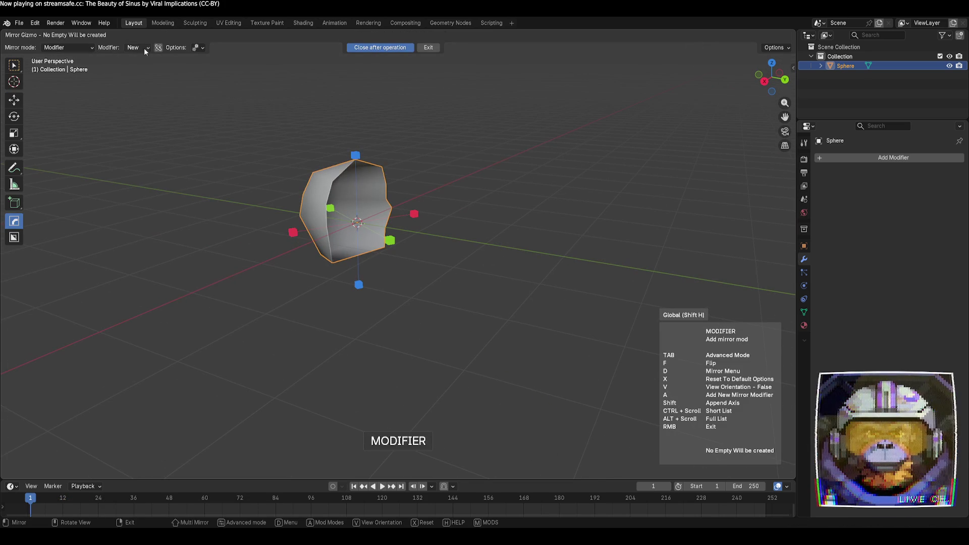
left_click(199, 47)
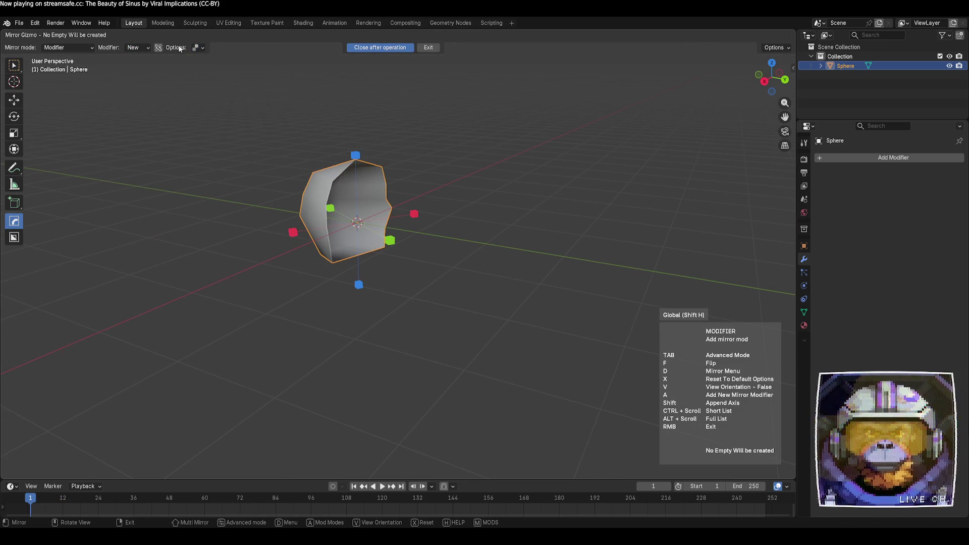
left_click(158, 48)
left_click(220, 48)
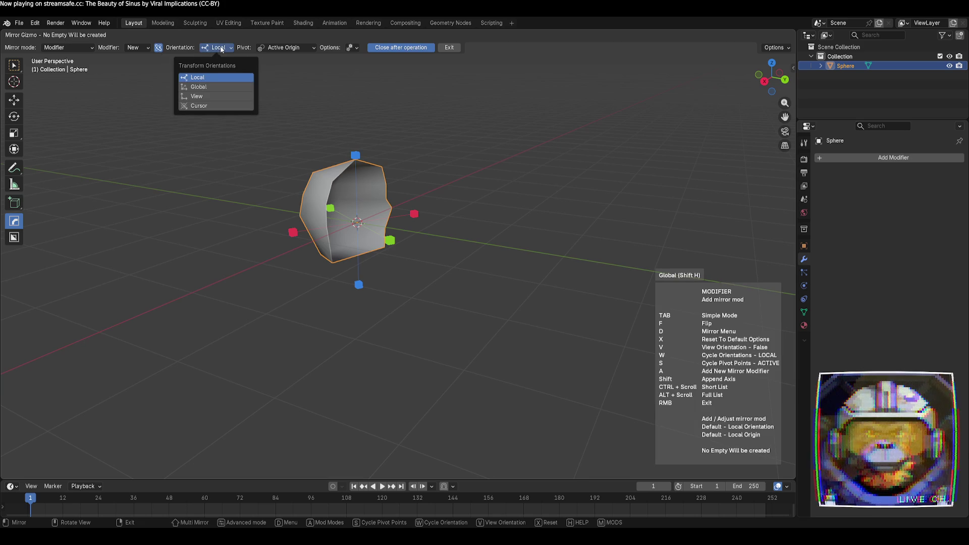
left_click(213, 86)
left_click(304, 213)
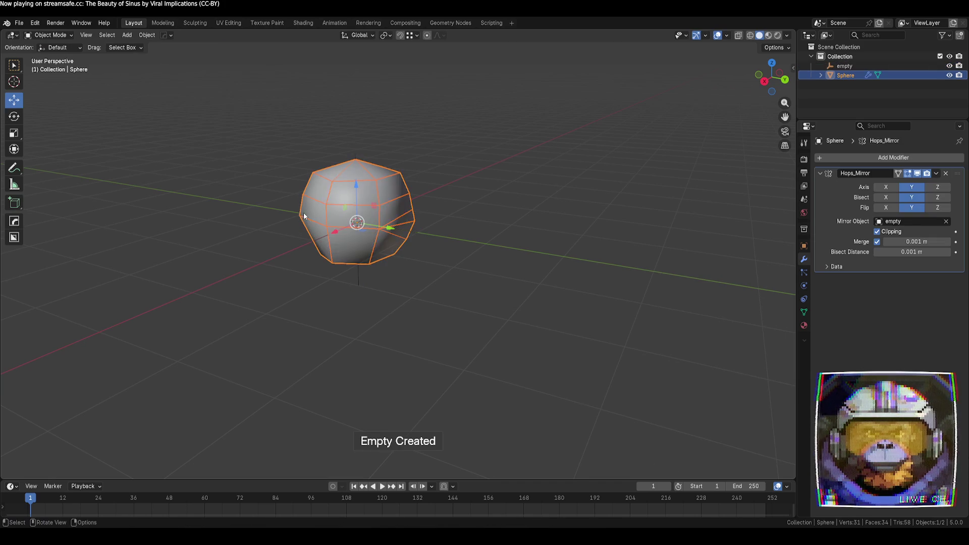
mouse_move(568, 214)
middle_mouse_down()
mouse_move(565, 190)
mouse_move(449, 194)
mouse_move(417, 168)
mouse_move(410, 142)
mouse_move(394, 183)
middle_mouse_up()
- Apply Shade Flat to the mirrored head so its facets show
right_click(376, 195)
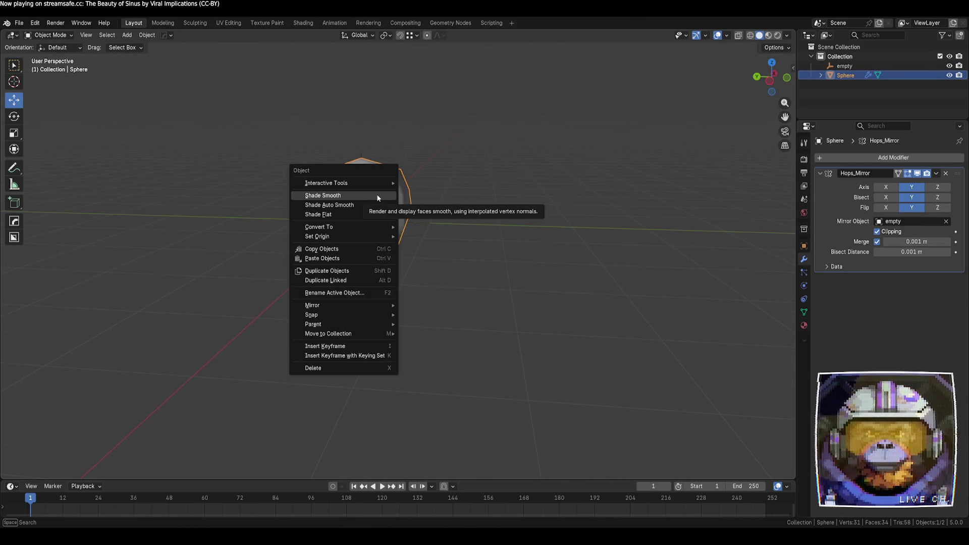
left_click(377, 195)
left_click(488, 226)
mouse_move(488, 226)
middle_mouse_down()
mouse_move(434, 218)
mouse_move(391, 230)
mouse_move(375, 213)
mouse_move(422, 210)
mouse_move(478, 231)
mouse_move(377, 223)
middle_mouse_up()
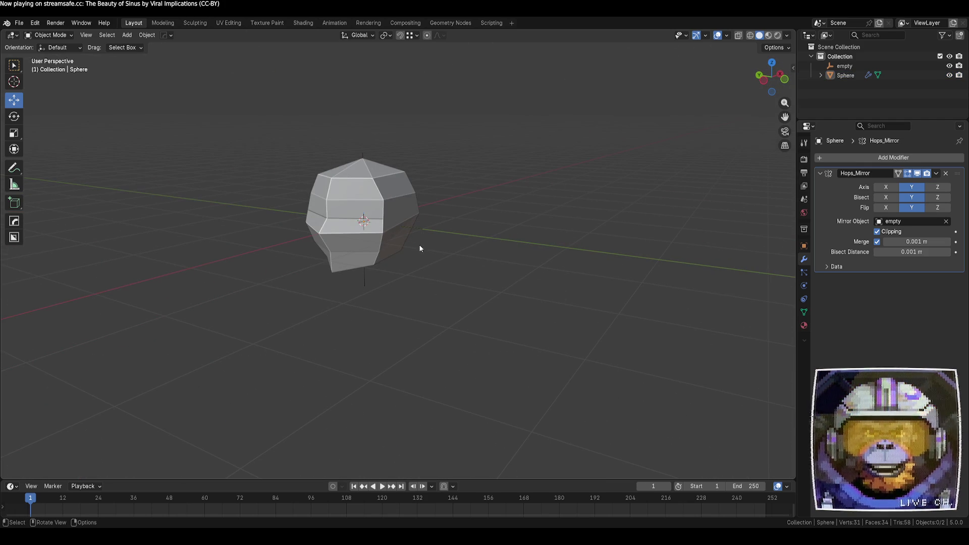
- Reselect the head, orbit and zoom to a front view, and enter Edit Mode
left_click(398, 220)
key("Tab")
key("Tab")
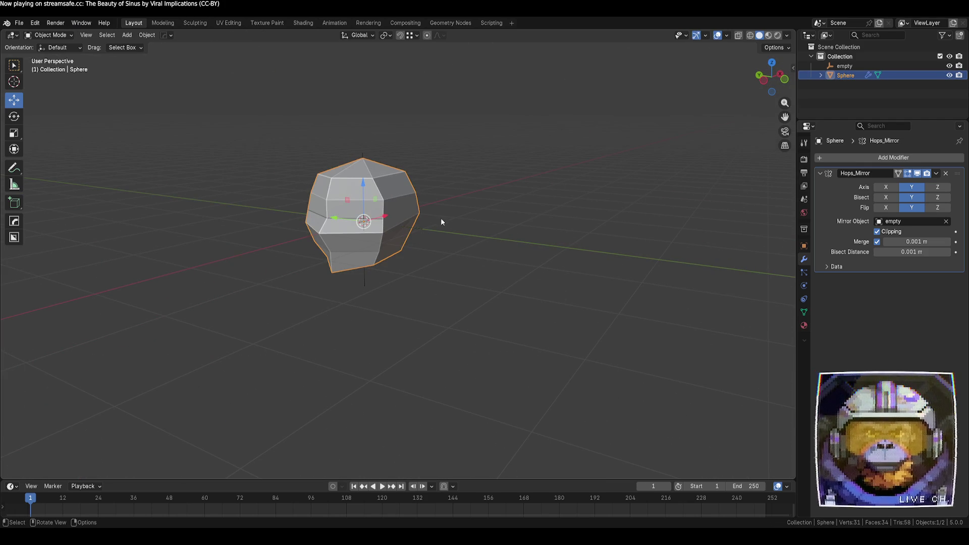
mouse_move(440, 217)
middle_mouse_down()
mouse_move(493, 217)
mouse_move(492, 198)
mouse_move(482, 214)
middle_mouse_up()
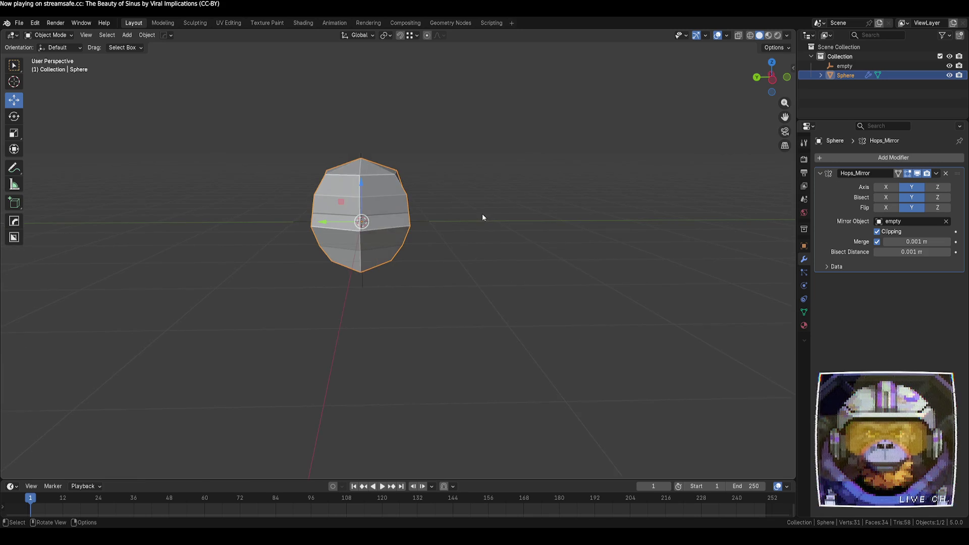
scroll(447, 211, "up", 2)
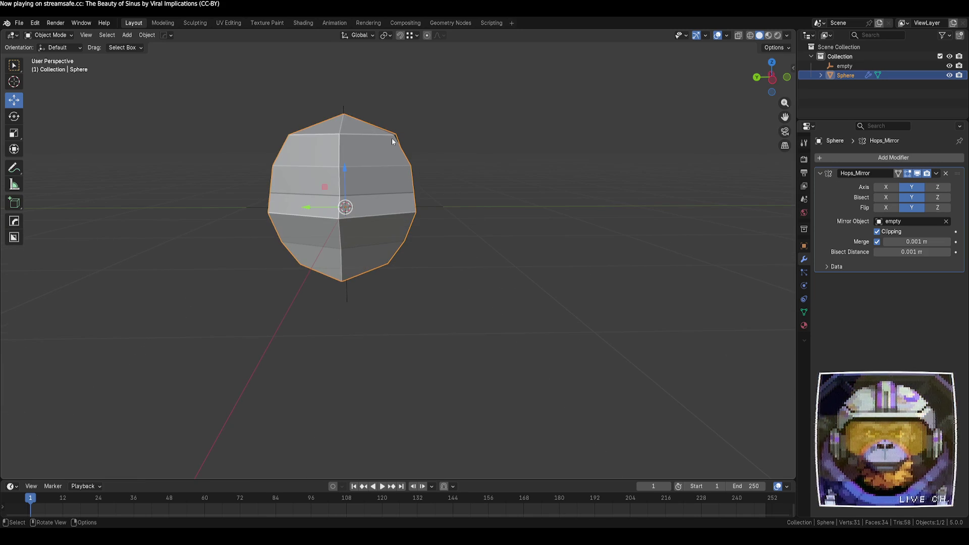
key("Tab")
- Move one vertex along Y and pull another left along X
key("g")
key("y")
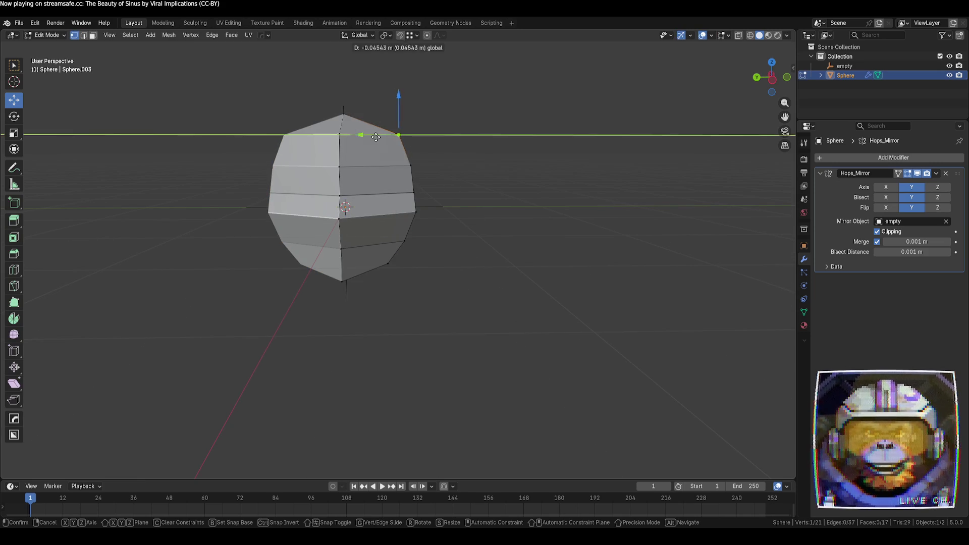
left_click(409, 100)
left_click(474, 162)
mouse_move(474, 163)
middle_mouse_down()
mouse_move(425, 172)
mouse_move(366, 160)
middle_mouse_up()
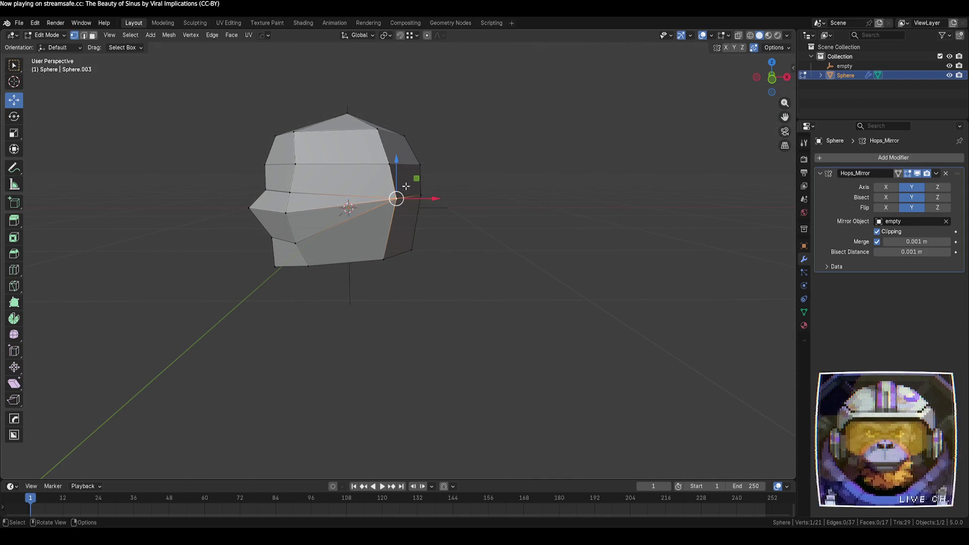
left_click_drag(439, 203, 420, 199)
- Adjust the heights of two more vertices with Z-constrained moves
key("alt+a")
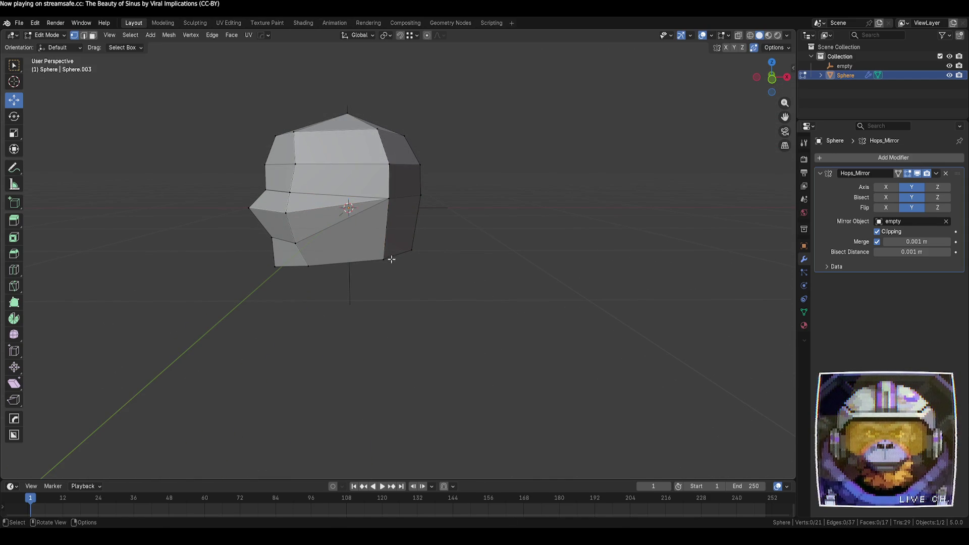
key("g")
key("z")
left_click(452, 257)
key("alt+a")
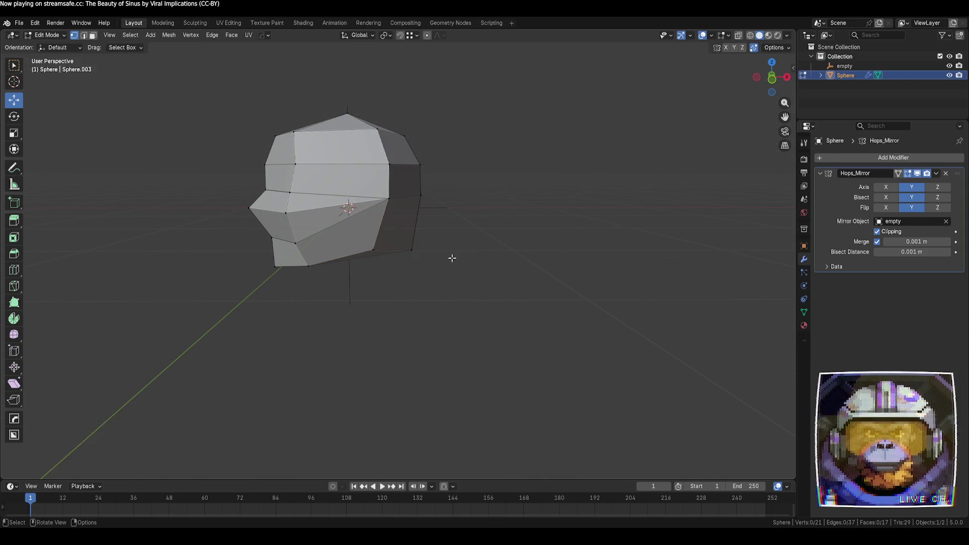
mouse_move(453, 258)
middle_mouse_down()
mouse_move(428, 249)
mouse_move(404, 264)
mouse_move(374, 226)
mouse_move(456, 197)
mouse_move(485, 264)
mouse_move(461, 307)
mouse_move(465, 265)
middle_mouse_up()
key("g")
key("z")
left_click(411, 237)
key("alt+a")
- Vertex-slide one vertex with Shift+V to merge it onto its neighbour
key("shift+v")
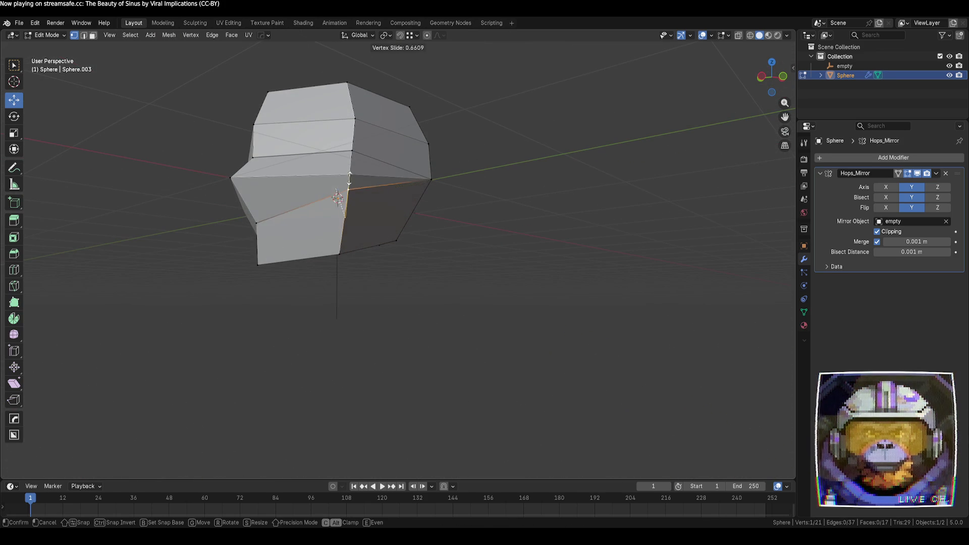
left_click(435, 223)
mouse_move(435, 223)
middle_mouse_down()
mouse_move(505, 251)
mouse_move(476, 233)
mouse_move(365, 256)
mouse_move(282, 259)
mouse_move(249, 249)
mouse_move(244, 257)
mouse_move(485, 284)
mouse_move(521, 336)
mouse_move(517, 314)
middle_mouse_up()
left_click(509, 253)
- In Back Orthographic view, move a left-edge vertex up and left
scroll(377, 262, "up", 3)
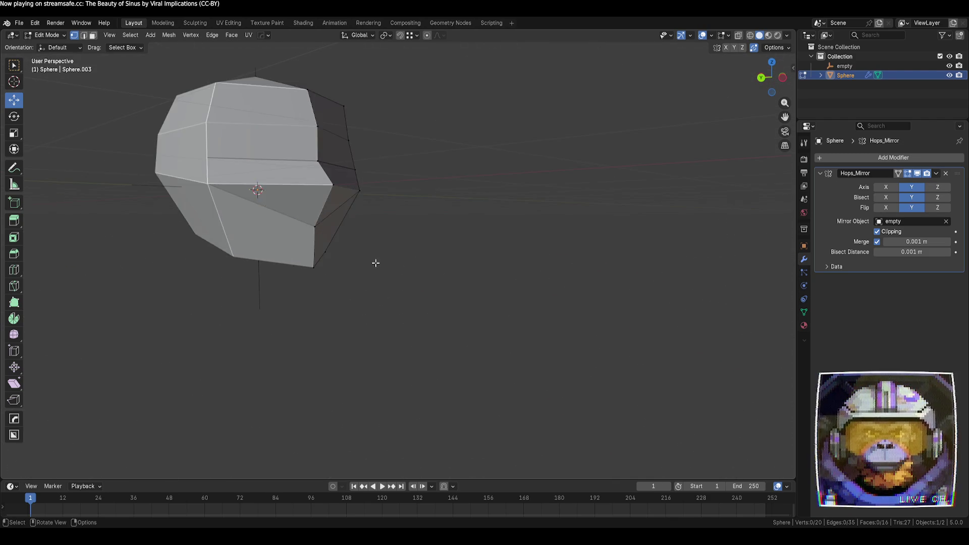
mouse_move(376, 262)
middle_mouse_down()
mouse_move(466, 284)
mouse_move(465, 264)
mouse_move(439, 270)
mouse_move(775, 81)
middle_mouse_up()
scroll(466, 264, "down", 3)
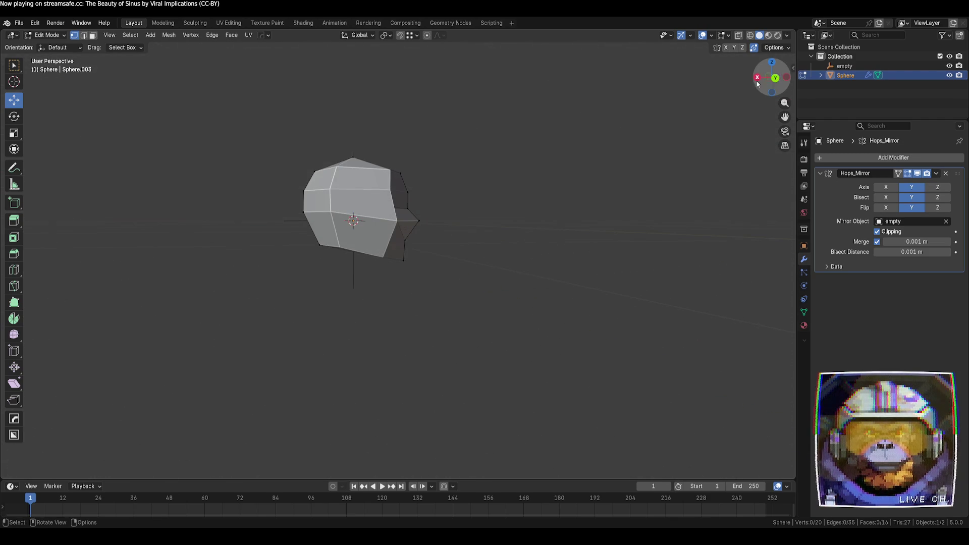
left_click(775, 79)
scroll(397, 255, "up", 3)
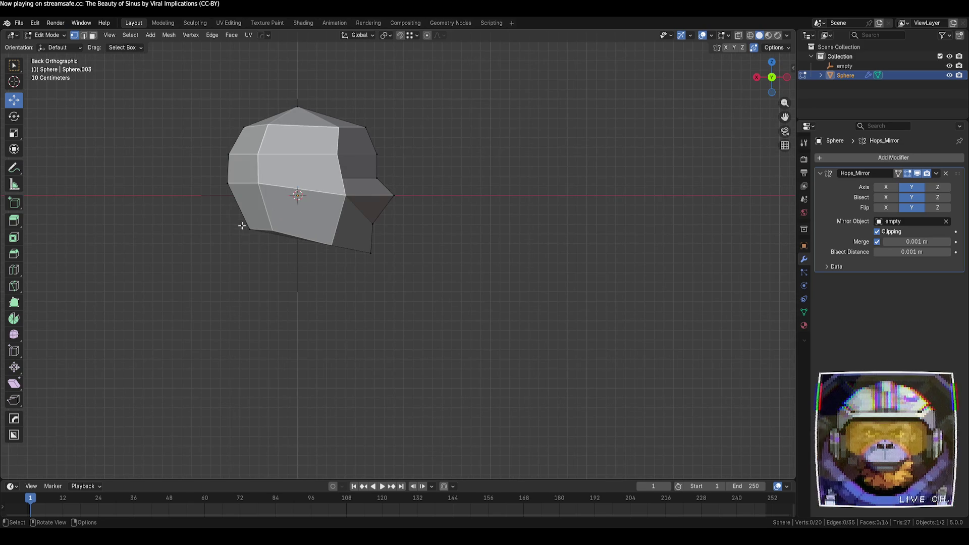
left_click_drag(229, 209, 224, 194)
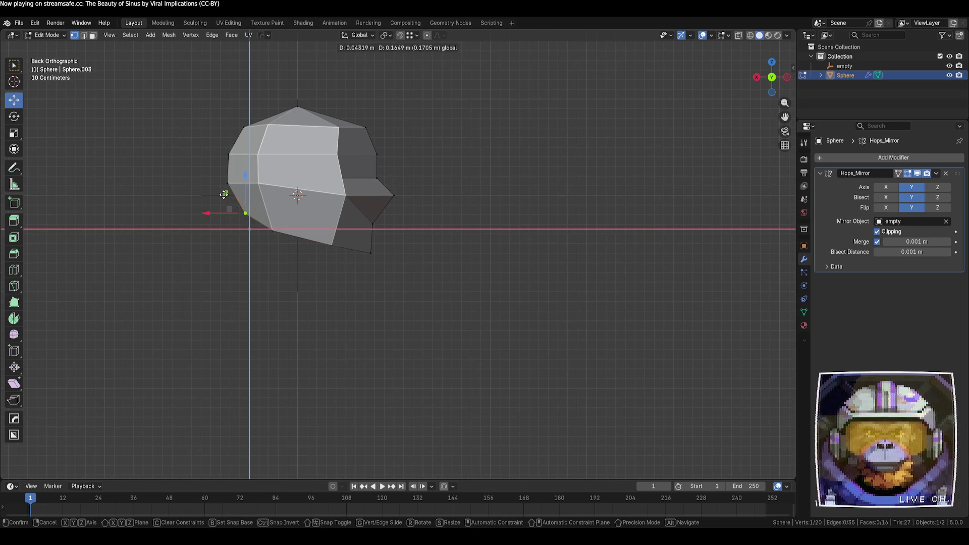
left_click(208, 168)
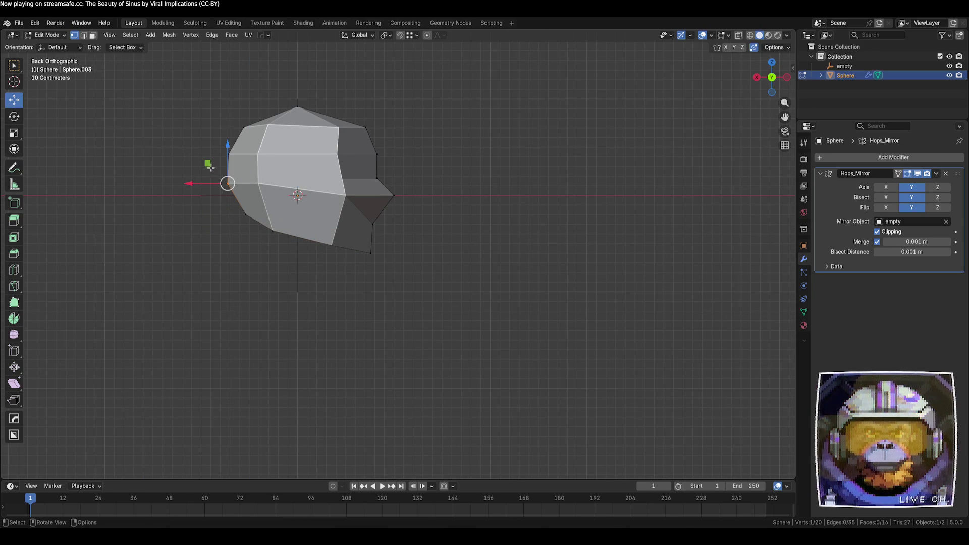
- Pull the back upper vertices out about 0.075 m along X to square that side
key("g")
left_click(214, 142)
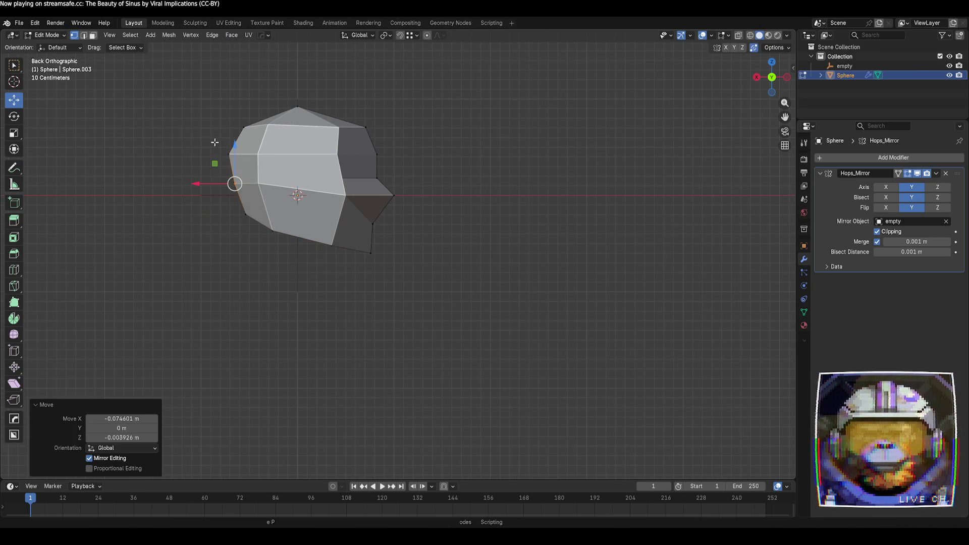
left_click(228, 151)
key("g")
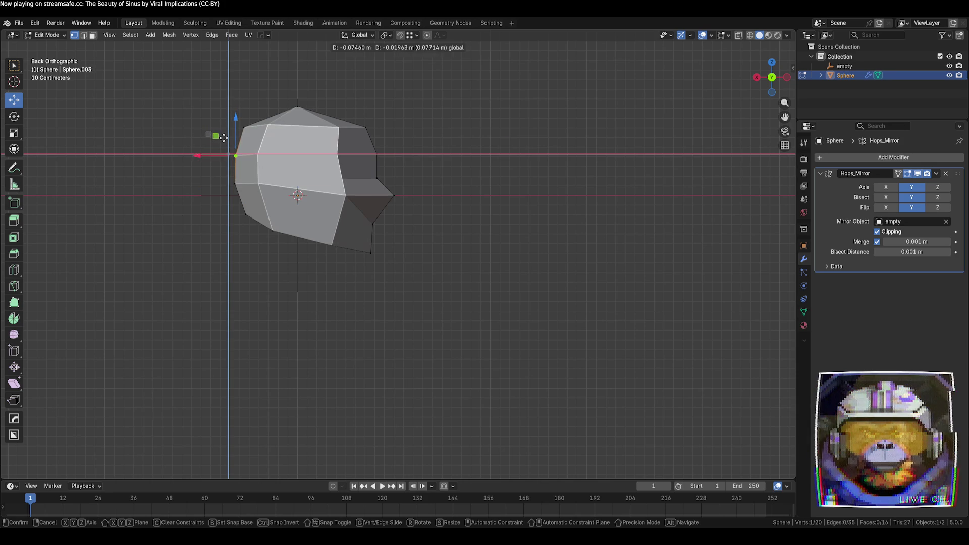
left_click(225, 135)
left_click(493, 157)
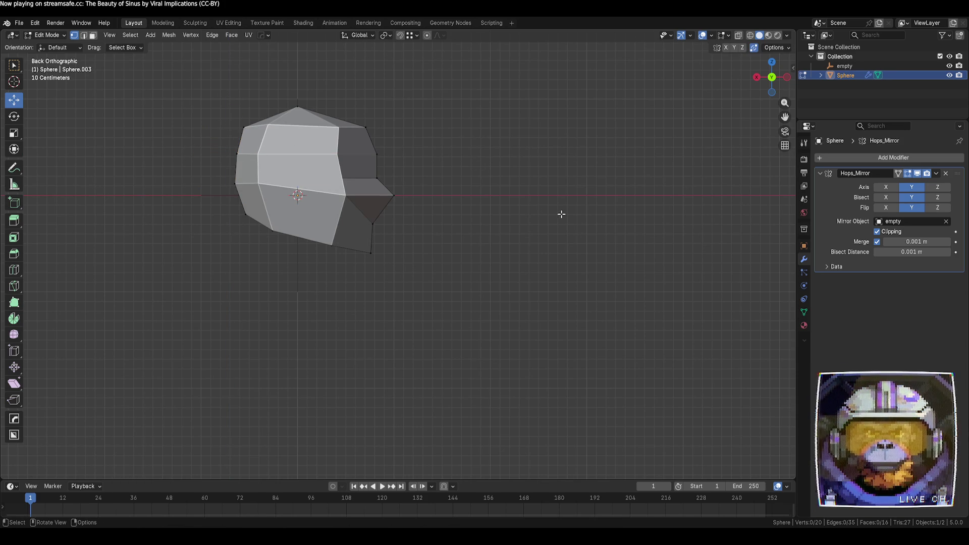
left_click(772, 78)
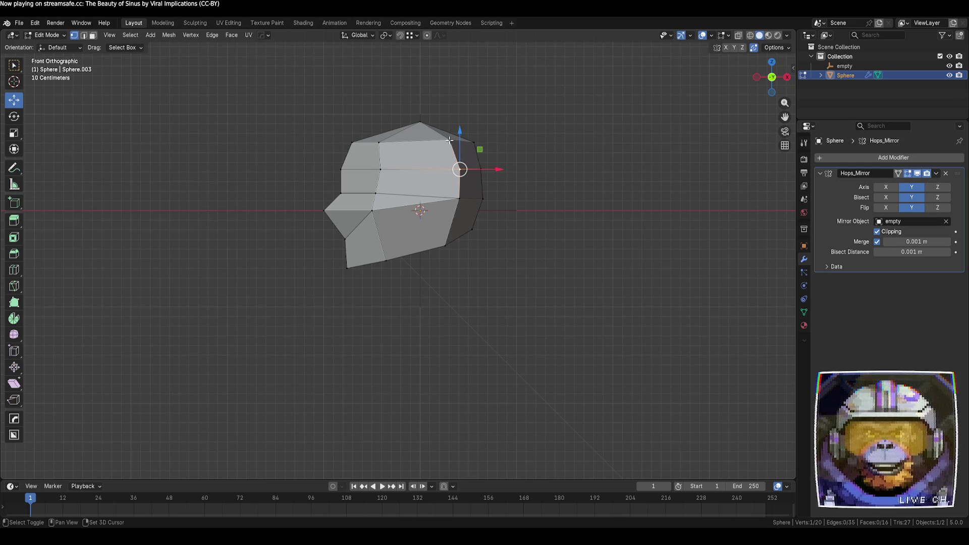
- Select the three right-side vertices and edge-slide that loop along the surface
left_click(451, 140, "shift")
left_click(459, 199, "shift")
left_click(444, 248, "shift")
key("g")
key("g")
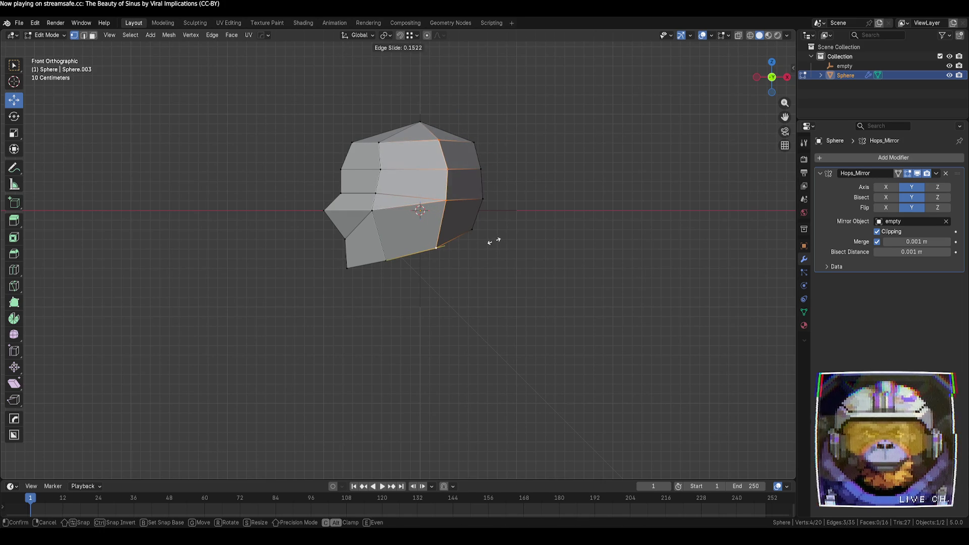
left_click(494, 240)
left_click(520, 267)
- Reshape the front profile and jaw vertices and lower the top vertex
left_click(375, 193)
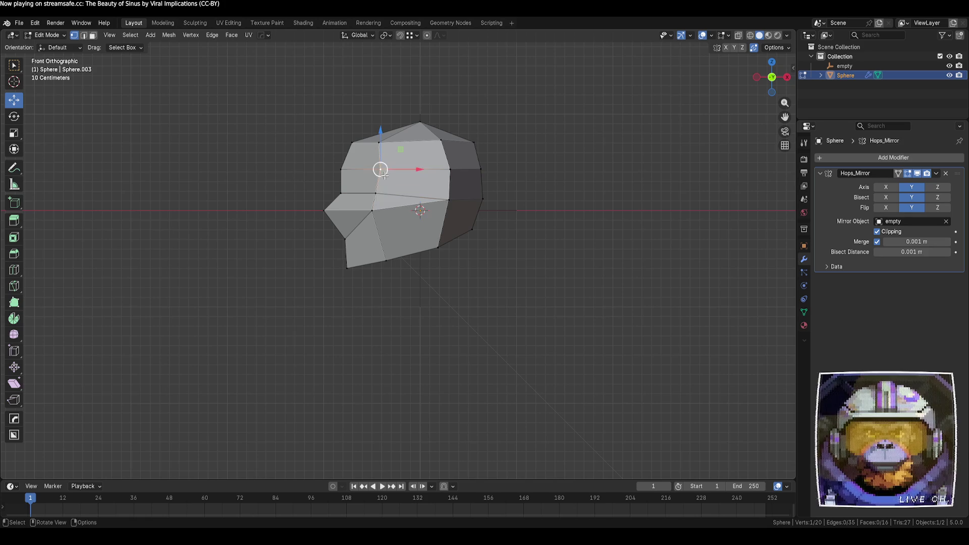
left_click_drag(413, 193, 417, 211)
left_click(373, 211)
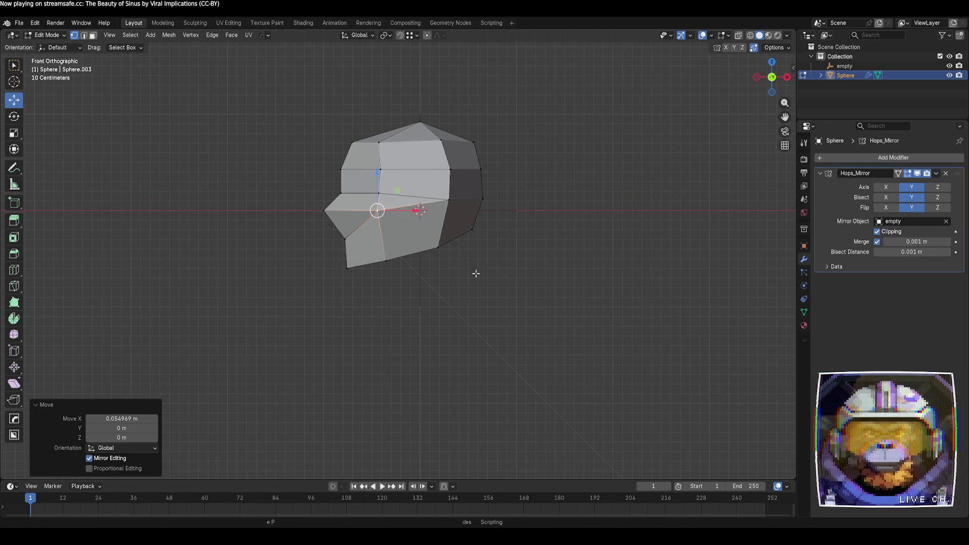
left_click_drag(377, 179, 378, 182)
left_click(346, 268)
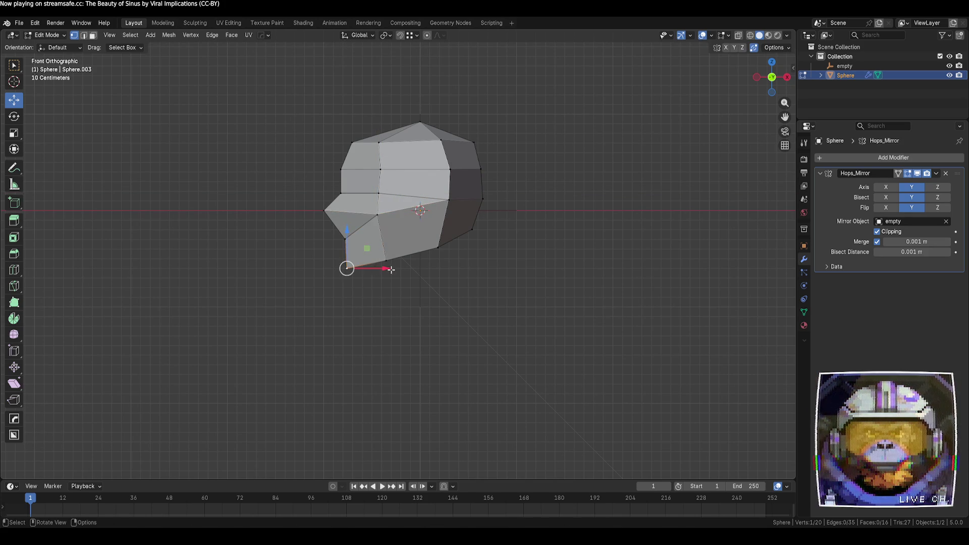
left_click_drag(367, 250, 377, 243)
key("alt+a")
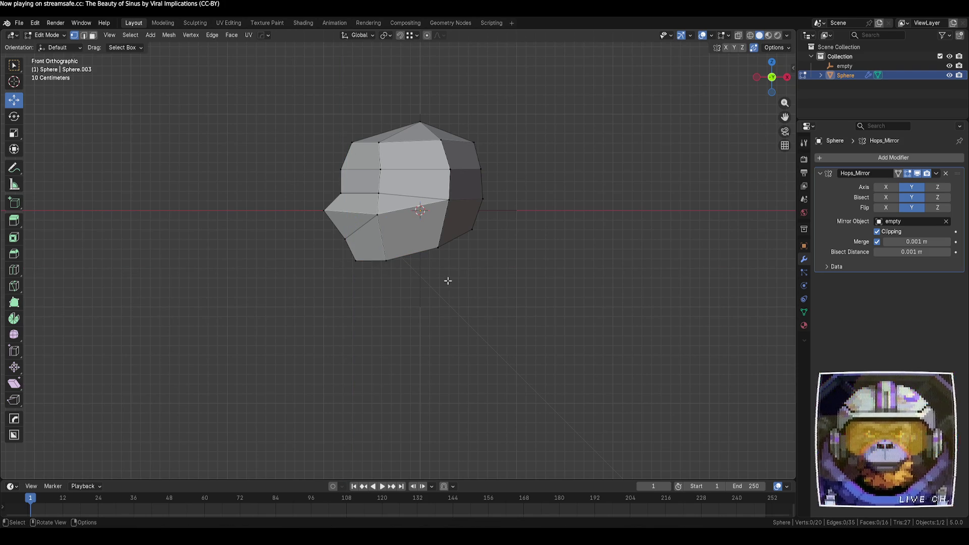
left_click(419, 121)
left_click_drag(440, 102, 448, 110)
mouse_move(448, 110)
middle_mouse_down()
mouse_move(537, 195)
mouse_move(476, 205)
middle_mouse_up()
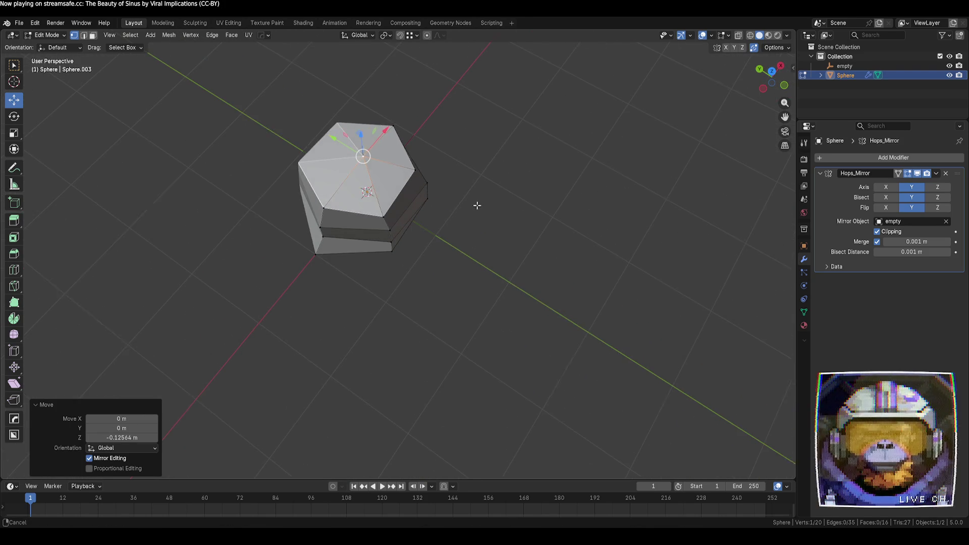
key("alt+a")
- Delete the three top faces of the head
left_click(367, 185)
left_click(353, 202, "shift")
left_click(384, 159, "shift")
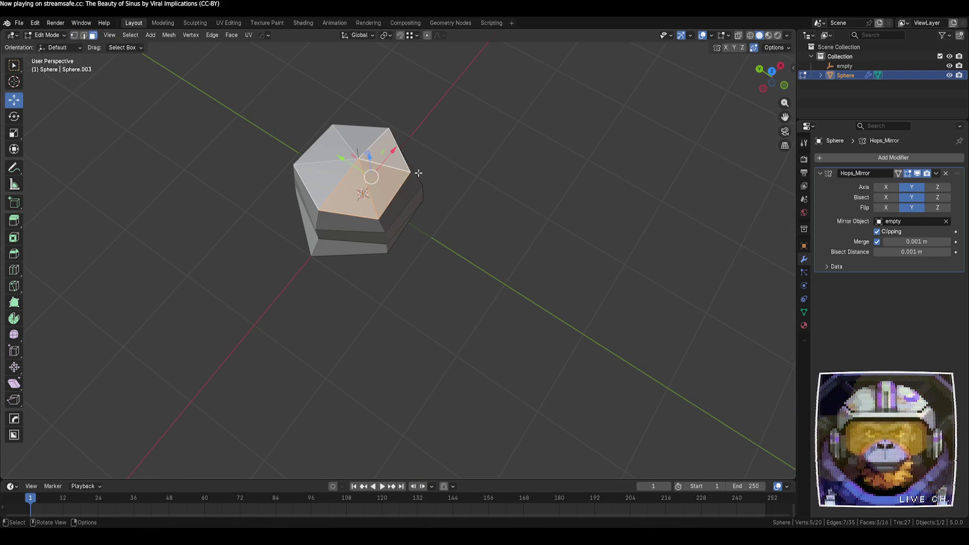
key("x")
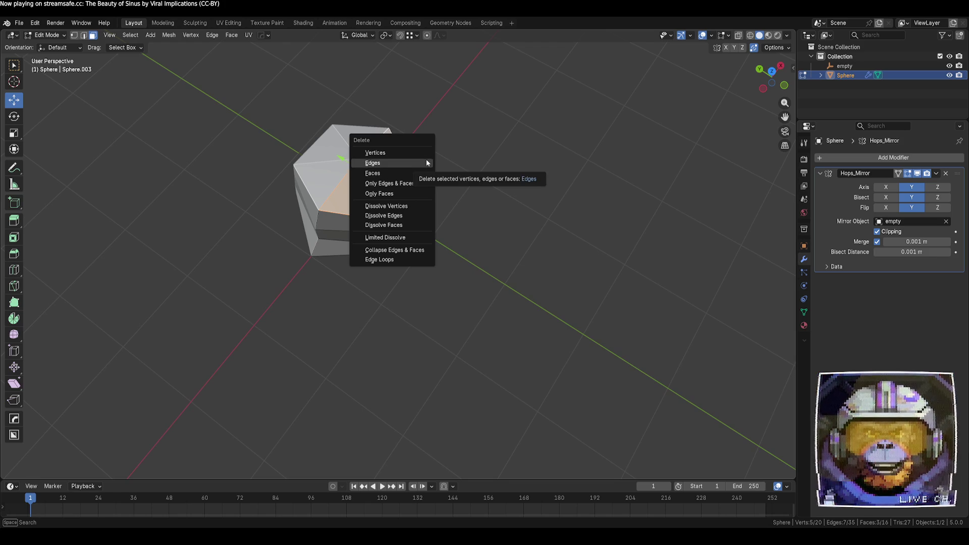
left_click(411, 173)
- Select the hole's rim edges and fill it with a single flat face
left_click(406, 158)
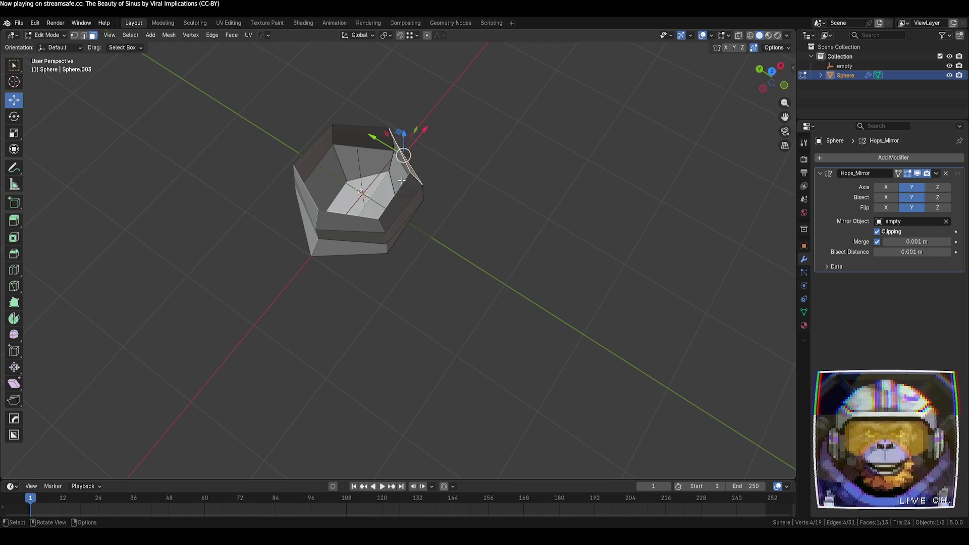
key("2")
left_click(399, 152, "shift")
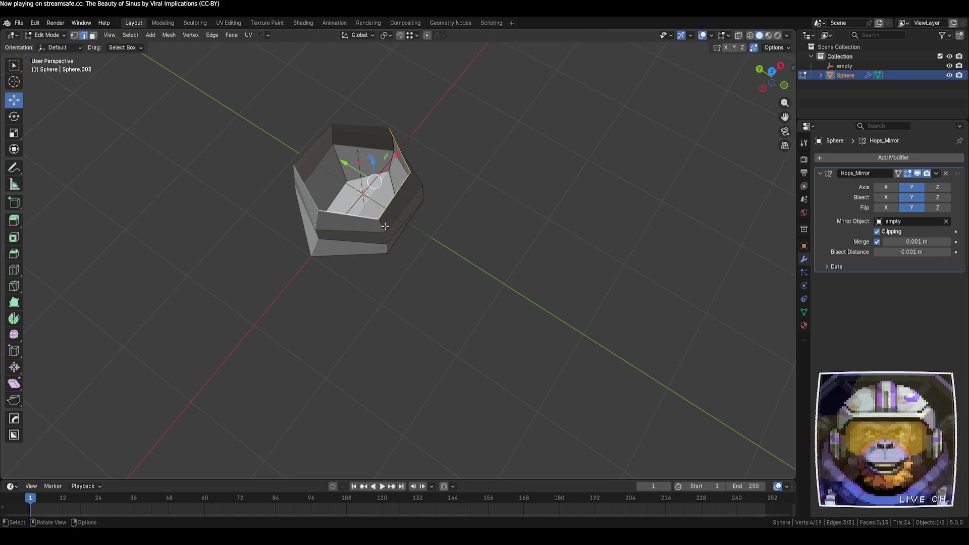
key("f")
key("alt+a")
- Orbit to check the new flat top, trying then cancelling a move of a top edge
mouse_move(480, 268)
middle_mouse_down()
mouse_move(485, 210)
mouse_move(364, 180)
middle_mouse_up()
key("1")
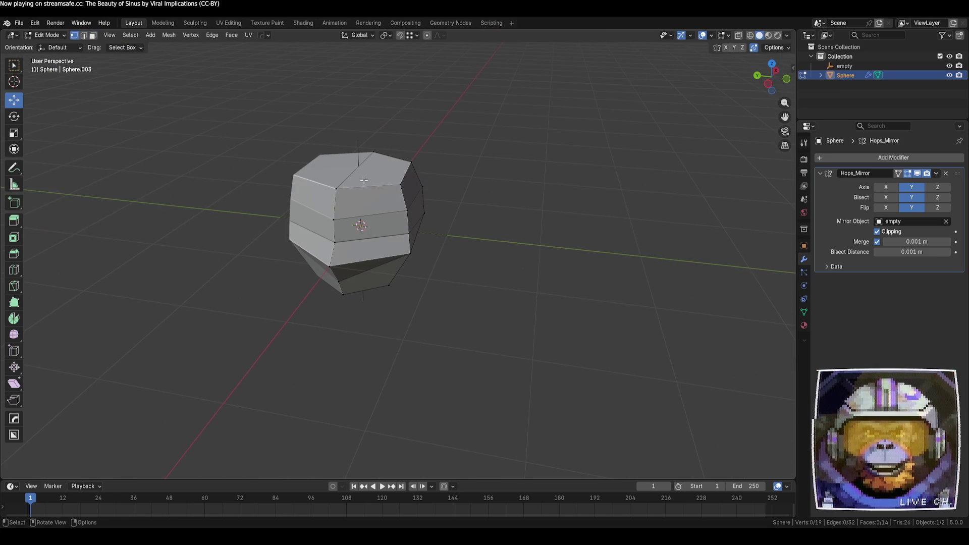
key("2")
left_click(352, 171)
key("g")
key("z")
key("Escape")
key("alt+a")
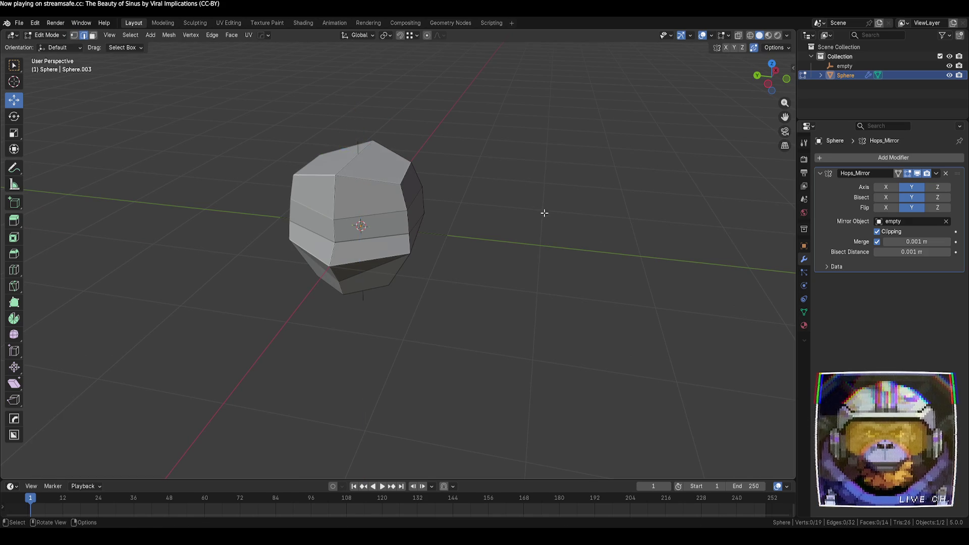
mouse_move(543, 221)
middle_mouse_down()
mouse_move(435, 314)
mouse_move(407, 268)
mouse_move(426, 253)
mouse_move(461, 260)
mouse_move(474, 282)
mouse_move(526, 296)
mouse_move(537, 329)
mouse_move(521, 341)
middle_mouse_up()
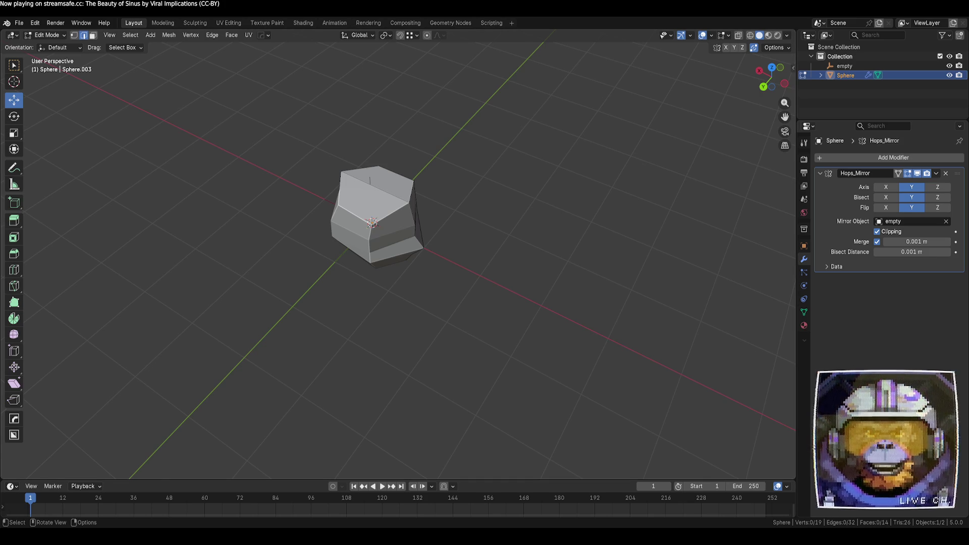
middle_click_drag(353, 237, 433, 238)
- In Object Mode, try Shade Auto Smooth and then Shade Smooth on the head
key("Tab")
right_click(404, 206)
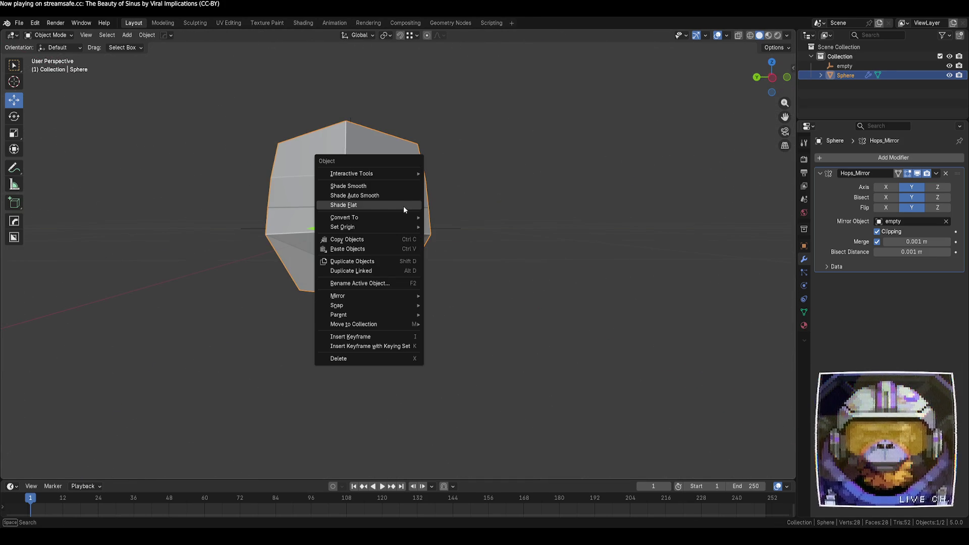
left_click(391, 196)
left_click(563, 262)
mouse_move(562, 262)
middle_mouse_down()
mouse_move(487, 267)
mouse_move(340, 214)
middle_mouse_up()
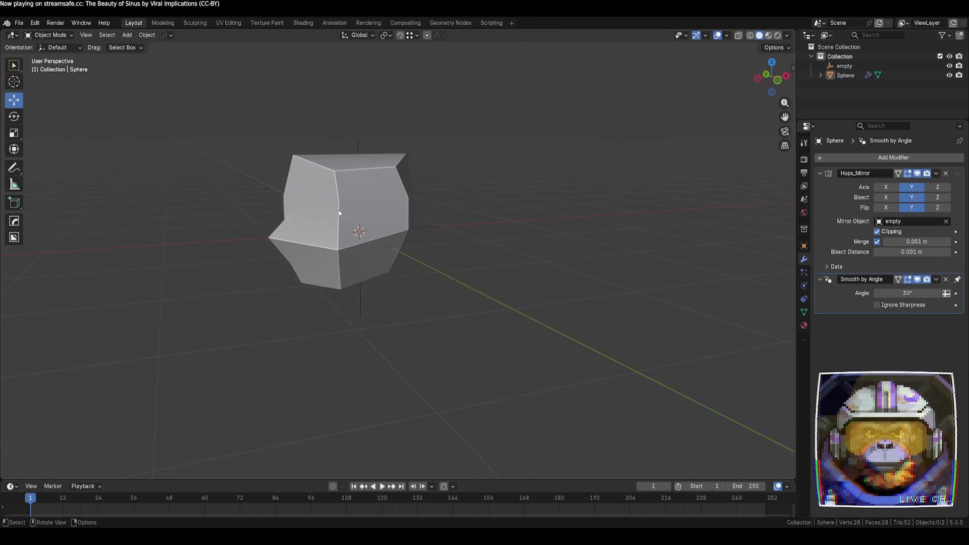
left_click(340, 212)
right_click(341, 209)
left_click(338, 202)
left_click(433, 242)
mouse_move(434, 243)
middle_mouse_down()
mouse_move(335, 278)
mouse_move(407, 305)
mouse_move(389, 285)
mouse_move(493, 320)
mouse_move(469, 320)
middle_mouse_up()
- In Edit Mode, shift one edge vertex about 0.12 m inward along X
left_click(341, 197)
key("Tab")
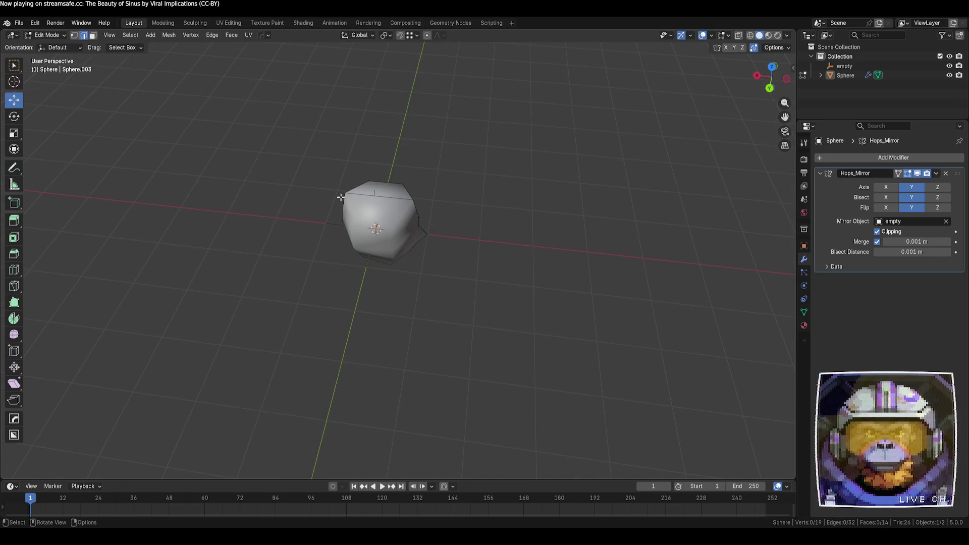
key("1")
left_click(342, 194)
left_click_drag(306, 192, 305, 195)
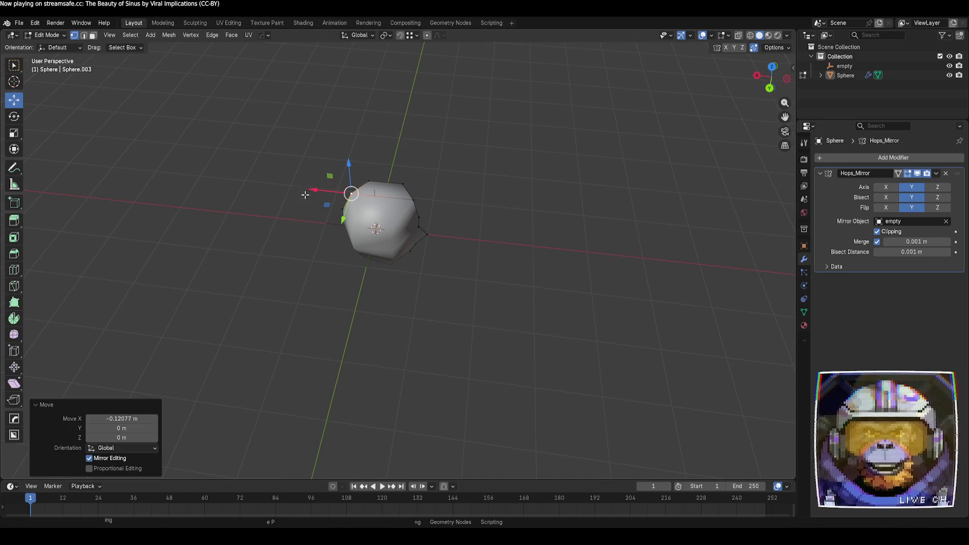
left_click(305, 194)
mouse_move(305, 194)
middle_mouse_down()
mouse_move(450, 242)
mouse_move(489, 205)
mouse_move(536, 197)
mouse_move(593, 135)
mouse_move(695, 214)
middle_mouse_up()
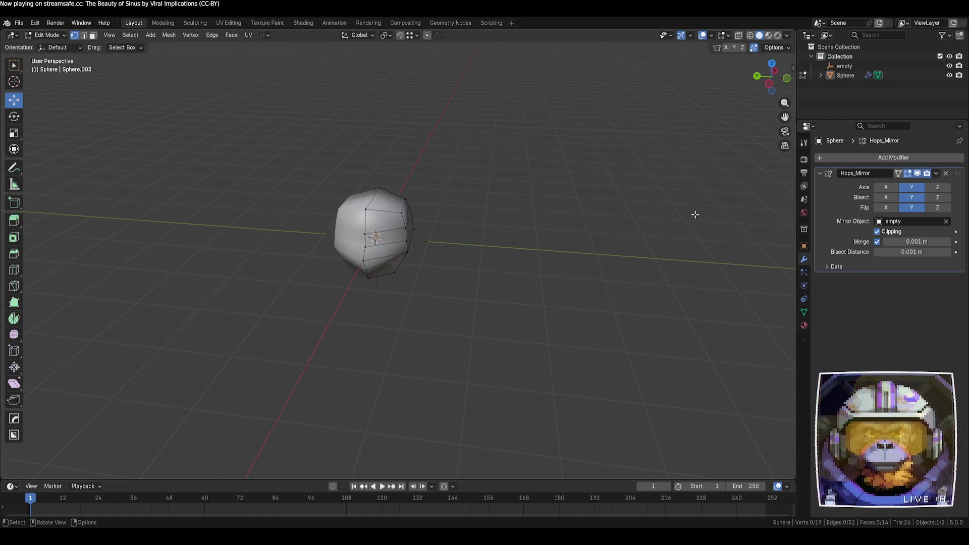
- Back in Object Mode, select the head and show its empty Material Properties
key("Tab")
mouse_move(562, 271)
middle_mouse_down()
mouse_move(543, 232)
mouse_move(485, 243)
middle_mouse_up()
left_click(342, 229)
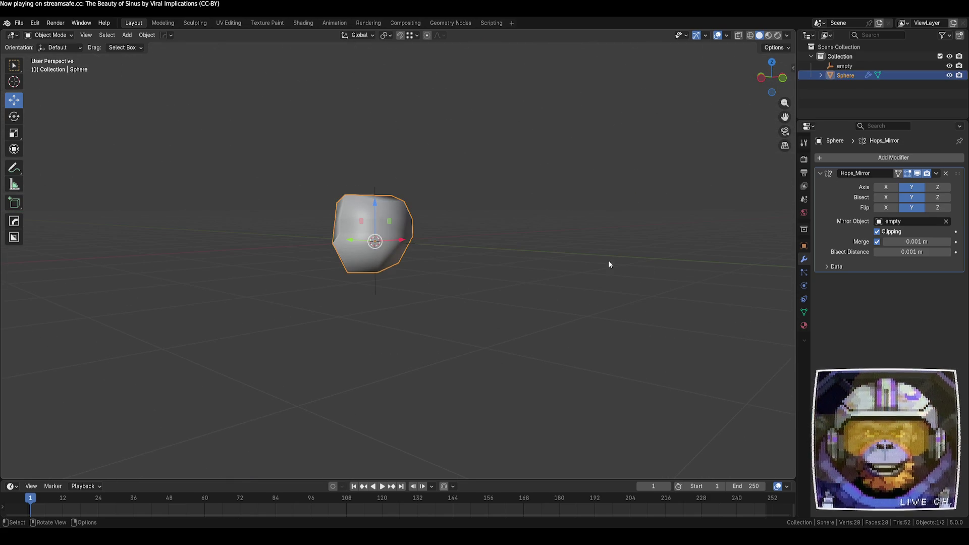
left_click(805, 325)
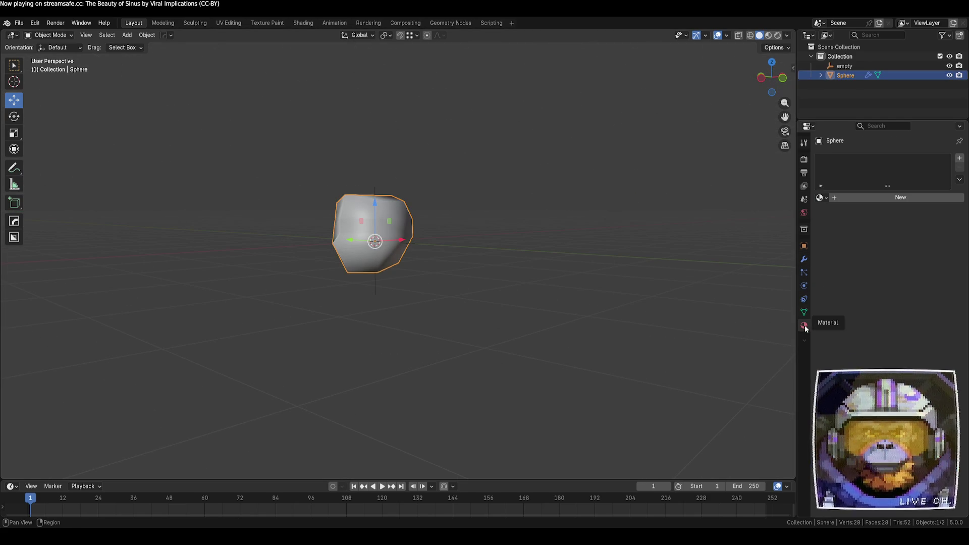
- Switch to Material Preview and assign the existing 'Material' to the head
left_click(769, 35)
mouse_move(660, 123)
middle_mouse_down()
mouse_move(489, 205)
mouse_move(532, 200)
middle_mouse_up()
left_click(821, 197)
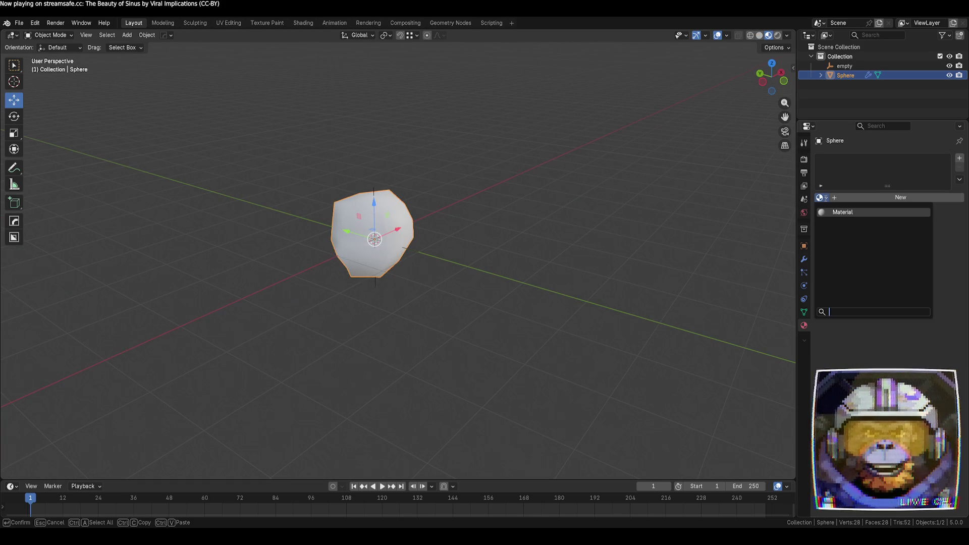
left_click(842, 212)
- Set the Base Color to pale peach #E2B592, then compare it in solid and rendered shading
left_click(916, 257)
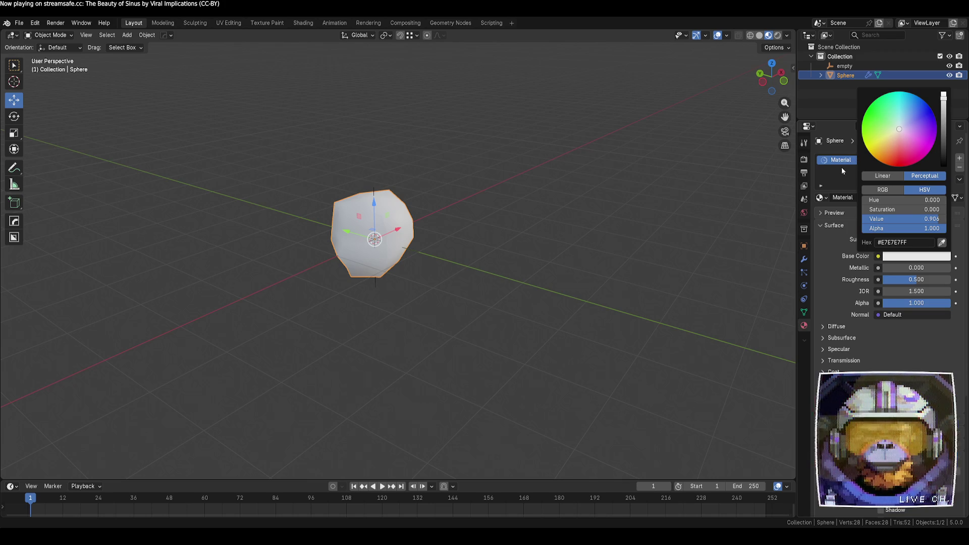
left_click(942, 242)
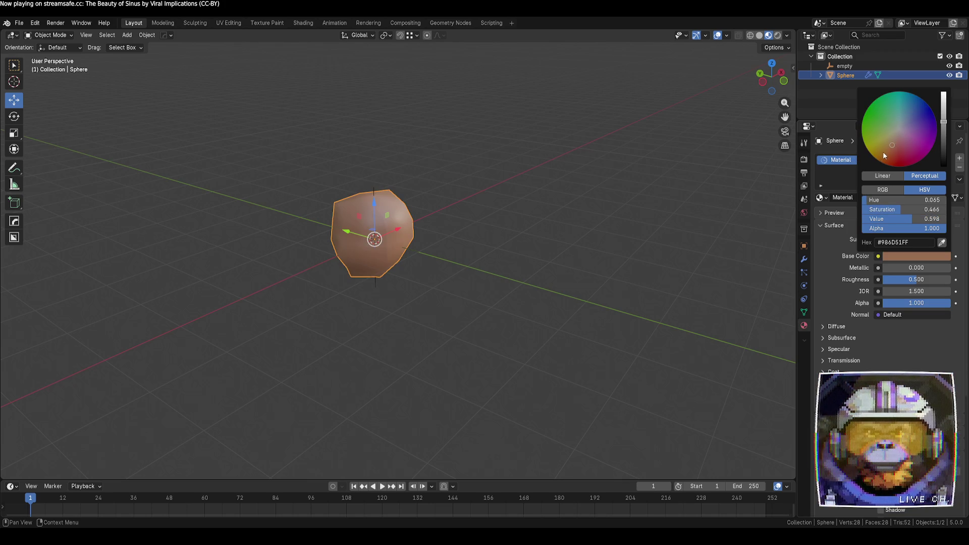
left_click_drag(899, 145, 895, 144)
left_click_drag(944, 122, 944, 105)
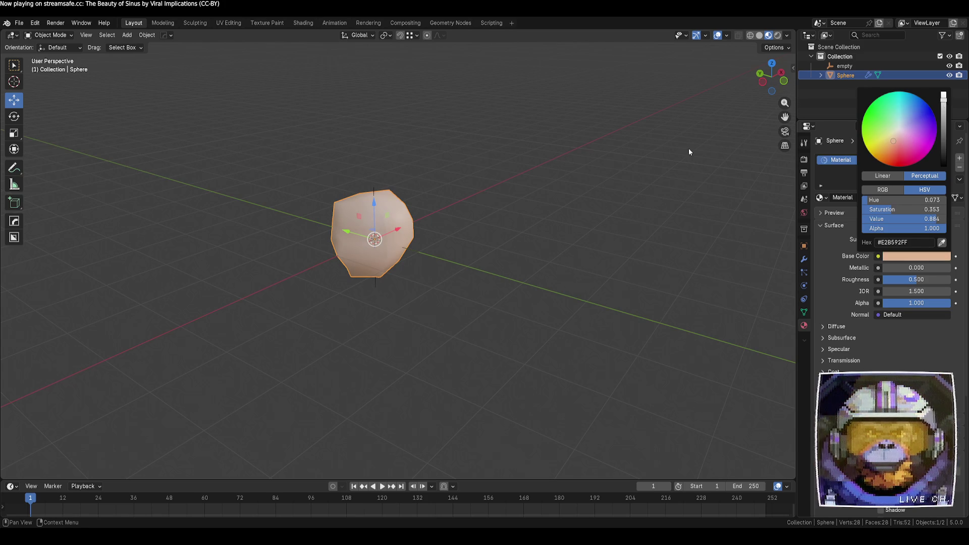
left_click(645, 248)
mouse_move(646, 249)
middle_mouse_down()
mouse_move(692, 231)
mouse_move(740, 253)
mouse_move(538, 268)
mouse_move(584, 262)
mouse_move(515, 252)
middle_mouse_up()
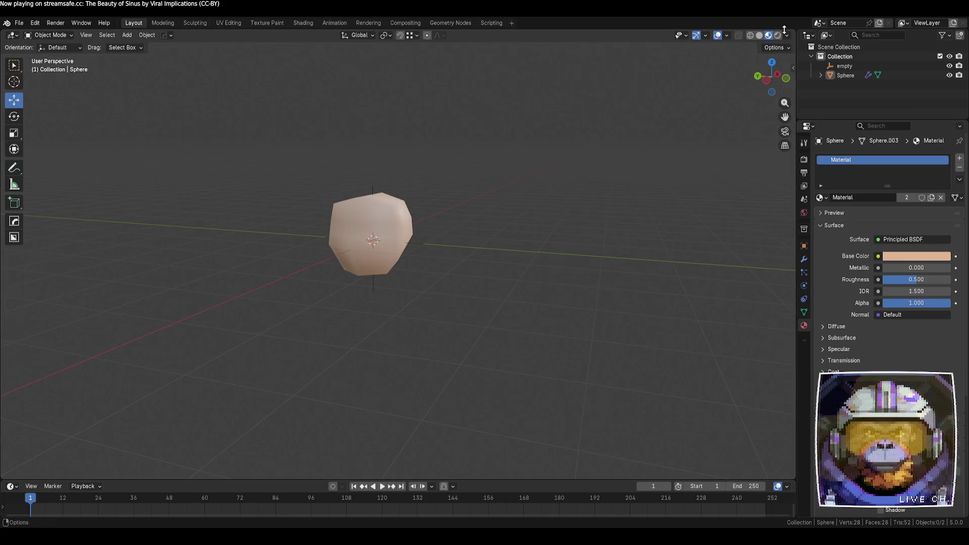
left_click(759, 36)
left_click(778, 37)
- In solid shading, compare Object Color and Material colouring of the head
left_click(770, 35)
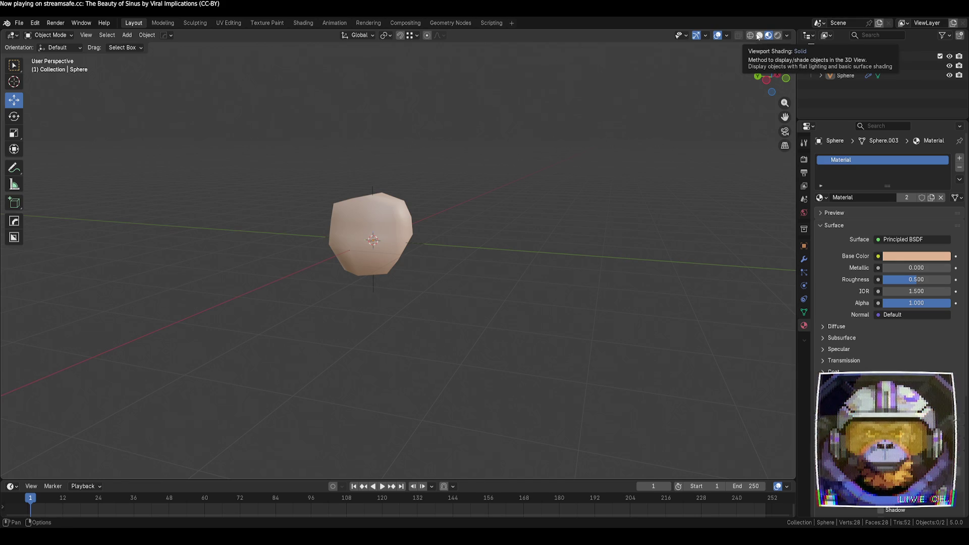
left_click(759, 36)
right_click(759, 35)
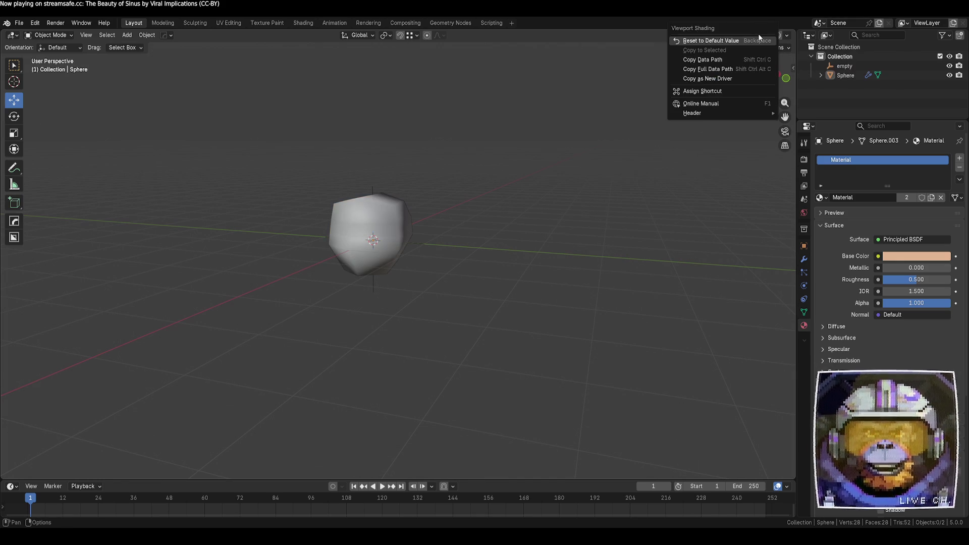
left_click(789, 36)
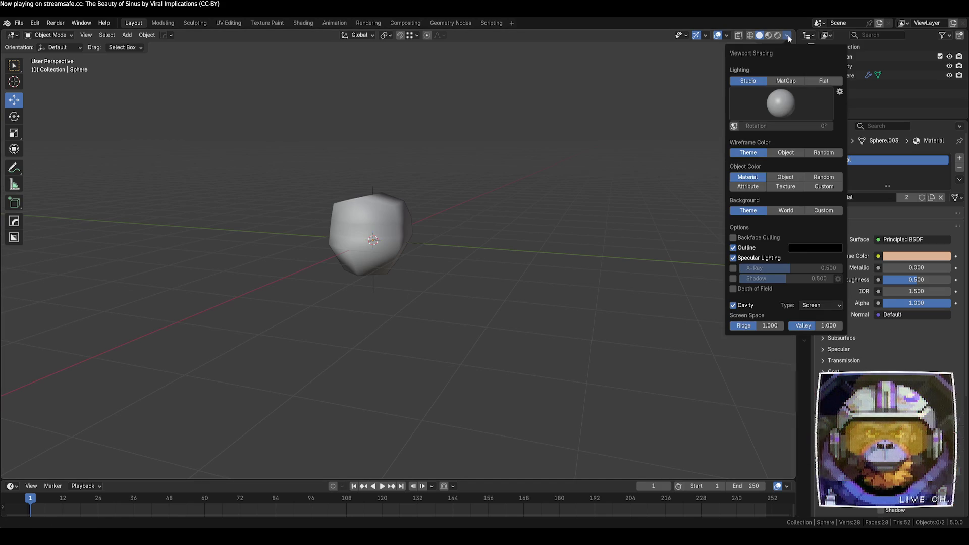
left_click(785, 178)
left_click(753, 177)
left_click(786, 178)
left_click(758, 179)
- Try Flat lighting, then restore Studio lighting in the solid view
left_click(822, 83)
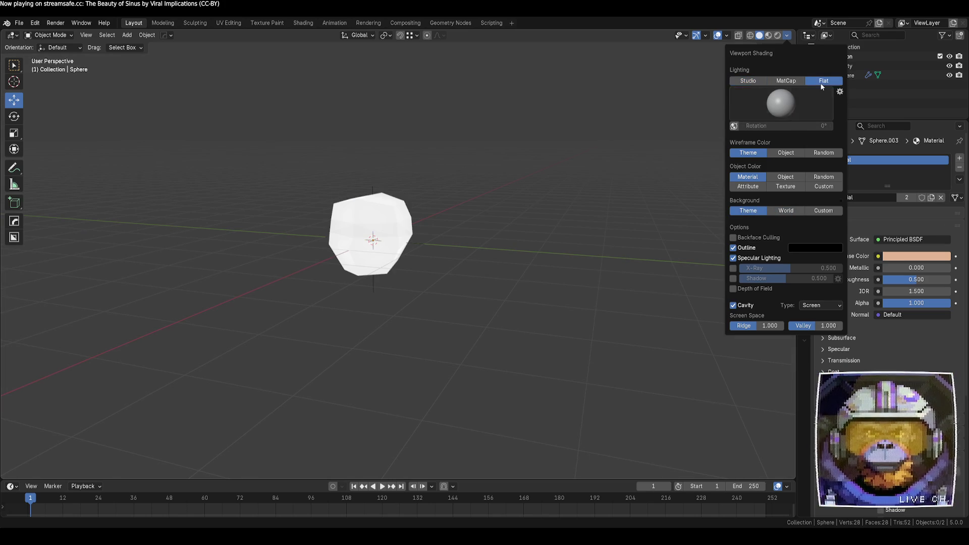
left_click(763, 81)
left_click(768, 35)
left_click(760, 35)
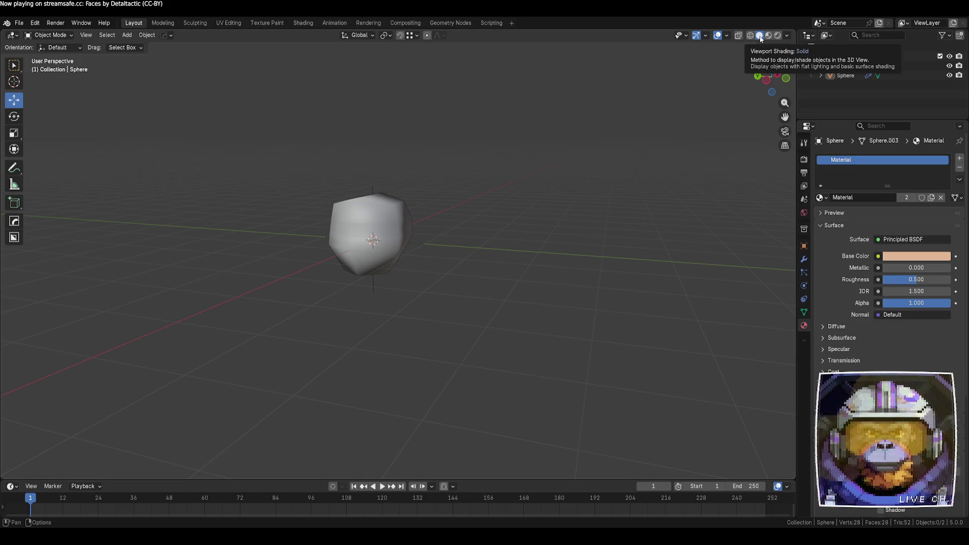
- Choose the bluish third studio light for the solid view
left_click(787, 36)
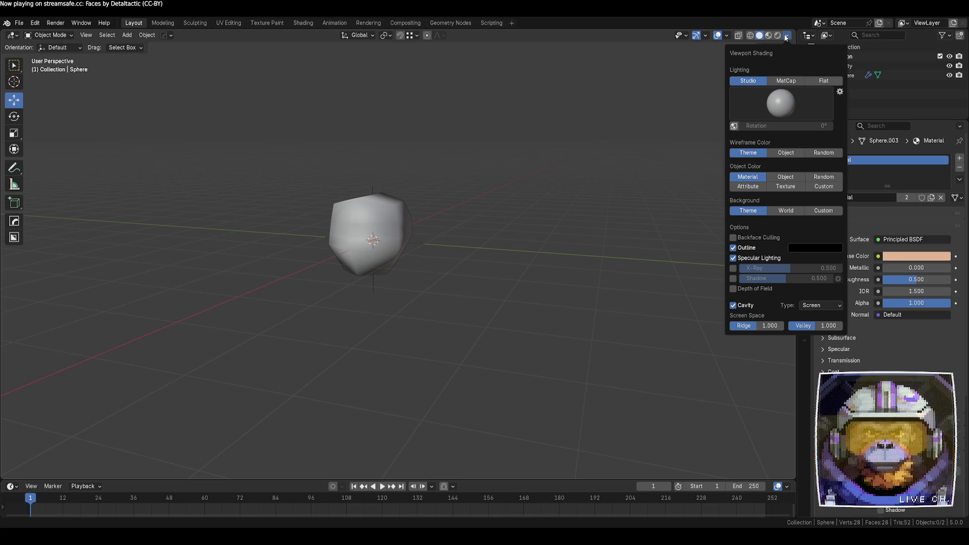
left_click(794, 103)
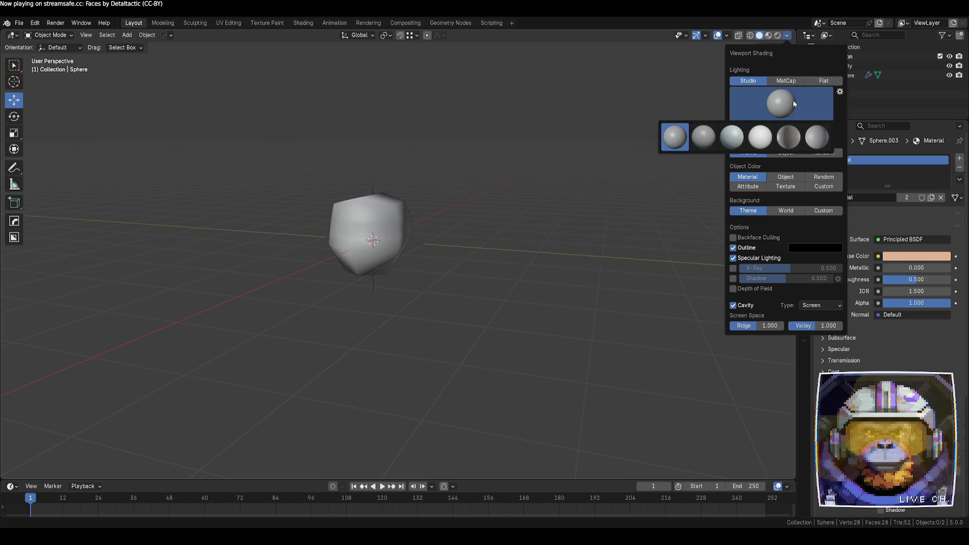
left_click(704, 138)
left_click(739, 108)
left_click(731, 143)
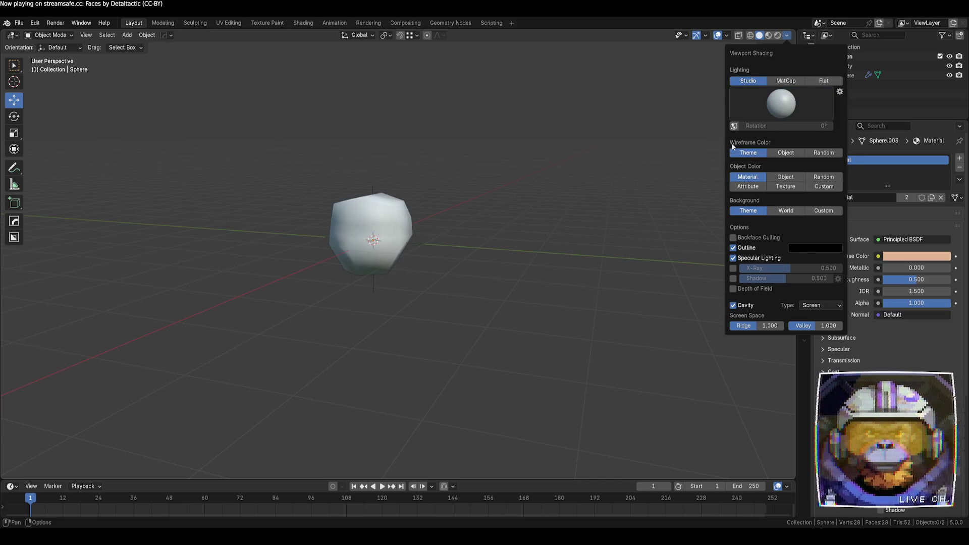
mouse_move(556, 183)
middle_mouse_down()
mouse_move(559, 193)
mouse_move(586, 156)
mouse_move(492, 223)
middle_mouse_up()
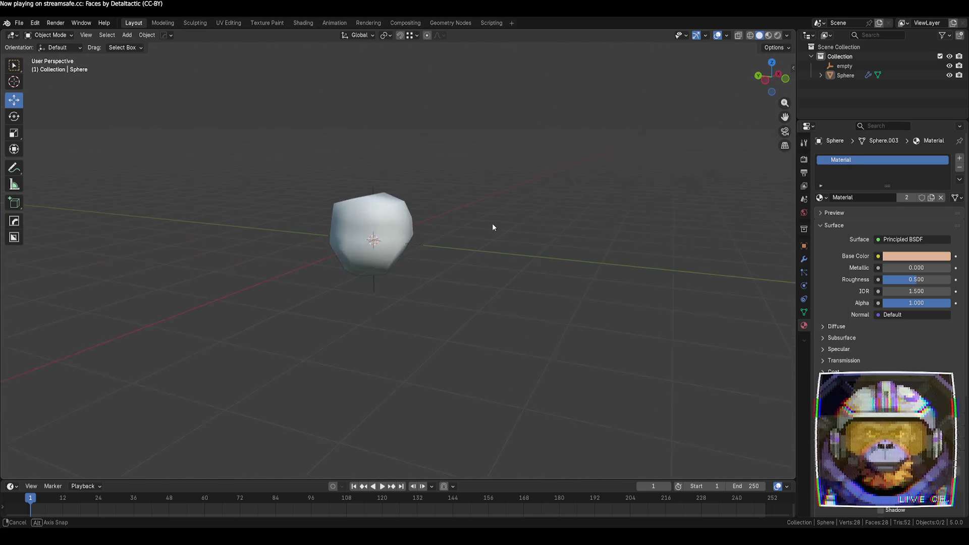
scroll(493, 227, "up", 3)
- Show the head with its peach material, select it and enter Edit Mode
left_click(768, 35)
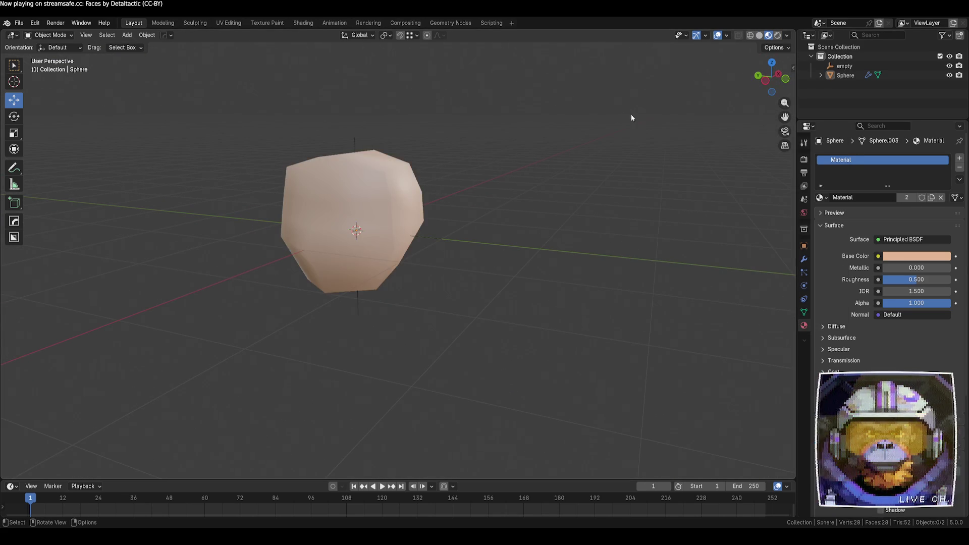
mouse_move(632, 116)
middle_mouse_down()
mouse_move(623, 156)
mouse_move(684, 145)
mouse_move(662, 214)
mouse_move(570, 224)
mouse_move(495, 210)
mouse_move(407, 157)
mouse_move(465, 138)
mouse_move(586, 162)
mouse_move(695, 140)
mouse_move(712, 160)
middle_mouse_up()
left_click(392, 207)
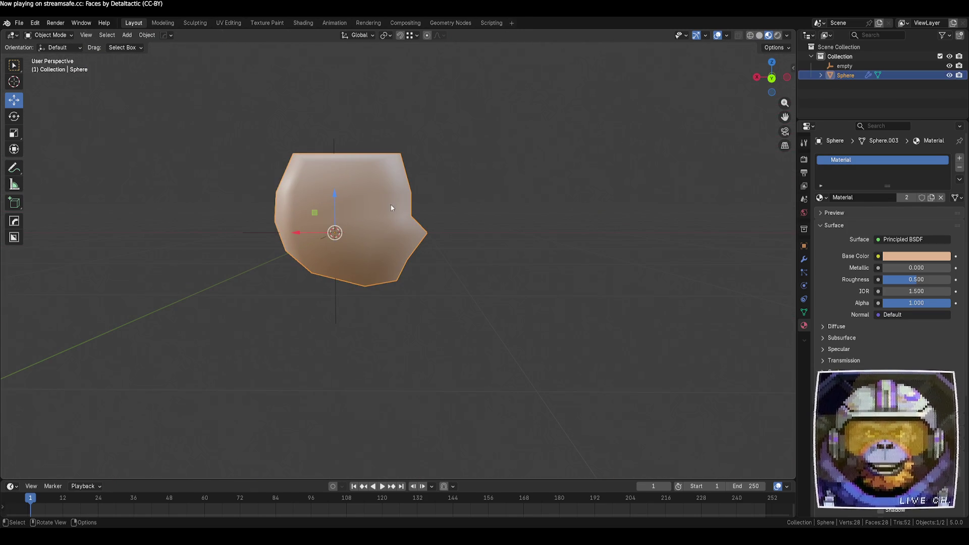
key("Tab")
- Vertex-slide a vertex on the head's left side along its edge
mouse_move(545, 210)
middle_mouse_down()
mouse_move(418, 232)
mouse_move(298, 222)
mouse_move(387, 237)
middle_mouse_up()
scroll(297, 221, "up", 1)
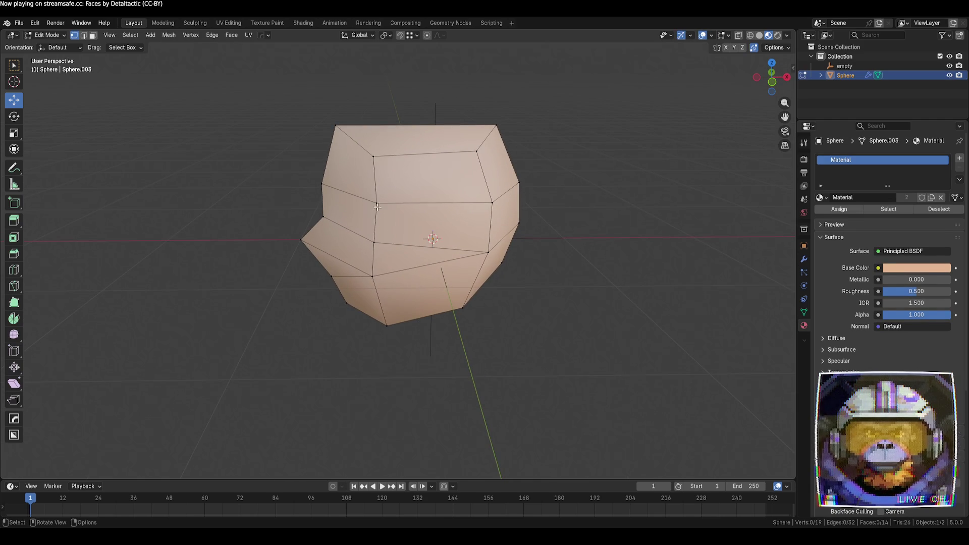
left_click(374, 203)
key("shift+v")
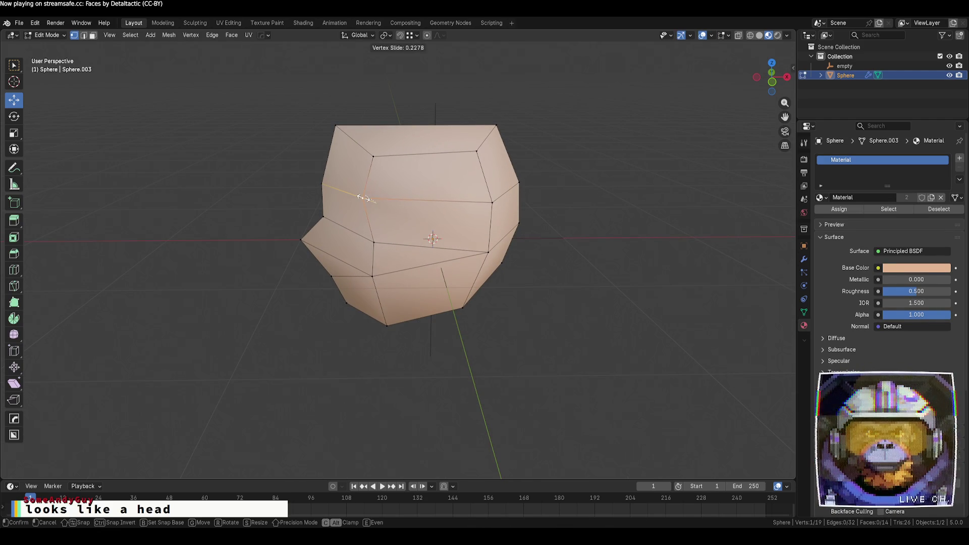
left_click(363, 198)
- Raise the top vertex and reposition the top-left and top-right vertices
left_click(373, 156)
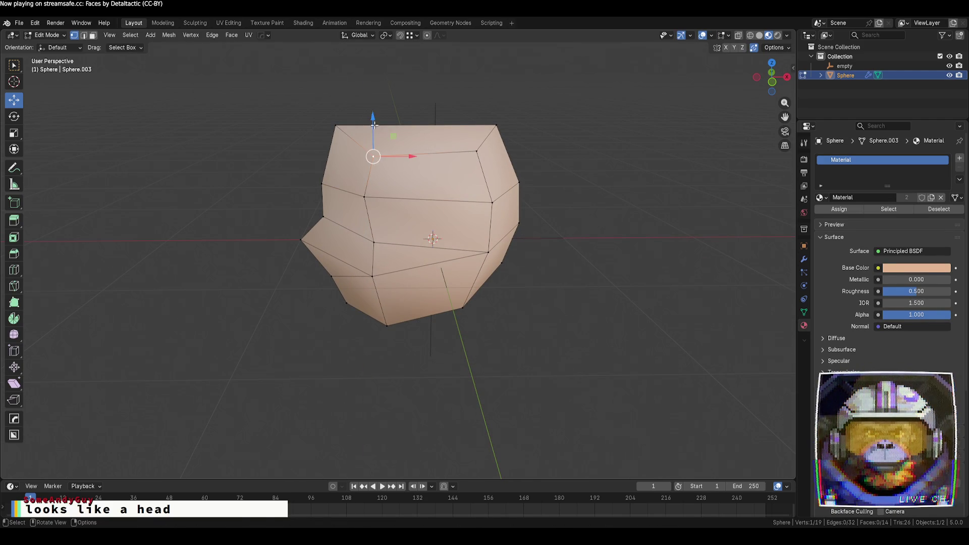
mouse_move(373, 132)
left_mouse_down()
mouse_move(339, 125)
mouse_move(362, 111)
left_mouse_up()
left_click(339, 124)
left_click(496, 126)
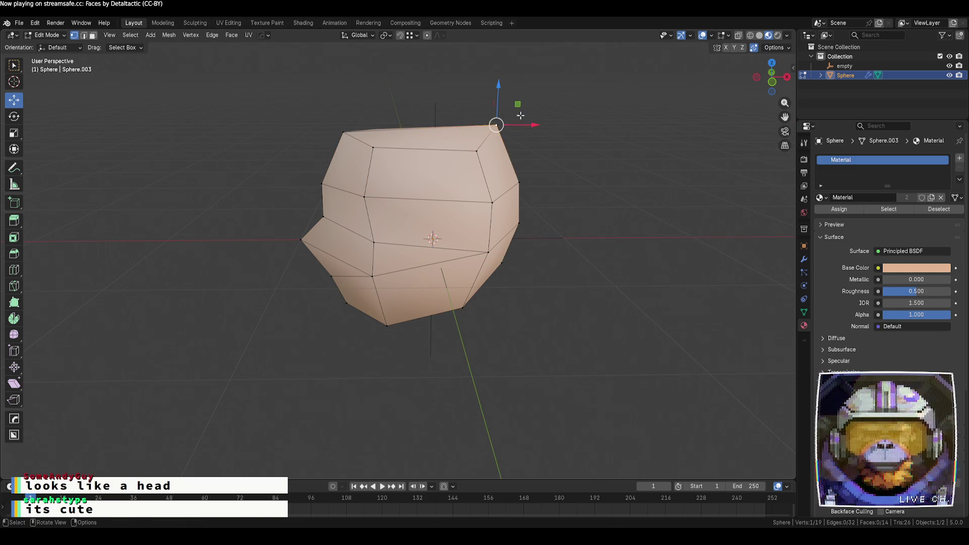
mouse_move(518, 104)
left_mouse_down()
mouse_move(518, 113)
mouse_move(516, 104)
left_mouse_up()
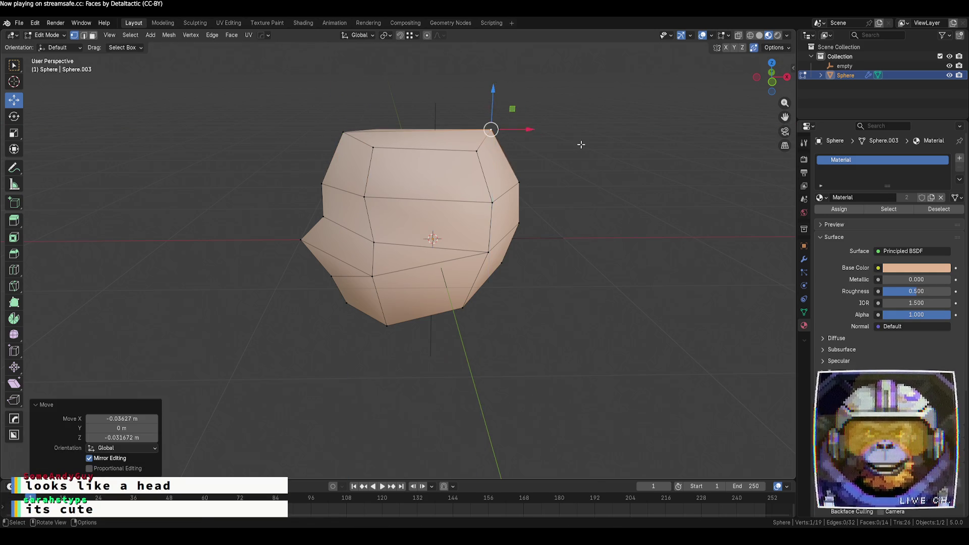
- Shift an upper vertex about -0.086 m in X and -0.032 m in Z, then pick Loop Cut
middle_click_drag(580, 145, 373, 147)
left_click(422, 146)
mouse_move(454, 147)
left_mouse_down()
mouse_move(433, 136)
mouse_move(418, 107)
left_mouse_up()
key("alt+a")
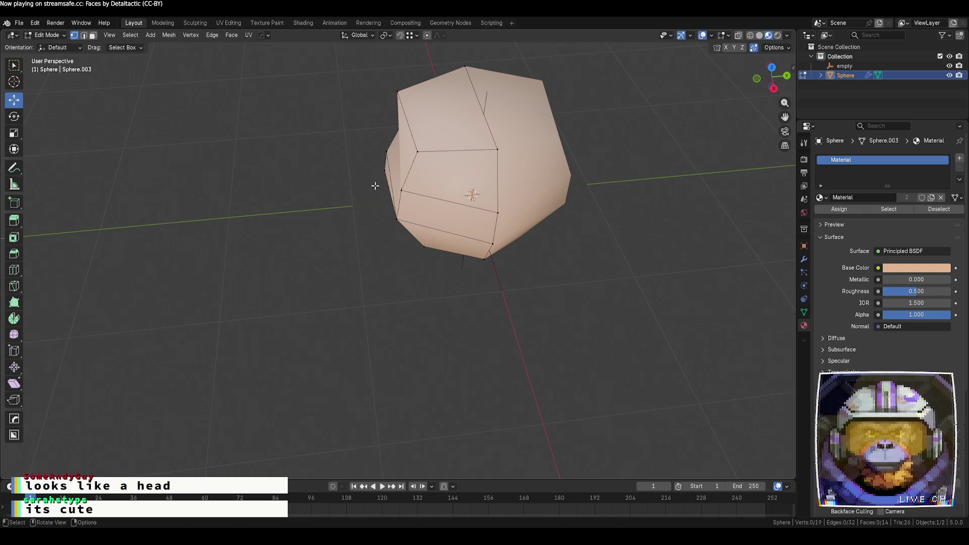
mouse_move(424, 152)
middle_mouse_down()
mouse_move(403, 188)
mouse_move(469, 156)
middle_mouse_up()
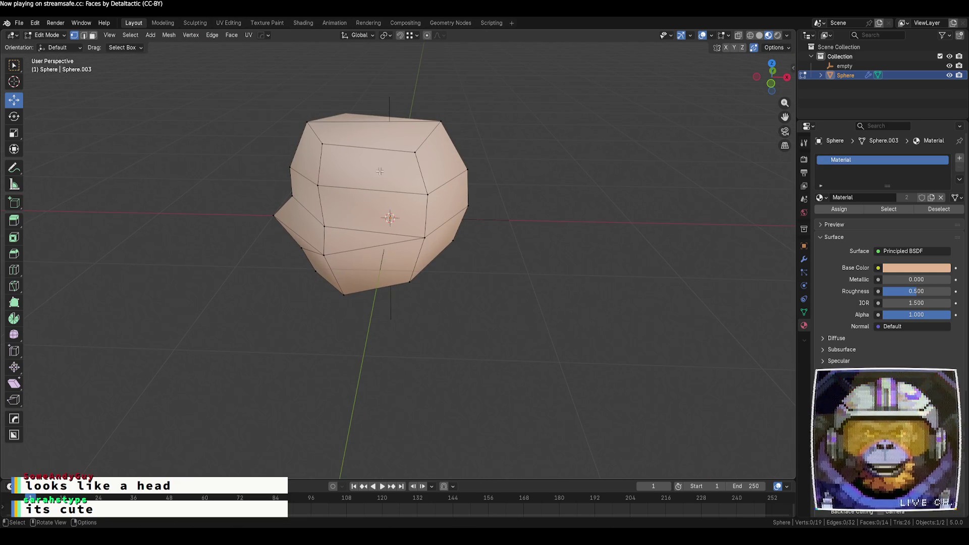
left_click(13, 270)
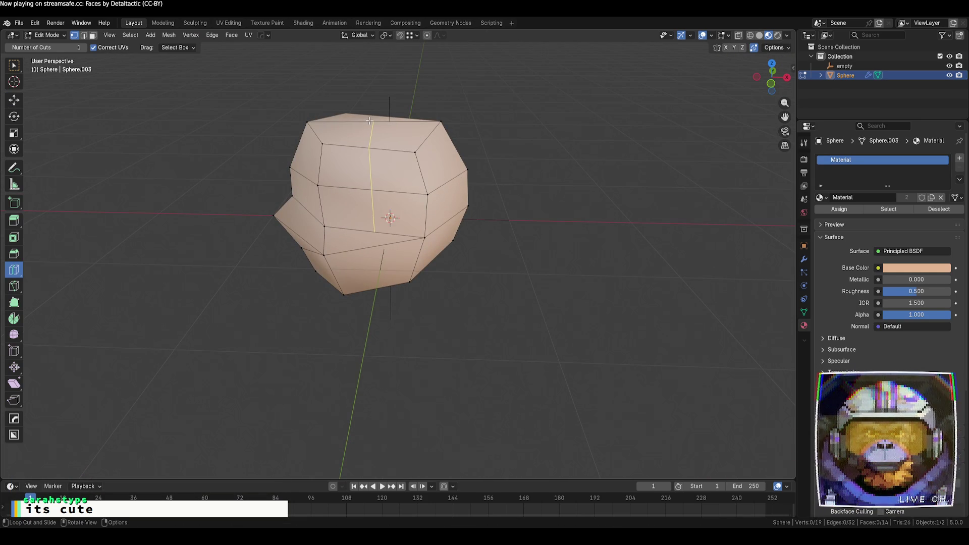
- Start a knife cut at the head's front vertex, then cancel it
left_click(18, 288)
middle_click_drag(414, 291, 437, 243)
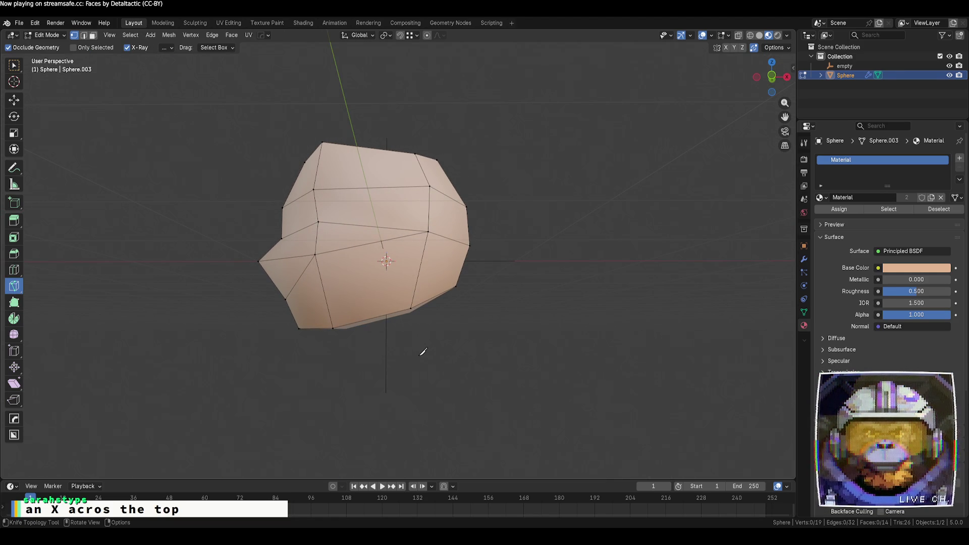
mouse_move(381, 121)
middle_mouse_down()
mouse_move(389, 117)
mouse_move(377, 198)
mouse_move(441, 185)
middle_mouse_up()
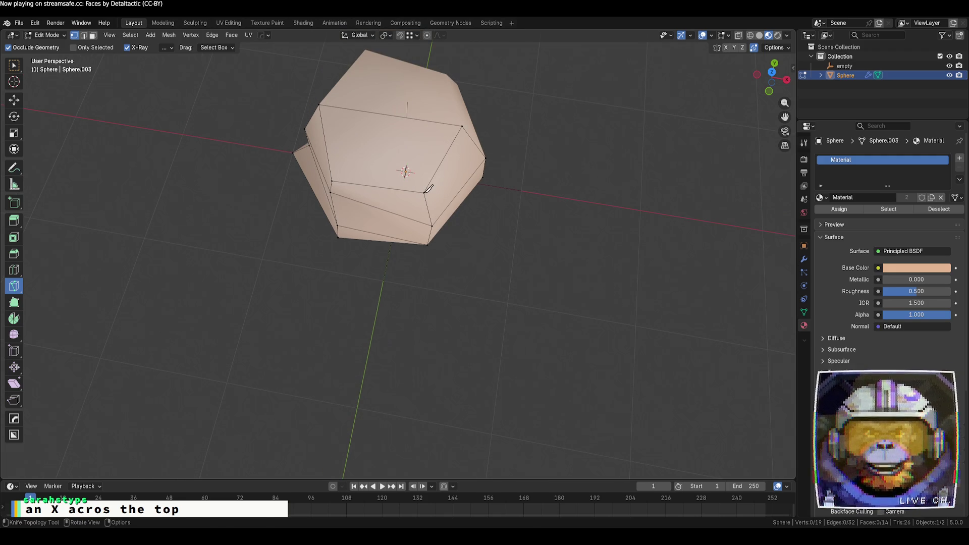
left_click(425, 192)
key("Escape")
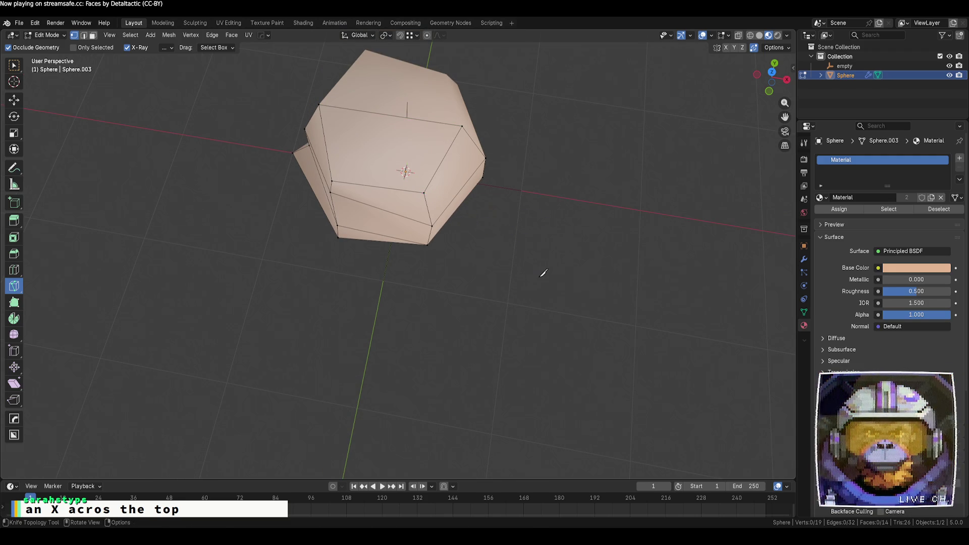
- Return the 28-vertex, 28-face head to Object Mode and view it from the front
mouse_move(511, 289)
middle_mouse_down()
mouse_move(494, 126)
mouse_move(469, 114)
mouse_move(489, 123)
mouse_move(515, 115)
mouse_move(523, 204)
middle_mouse_up()
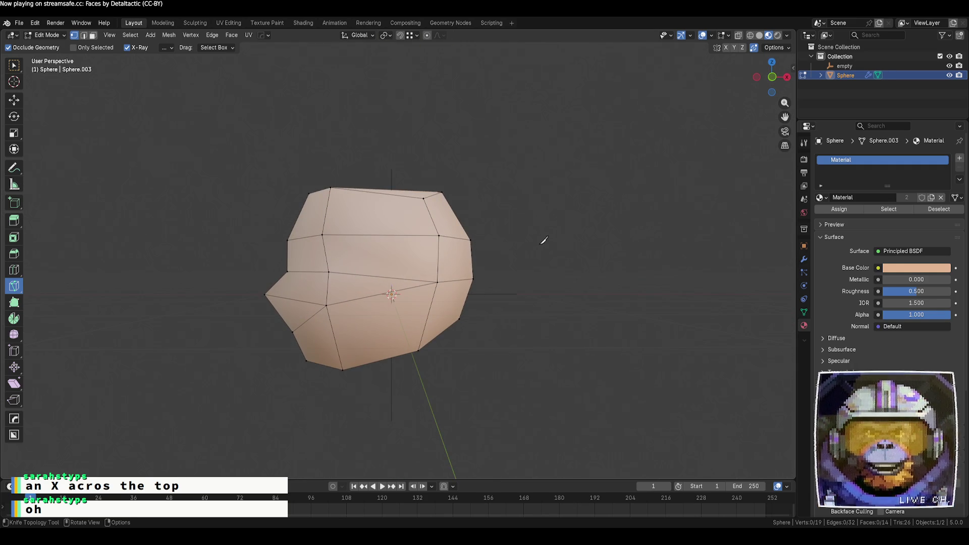
key("Tab")
mouse_move(473, 264)
middle_mouse_down()
mouse_move(553, 298)
mouse_move(608, 270)
mouse_move(586, 267)
middle_mouse_up()
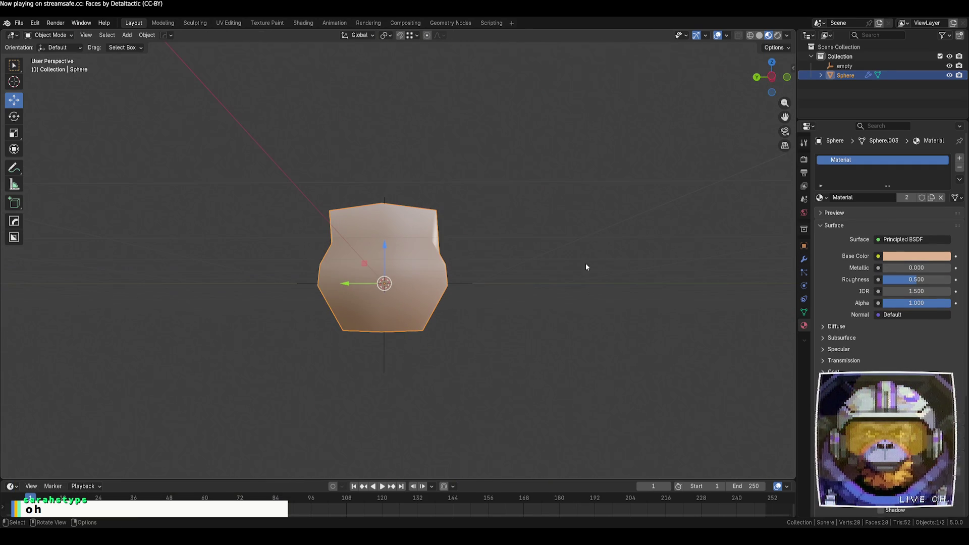
- Switch to Left orthographic view and enter Edit Mode with box selection
left_click(772, 76)
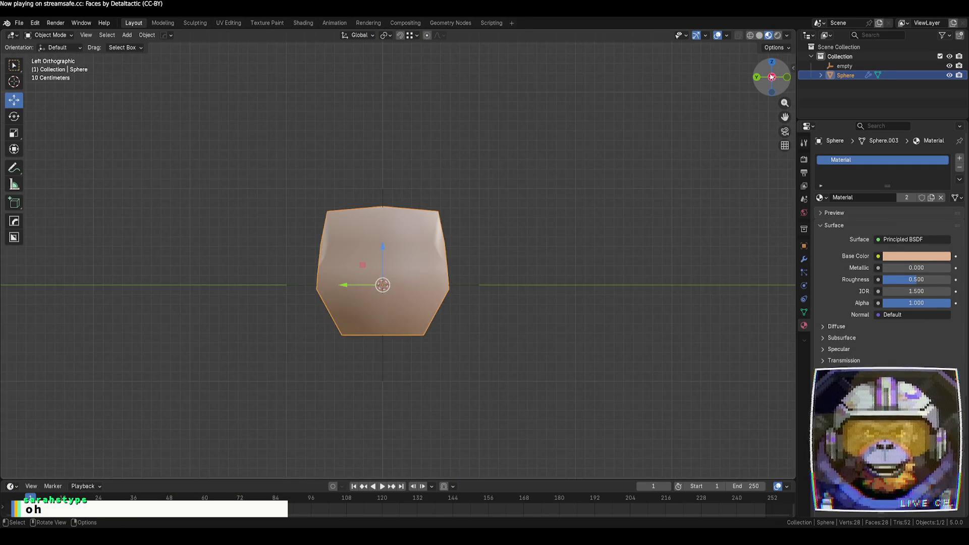
scroll(524, 191, "up", 2)
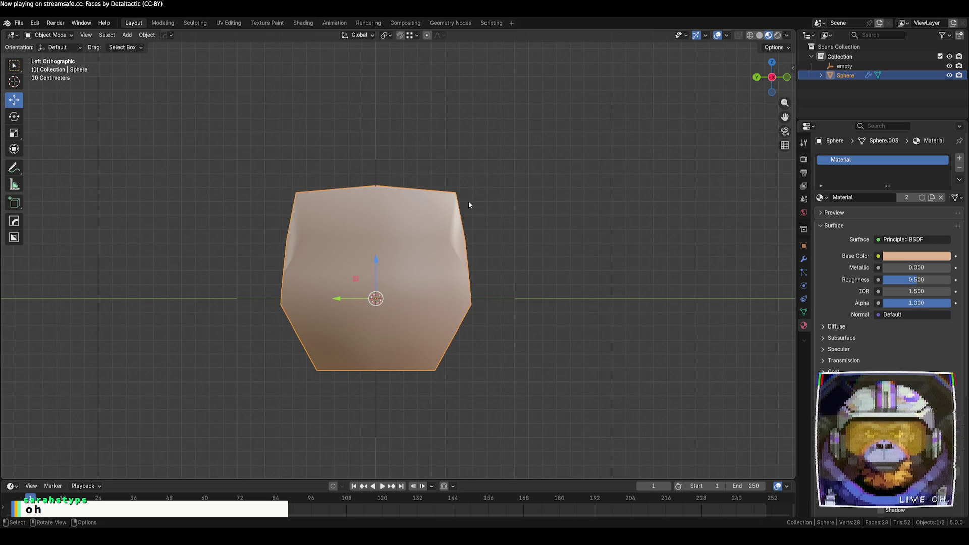
key("Tab")
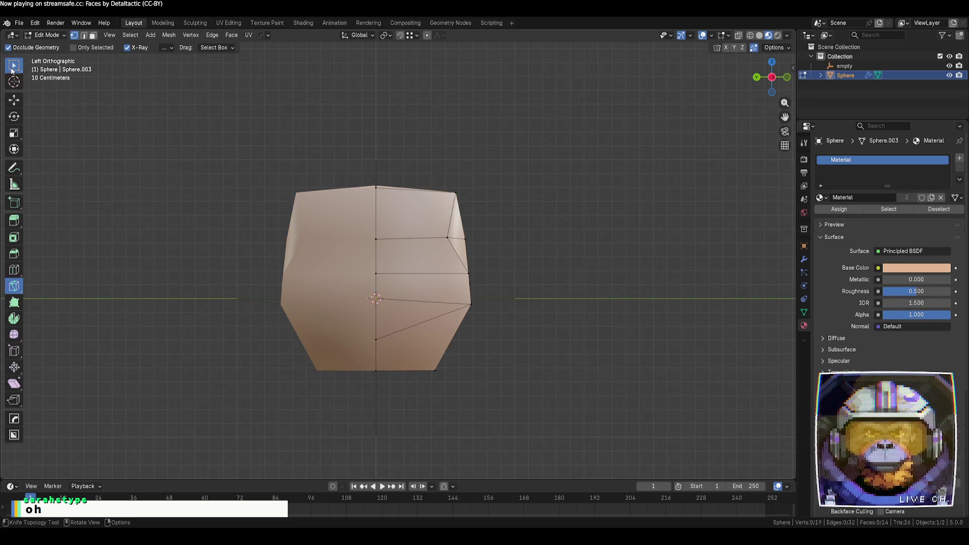
left_click(14, 65)
- Pull the top-right vertex inward and lower the top-centre vertex slightly
key("g")
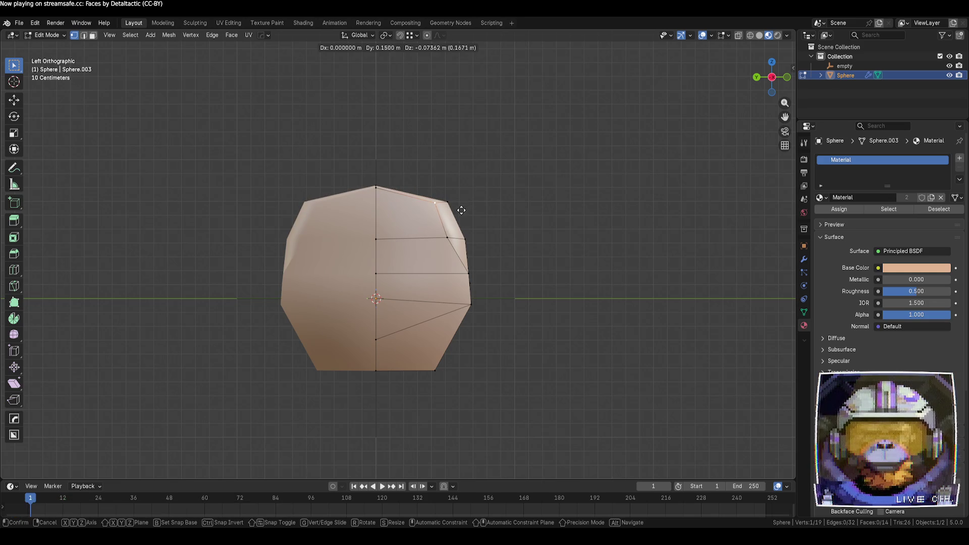
left_click(455, 205)
key("g")
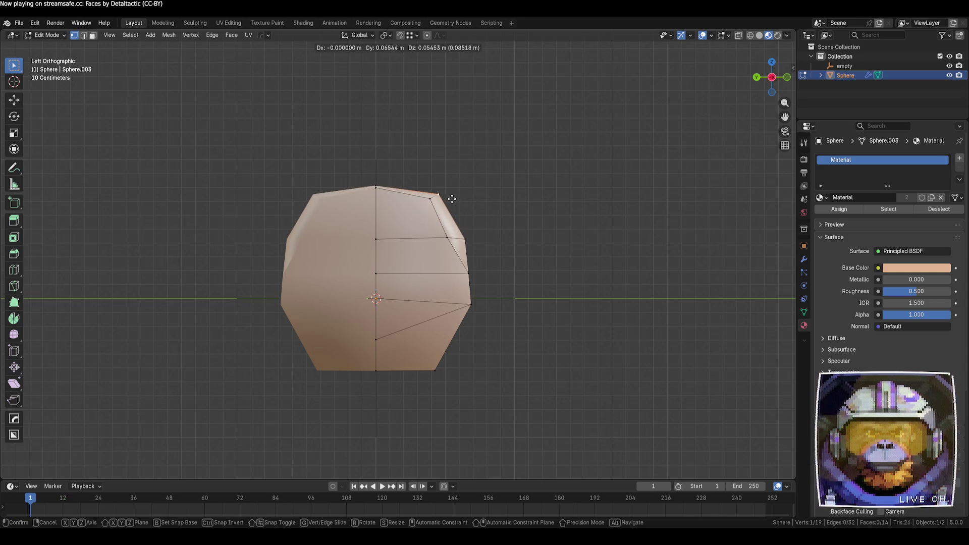
left_click(449, 197)
left_click(376, 188)
key("g")
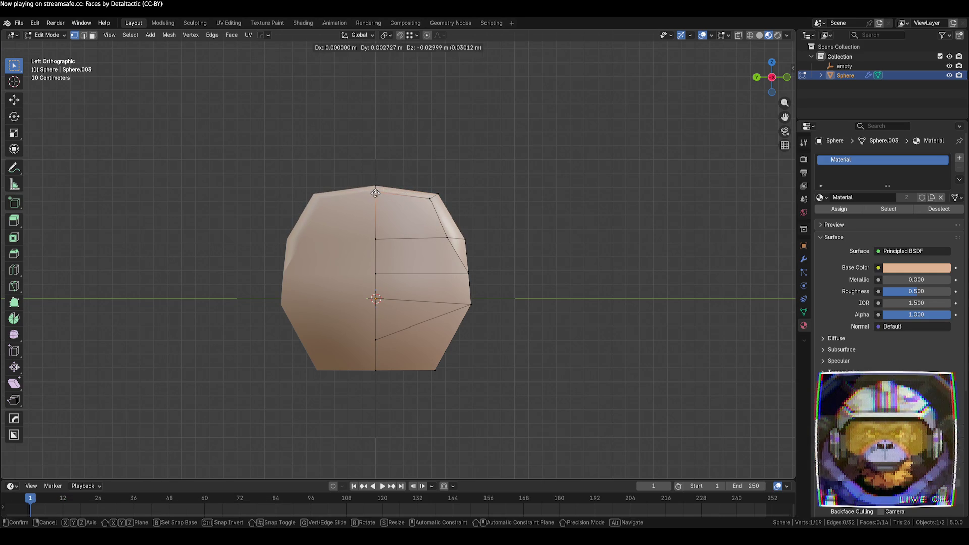
left_click(376, 194)
left_click(530, 222)
mouse_move(538, 229)
middle_mouse_down()
mouse_move(453, 251)
mouse_move(380, 249)
middle_mouse_up()
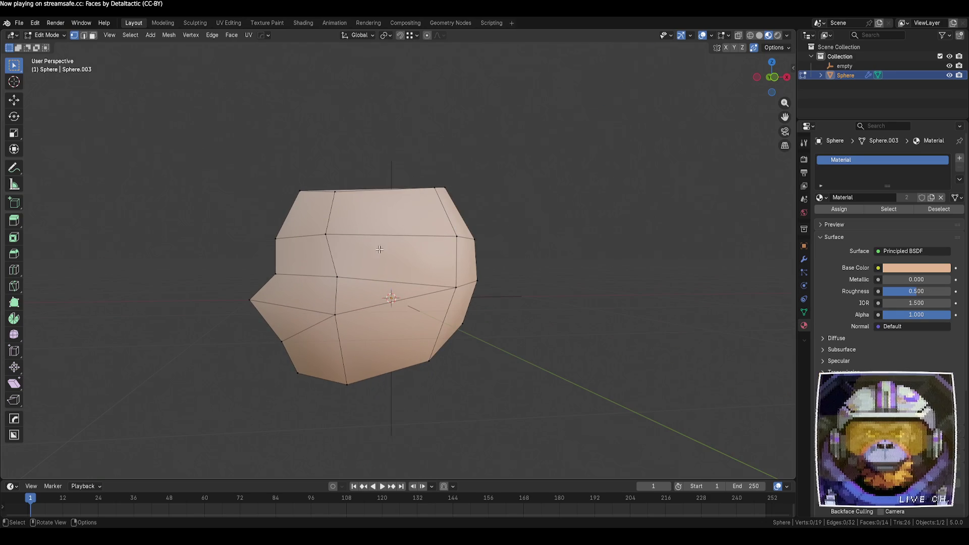
- Add an edge loop around the head with Loop Cut
left_click(15, 275)
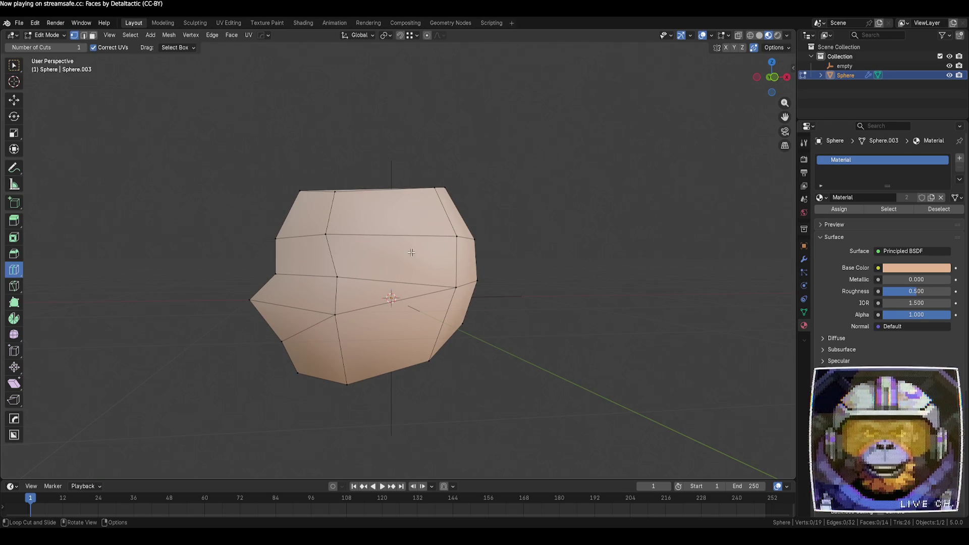
left_click(384, 220)
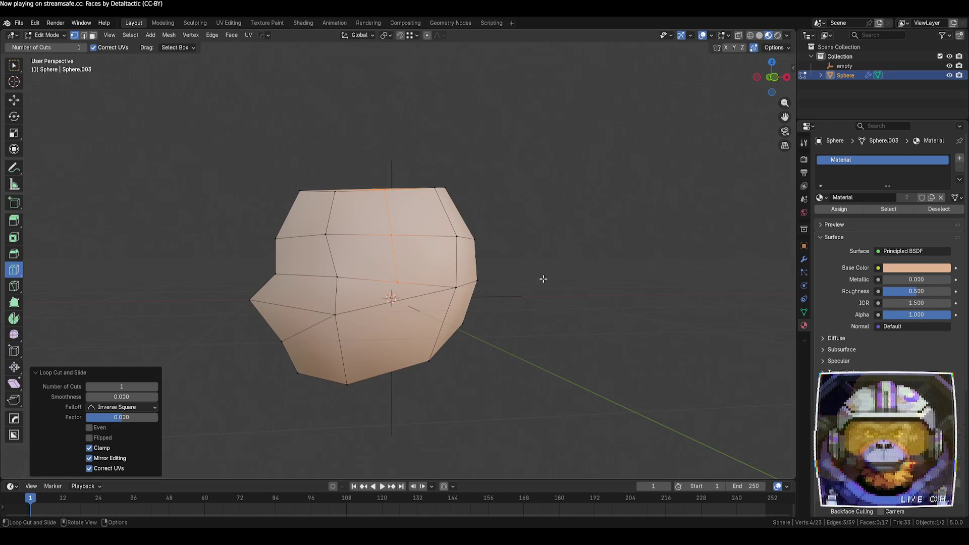
mouse_move(490, 271)
middle_mouse_down()
mouse_move(575, 304)
mouse_move(539, 276)
mouse_move(495, 287)
mouse_move(495, 306)
mouse_move(483, 294)
mouse_move(481, 265)
middle_mouse_up()
left_click(13, 69)
left_click(531, 277)
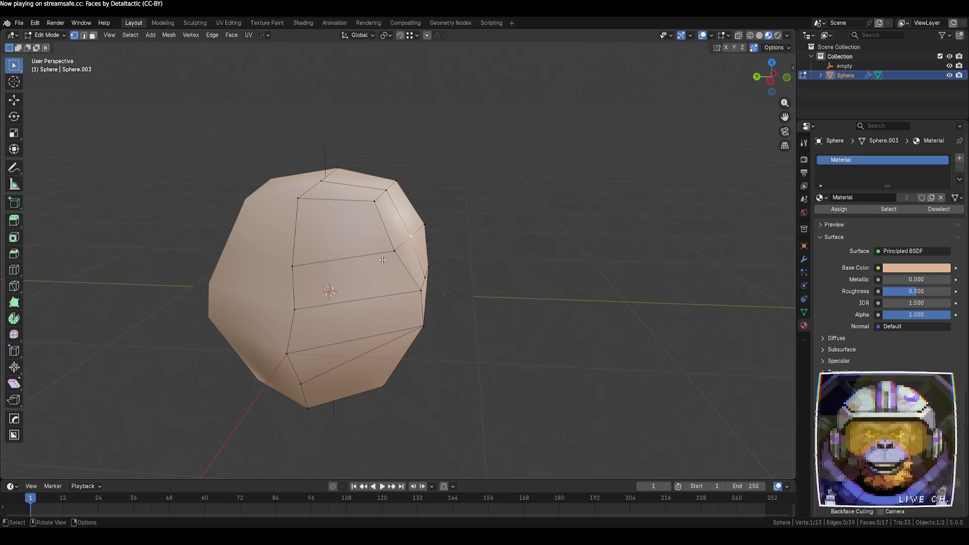
- Move two head vertices to new positions with G
mouse_move(382, 260)
middle_mouse_down()
mouse_move(439, 245)
mouse_move(476, 281)
mouse_move(442, 286)
mouse_move(455, 294)
middle_mouse_up()
key("g")
left_click(451, 248)
key("g")
left_click(436, 283)
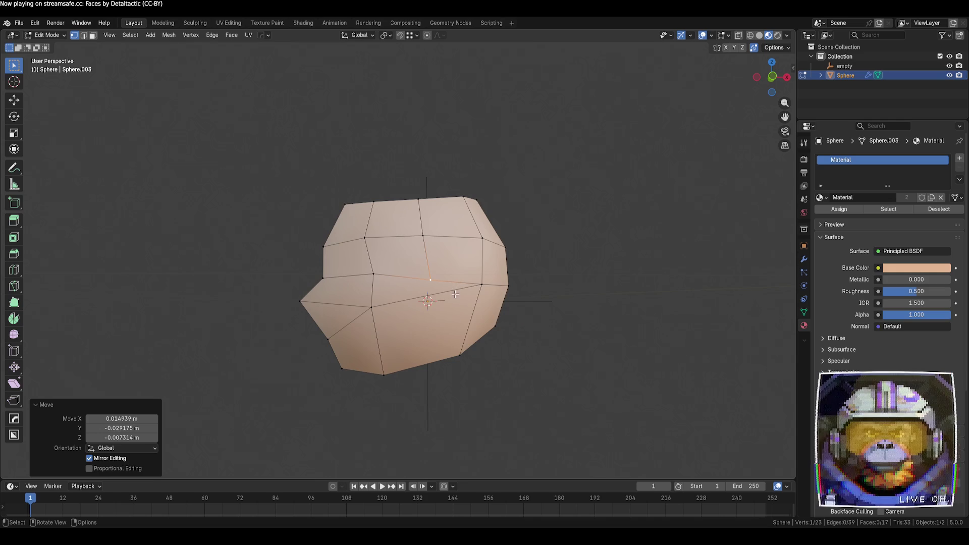
- Rip open the vertex on the head's right side with V
left_click(481, 285)
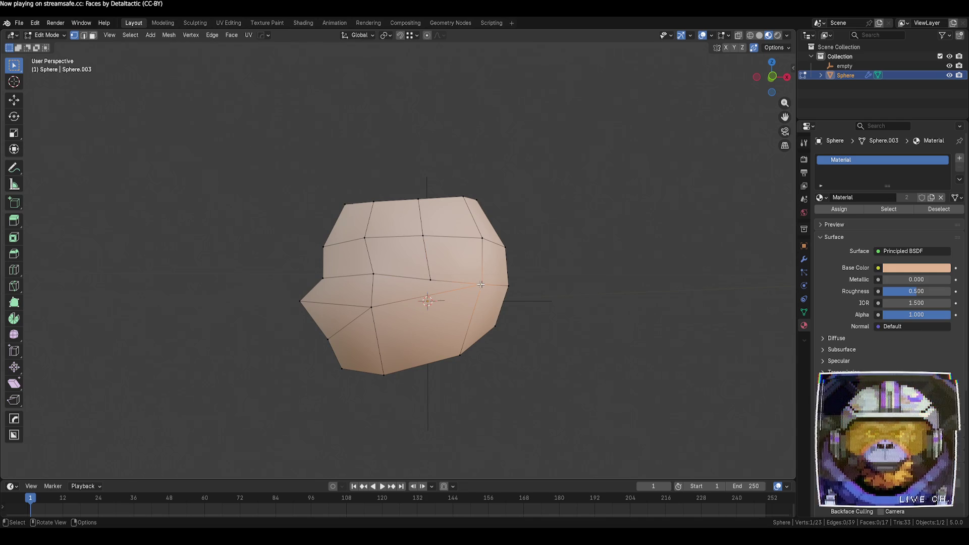
key("v")
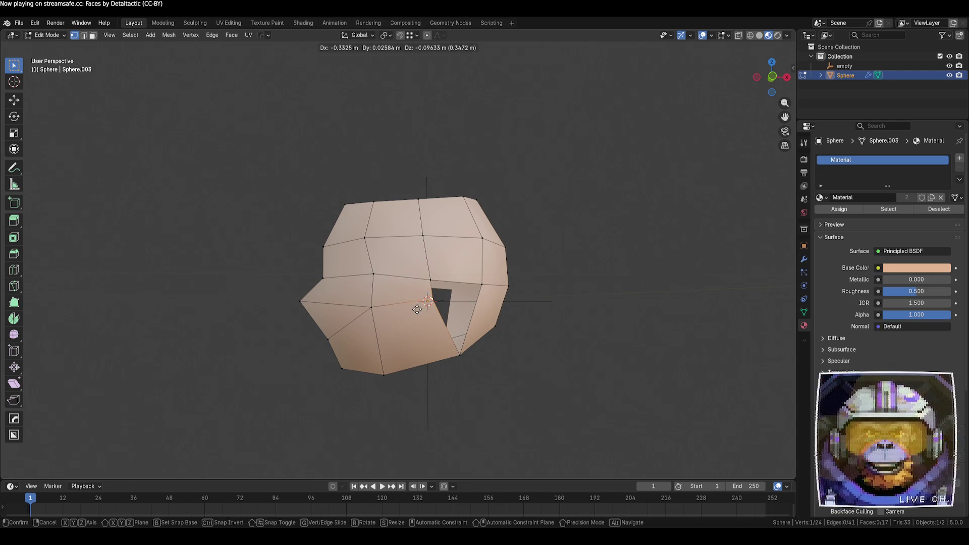
left_click(417, 309)
mouse_move(496, 320)
middle_mouse_down()
mouse_move(541, 342)
mouse_move(498, 310)
middle_mouse_up()
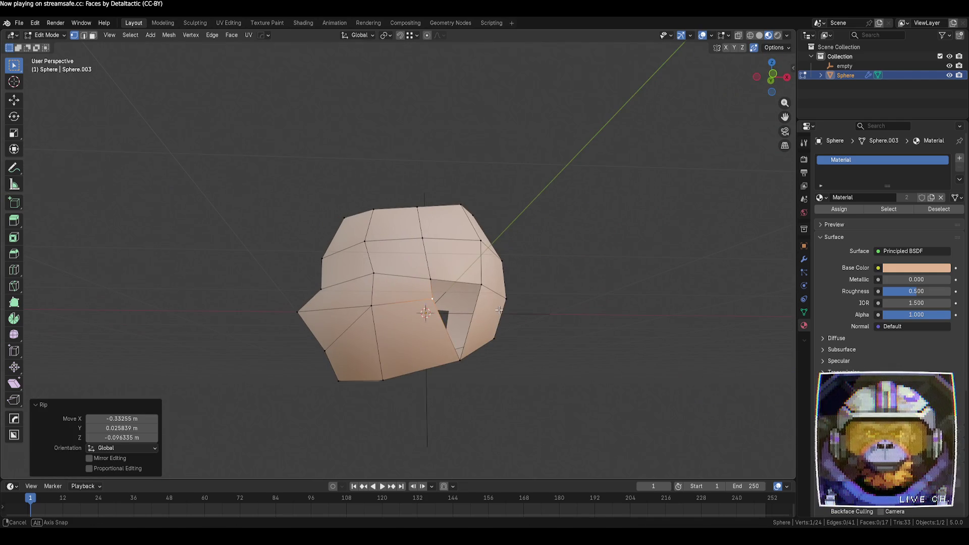
- Select the hole's rim edges and fill it with a new face
key("2")
left_click(472, 316)
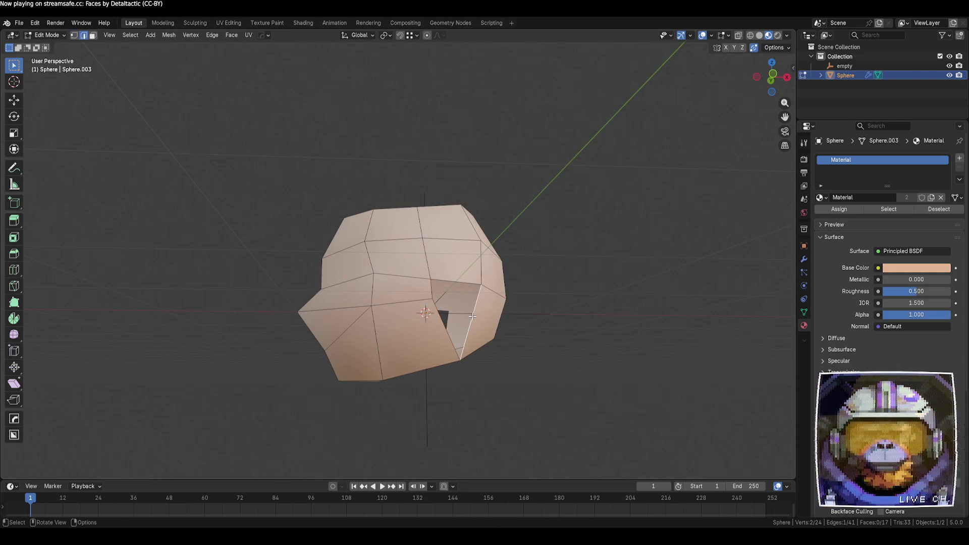
left_click(440, 312, "shift")
left_click(576, 324)
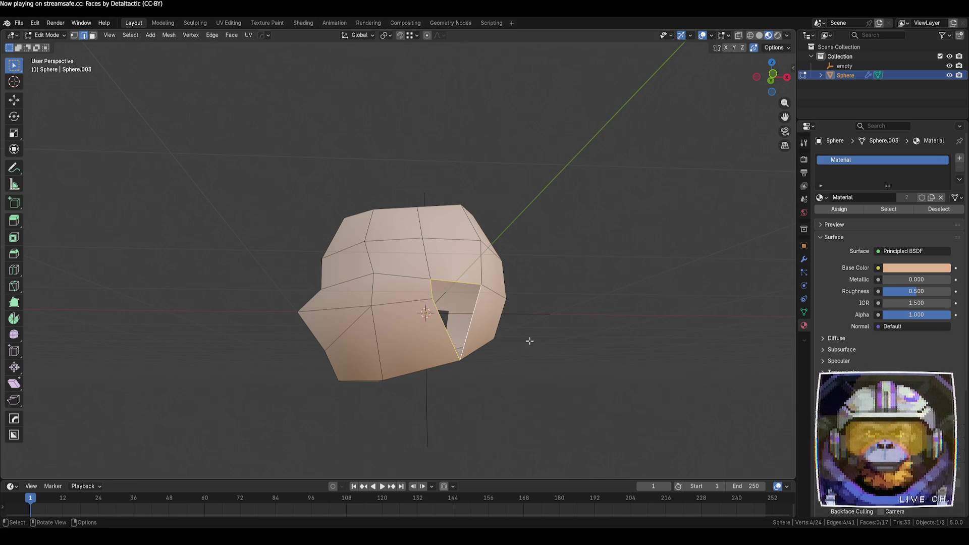
key("f")
mouse_move(543, 346)
middle_mouse_down()
mouse_move(342, 332)
mouse_move(364, 328)
mouse_move(283, 310)
mouse_move(461, 342)
mouse_move(421, 312)
mouse_move(443, 330)
middle_mouse_up()
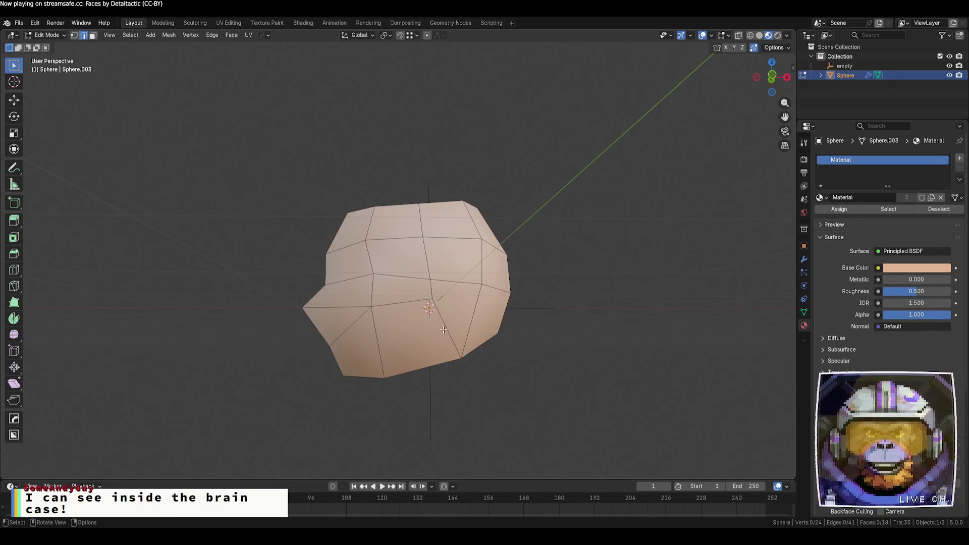
- Try dissolving the selected vertex, then undo the dissolve
key("Tab")
key("Tab")
key("1")
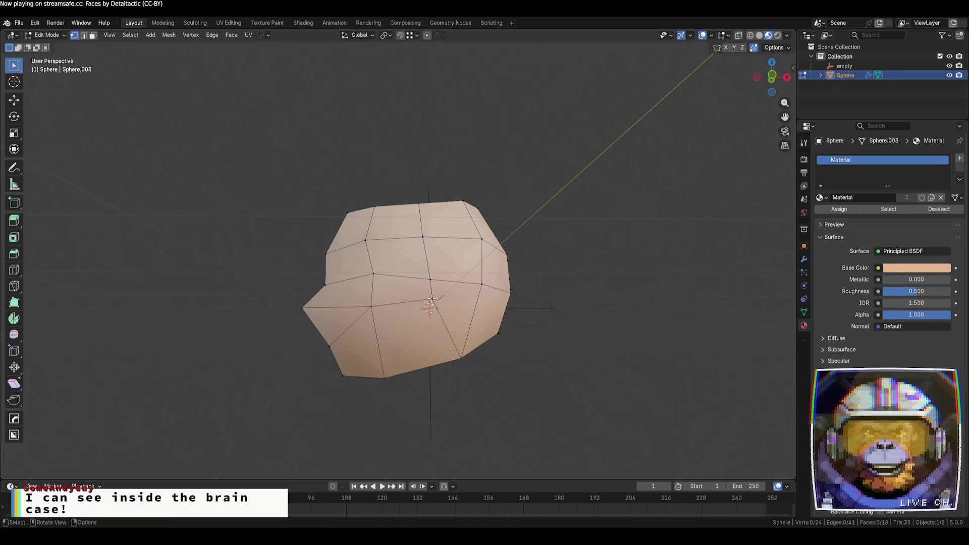
key("ctrl+x")
mouse_move(574, 350)
middle_mouse_down()
mouse_move(486, 362)
mouse_move(466, 380)
mouse_move(389, 396)
mouse_move(420, 372)
mouse_move(459, 368)
mouse_move(453, 333)
middle_mouse_up()
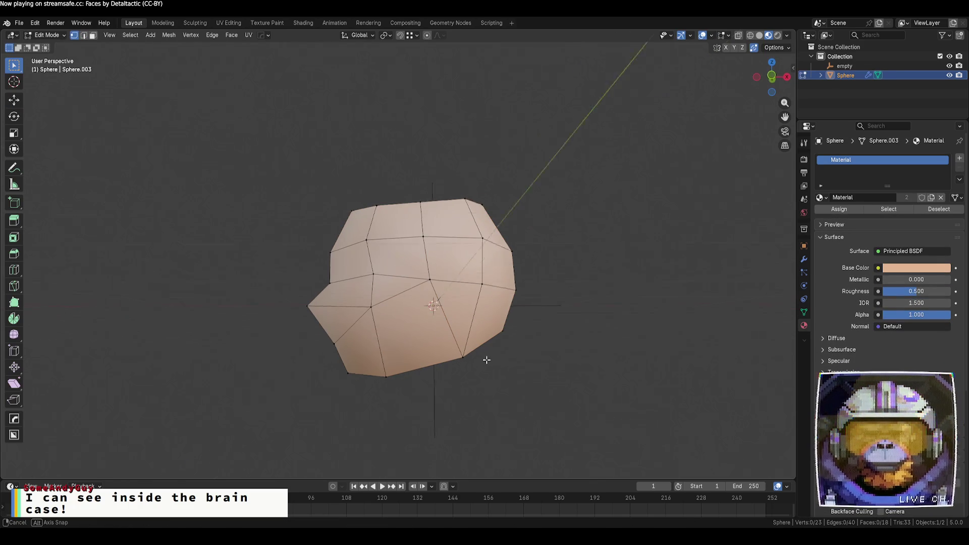
key("ctrl+z")
- Try moving a vertex down, undo it, then nudge the centre vertex slightly down
key("g")
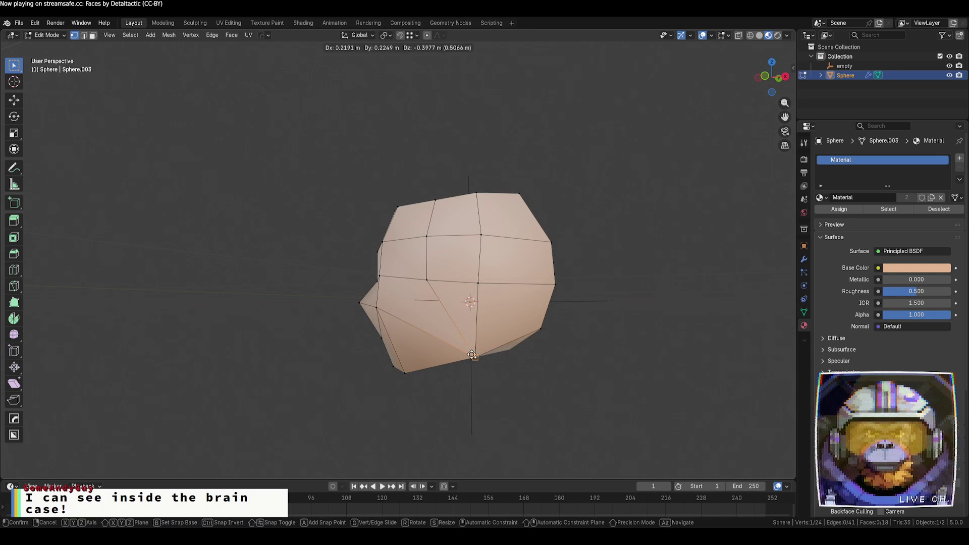
left_click(404, 371)
middle_click_drag(404, 371, 510, 357)
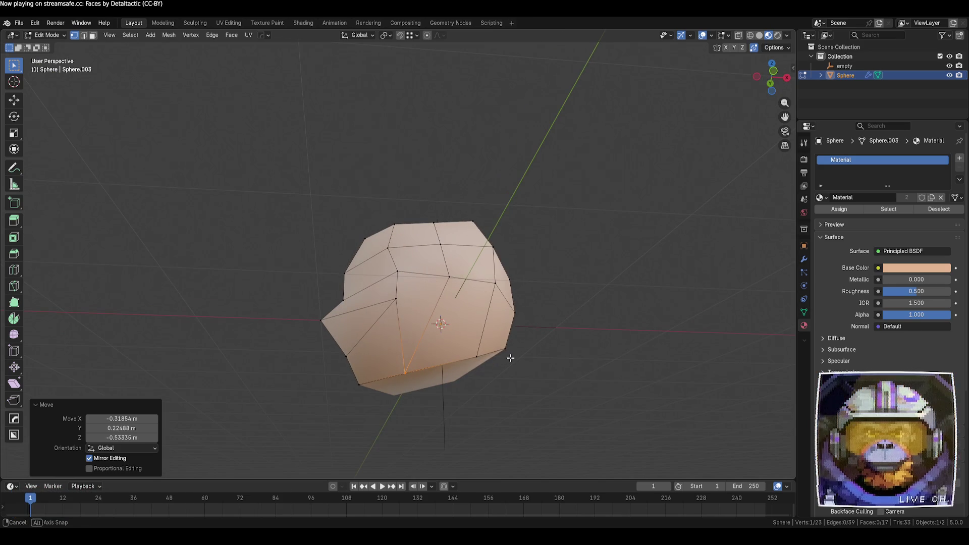
key("ctrl+z")
key("ctrl+z")
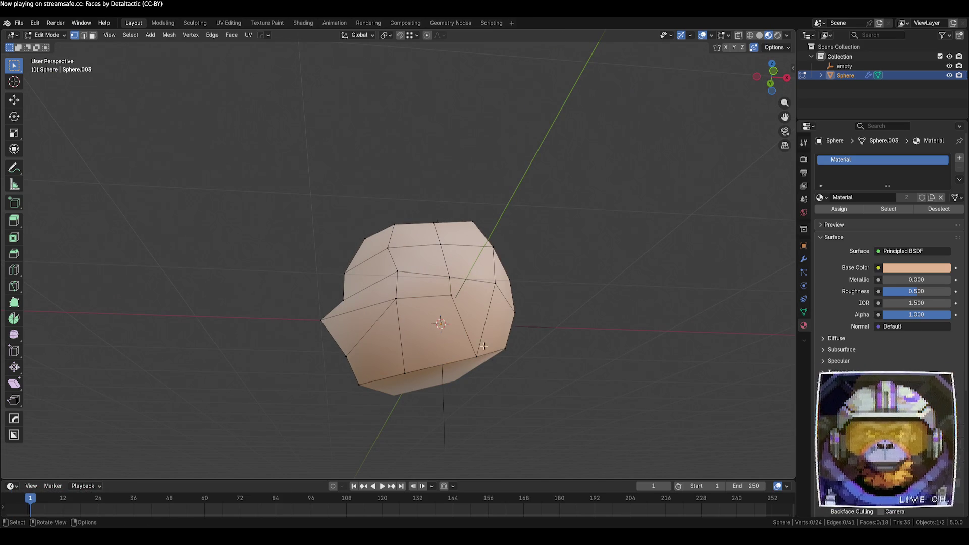
middle_click_drag(481, 340, 467, 373)
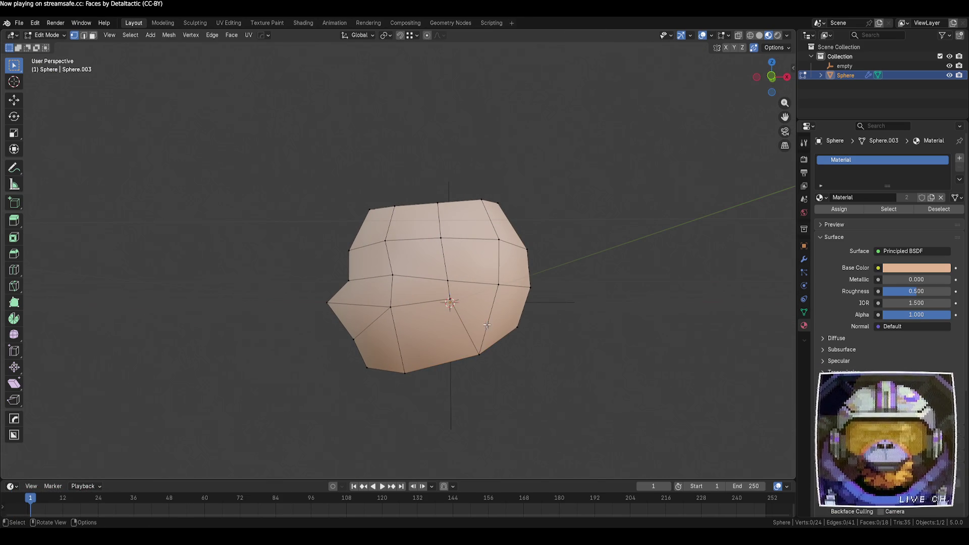
left_click_drag(451, 301, 449, 309)
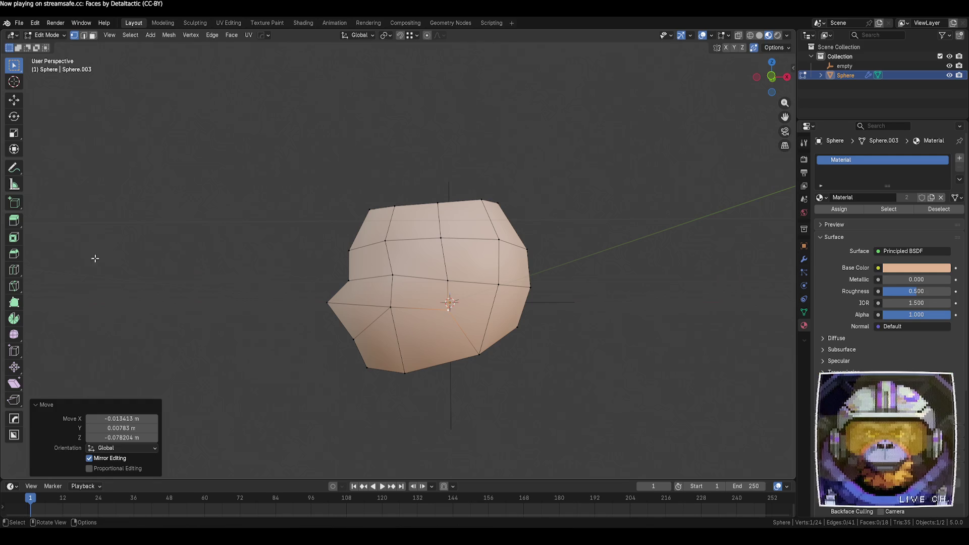
- Knife-cut a new edge from the centre vertex to the head's right edge
left_click(15, 286)
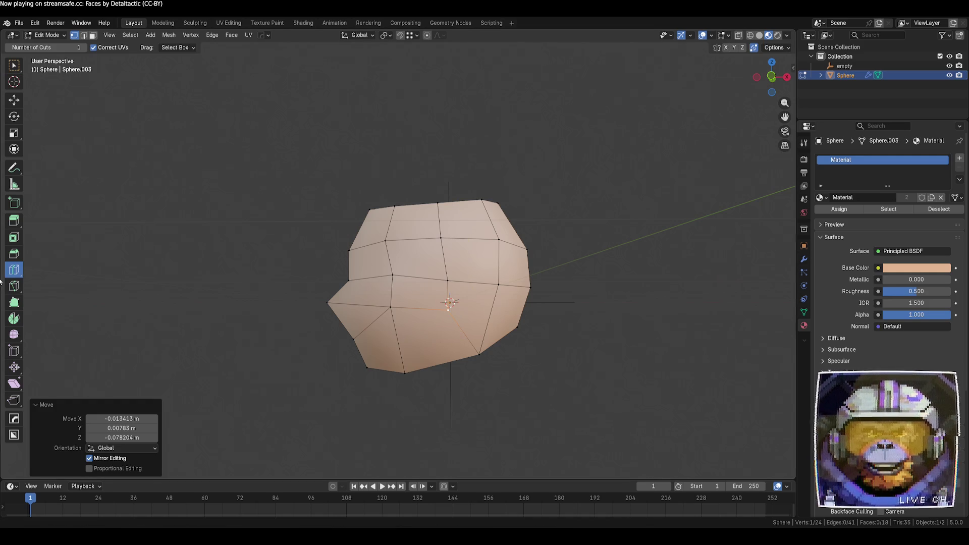
left_click(450, 307)
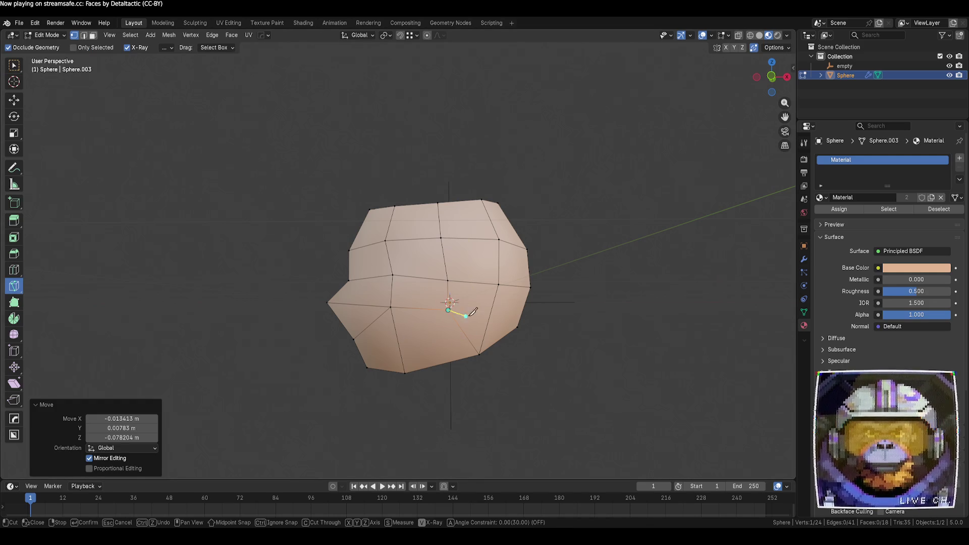
left_click(536, 324)
key("Return")
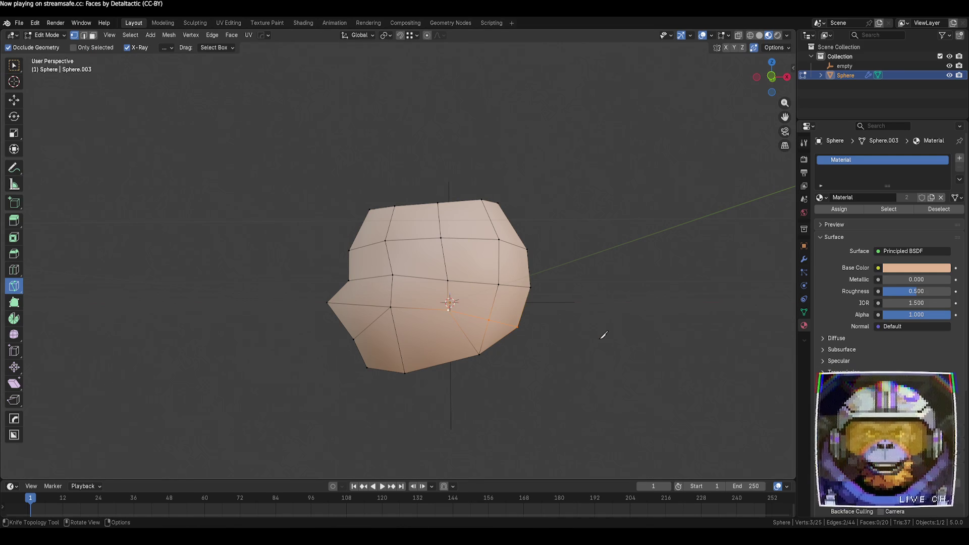
left_click(15, 69)
left_click(547, 368)
- Dissolve the stray edge with Ctrl+X
middle_click_drag(547, 368, 466, 343)
key("2")
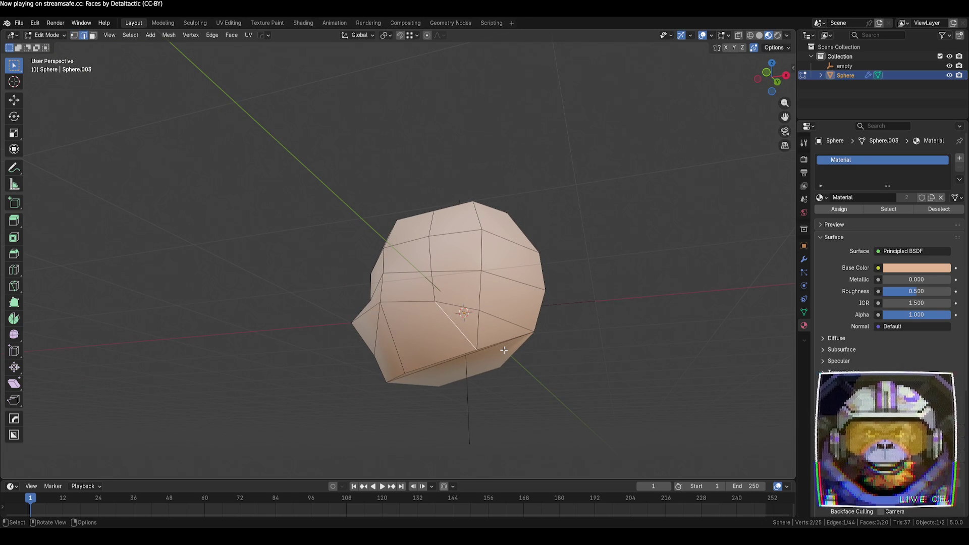
key("ctrl+x")
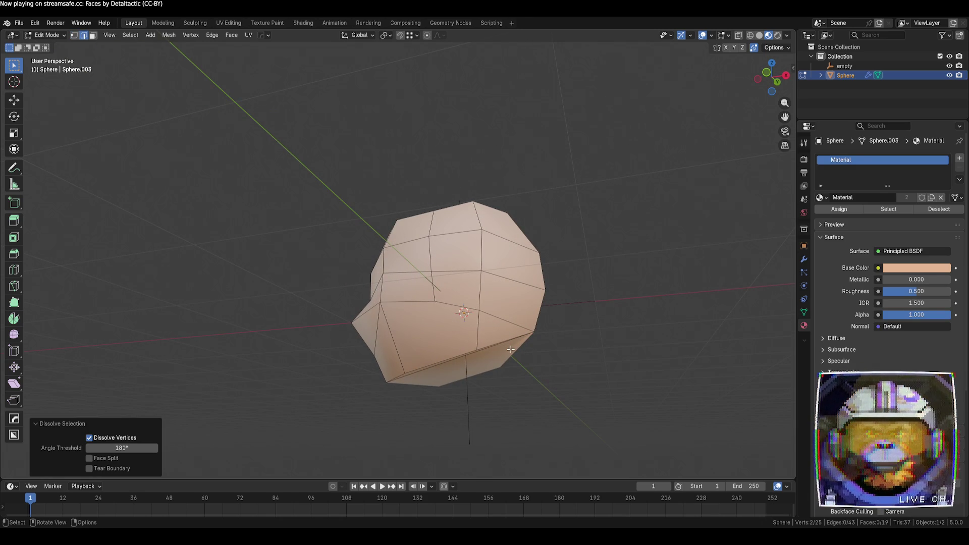
mouse_move(562, 384)
middle_mouse_down()
mouse_move(519, 380)
mouse_move(630, 387)
middle_mouse_up()
left_click(630, 387)
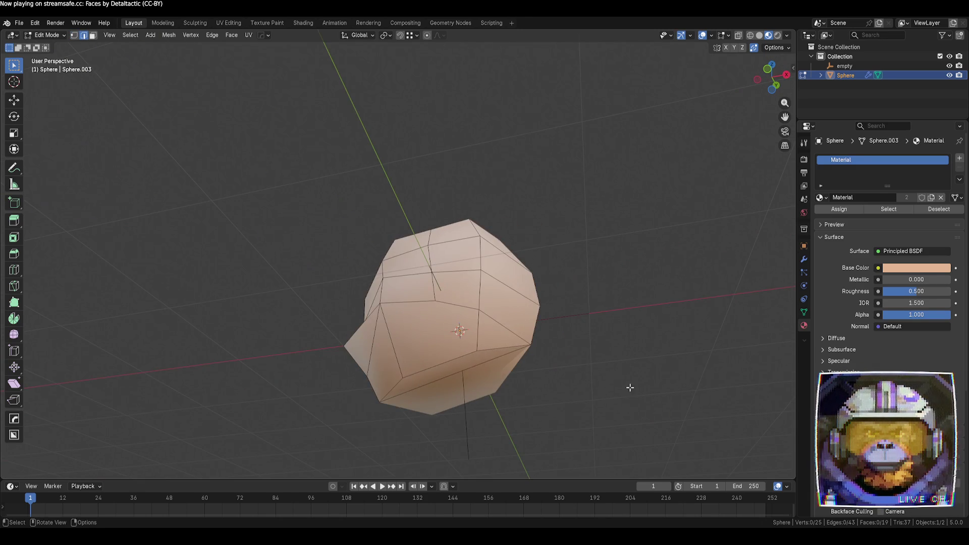
- Switch to face select, check the lower front face, then clear the selection
key("Tab")
key("Tab")
key("3")
left_click(431, 336)
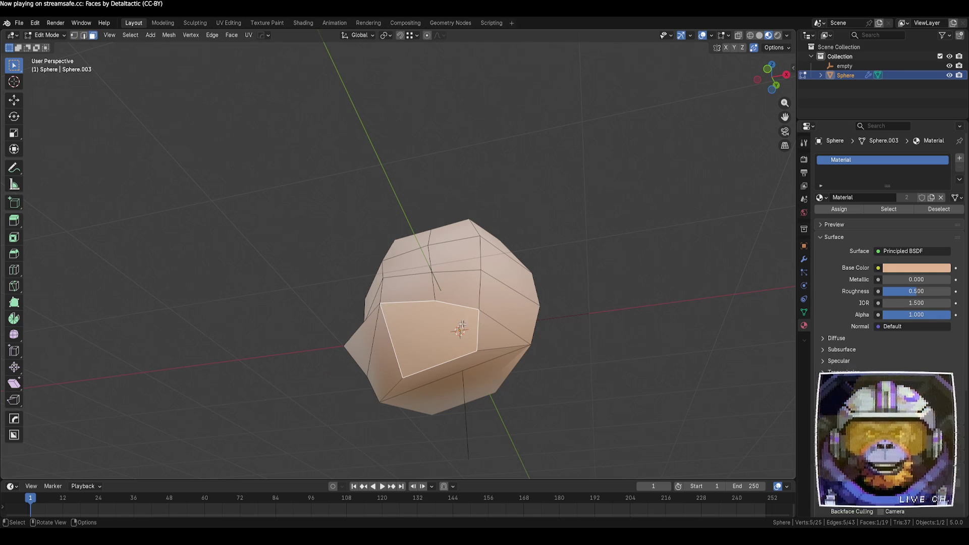
left_click(608, 377)
key("ctrl+z")
left_click(612, 365)
- Rip the mesh open at the vertex near the head's centre
key("Tab")
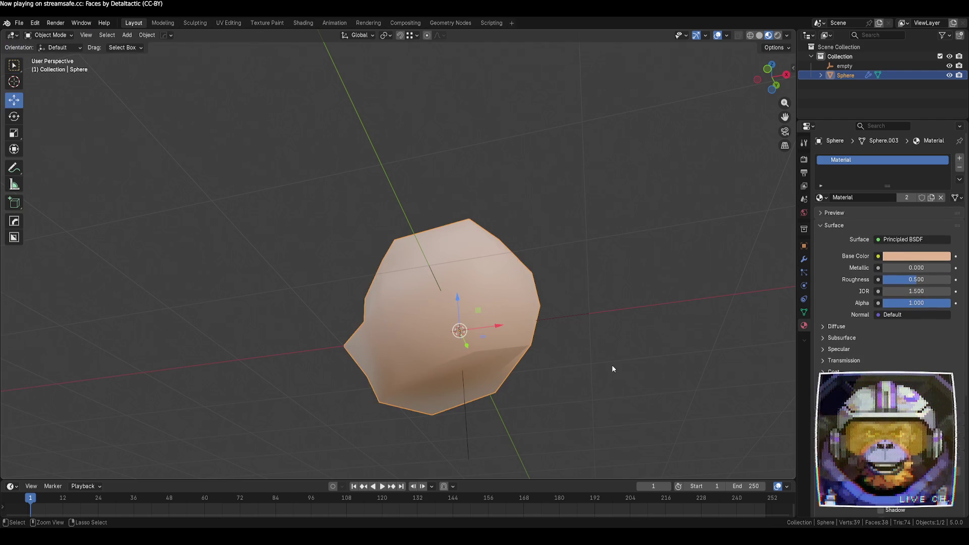
key("Tab")
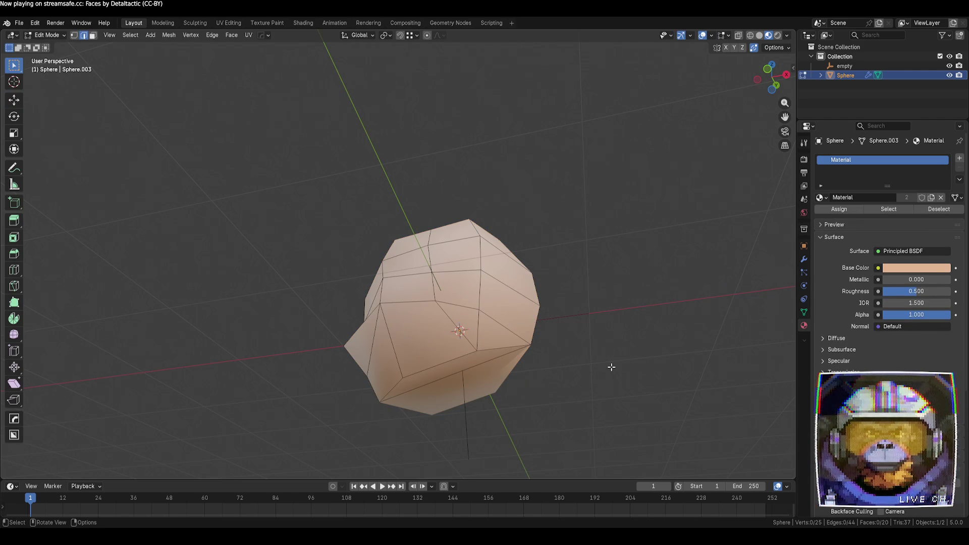
key("1")
left_click(478, 354)
key("v")
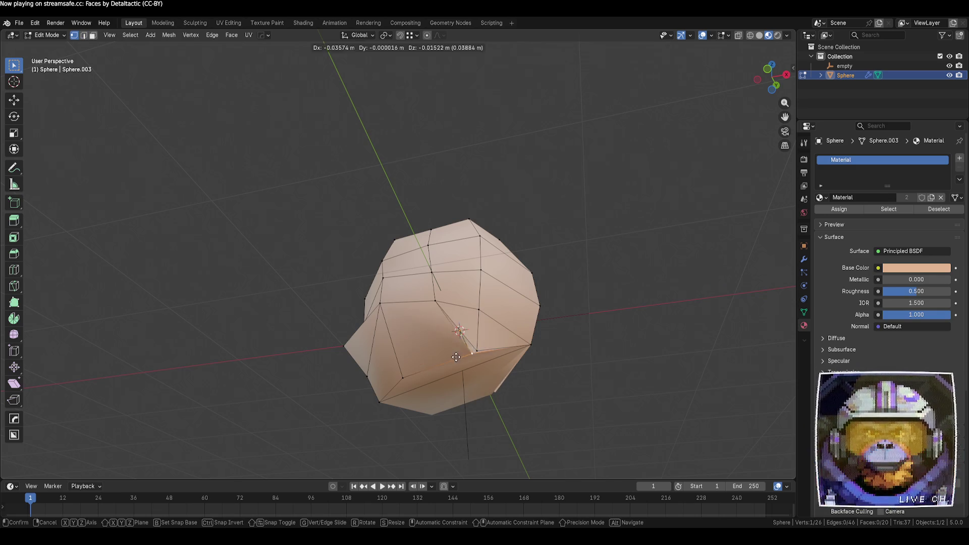
left_click(428, 365)
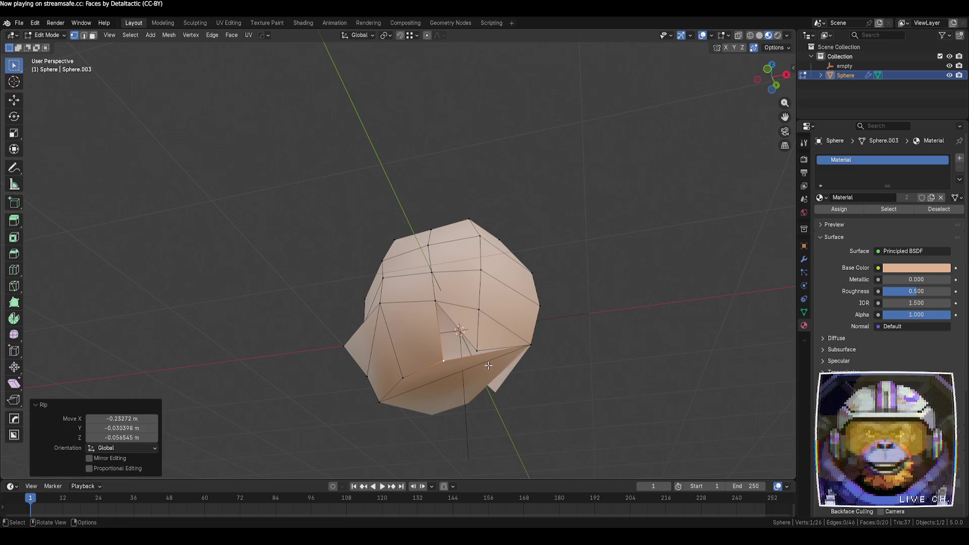
- Try joining two vertices with J, then fill the torn gap with a face
left_click(477, 351, "shift")
key("j")
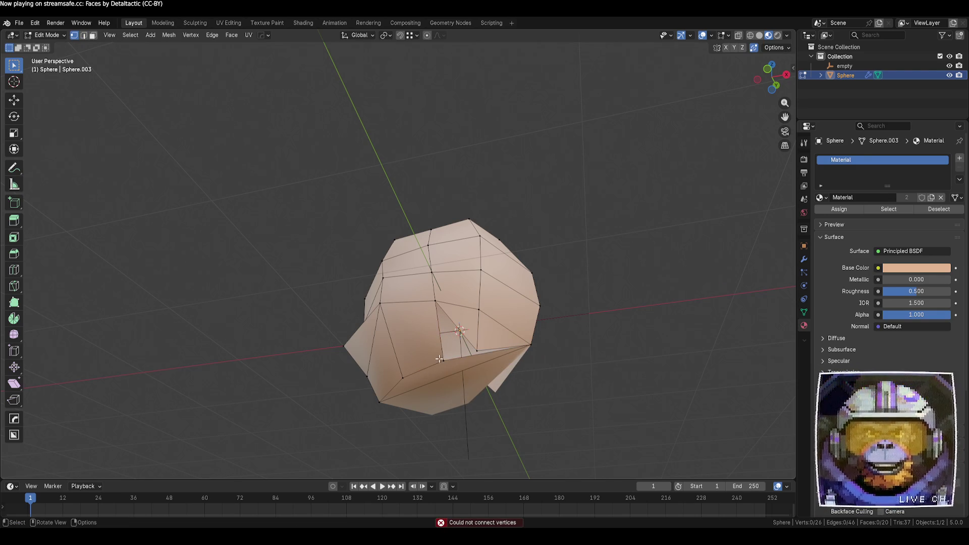
key("j")
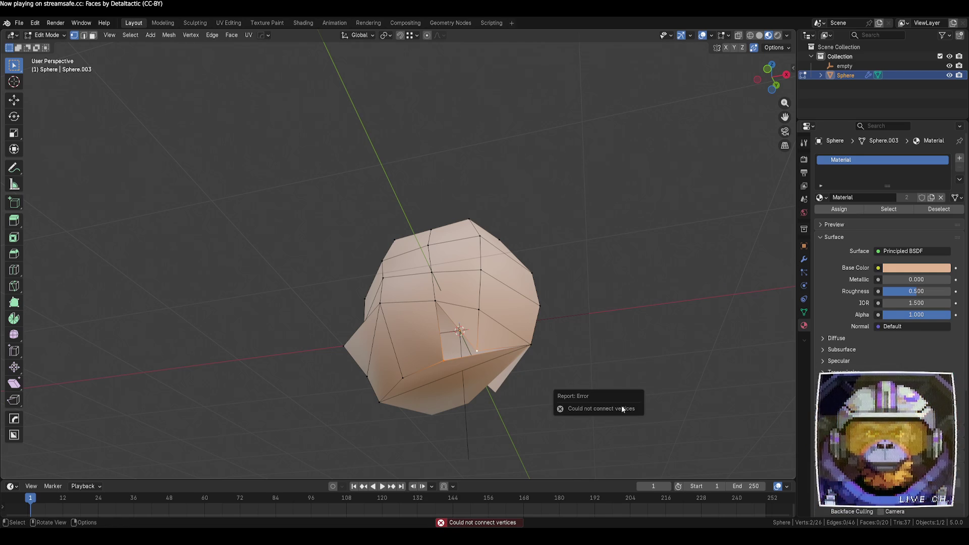
key("2")
key("f")
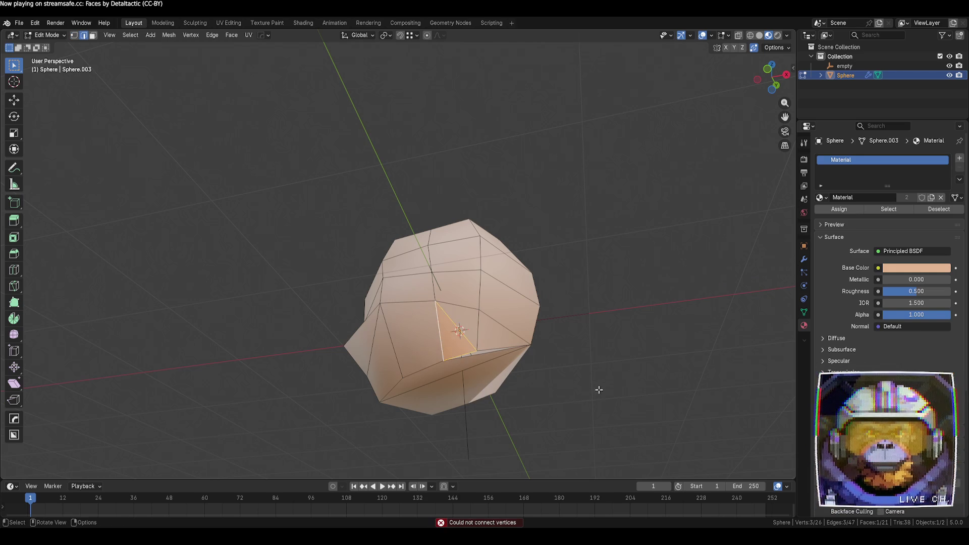
left_click(597, 390)
mouse_move(598, 389)
middle_mouse_down()
mouse_move(543, 319)
mouse_move(587, 368)
middle_mouse_up()
- Dissolve two edges in the torn area and select the leftover edge
left_click(455, 327)
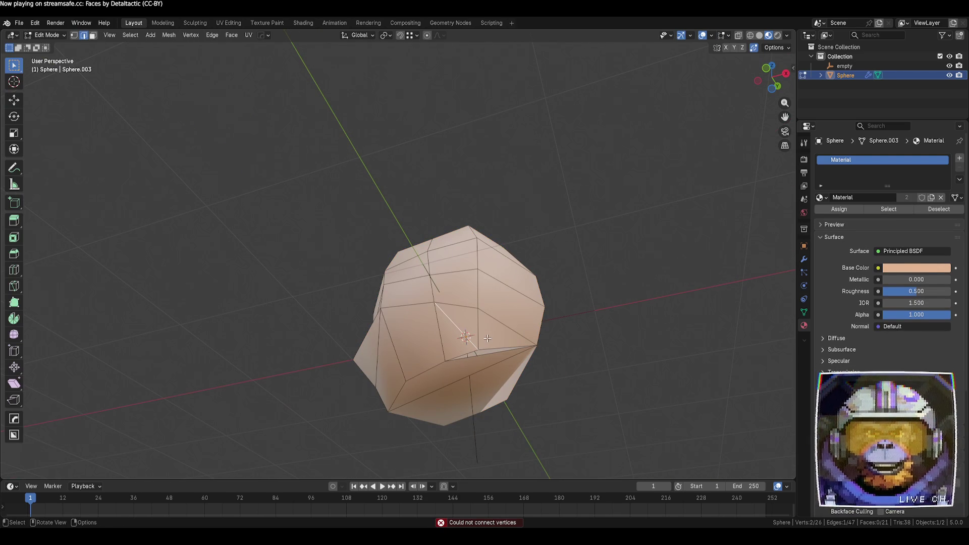
key("ctrl+x")
left_click(609, 376)
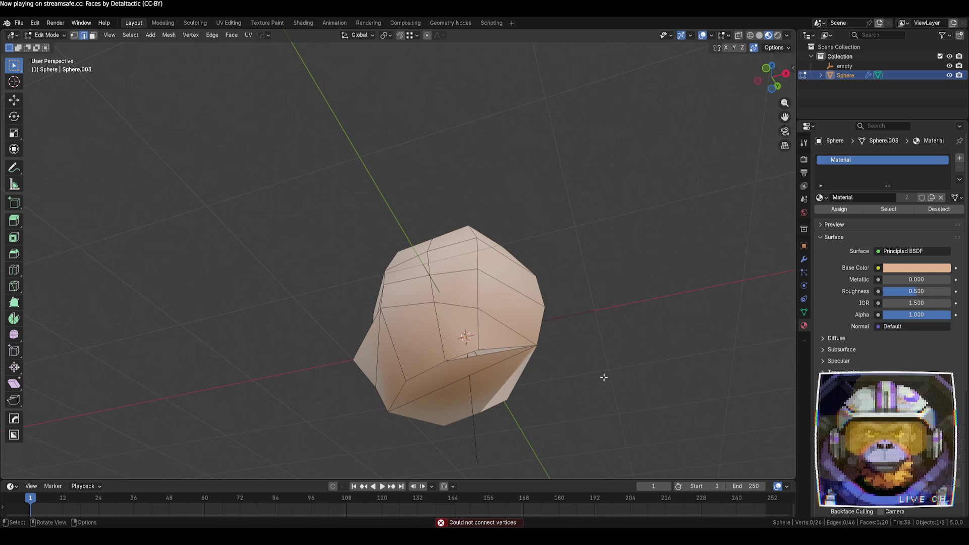
mouse_move(604, 378)
middle_mouse_down()
mouse_move(591, 380)
mouse_move(518, 333)
middle_mouse_up()
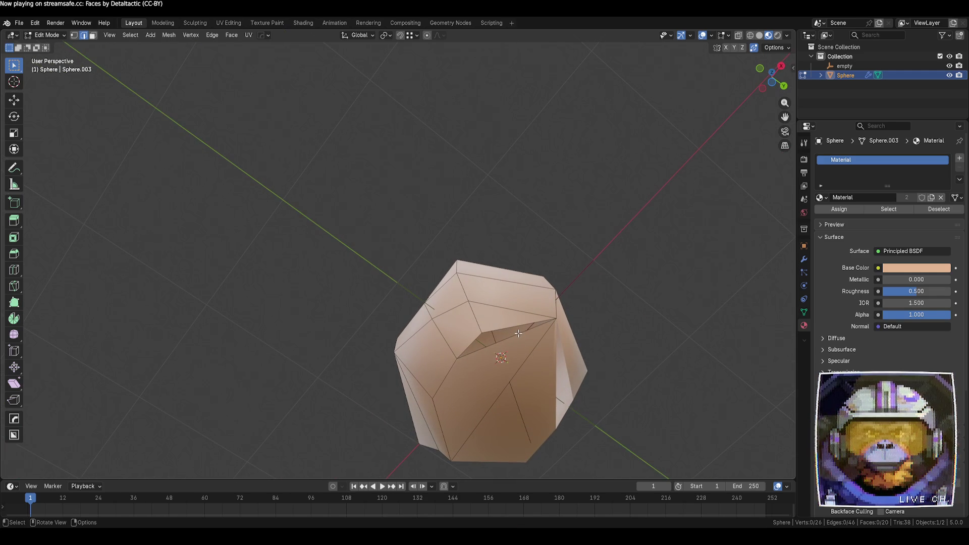
left_click(518, 335)
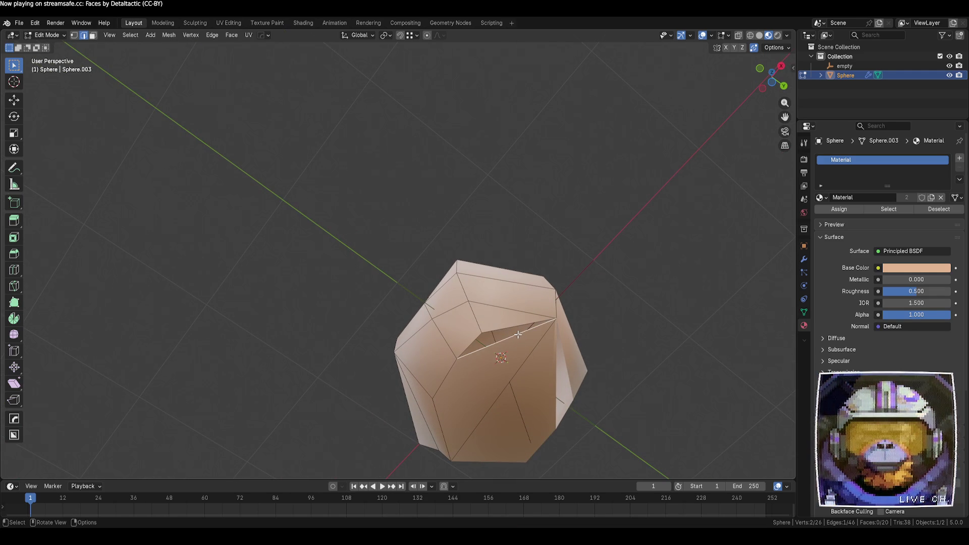
key("ctrl+x")
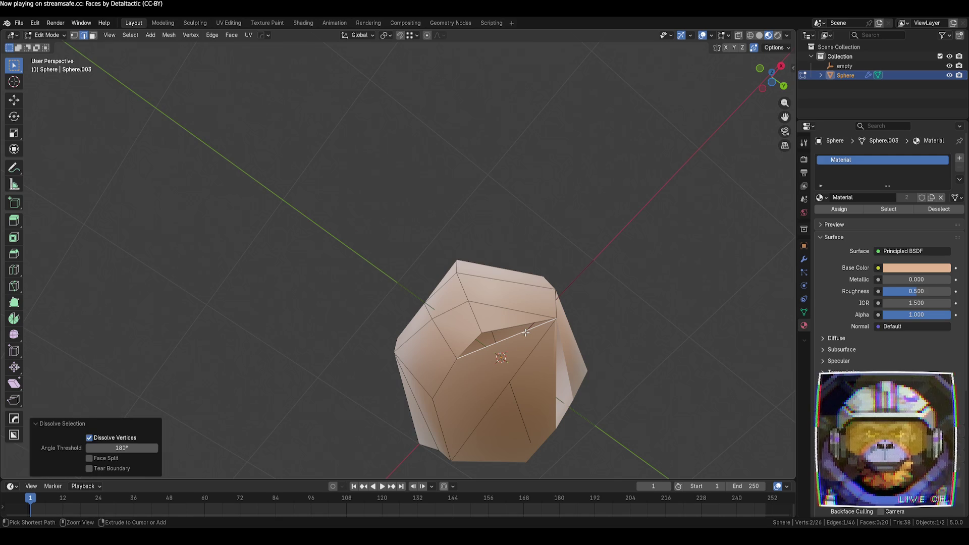
left_click(613, 320)
middle_click_drag(613, 320, 505, 337)
left_click(503, 339)
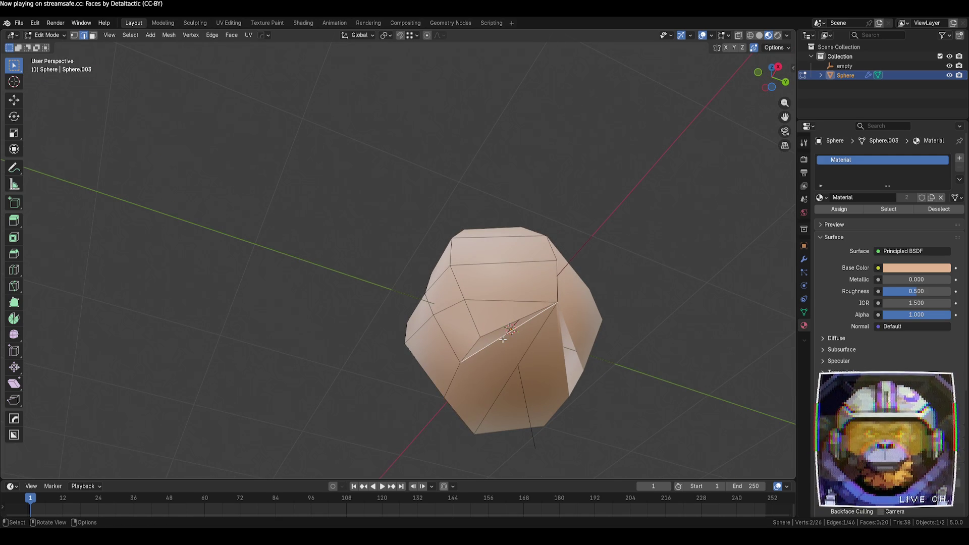
- Delete just the leftover edge near the tear
key("x")
left_click(501, 329)
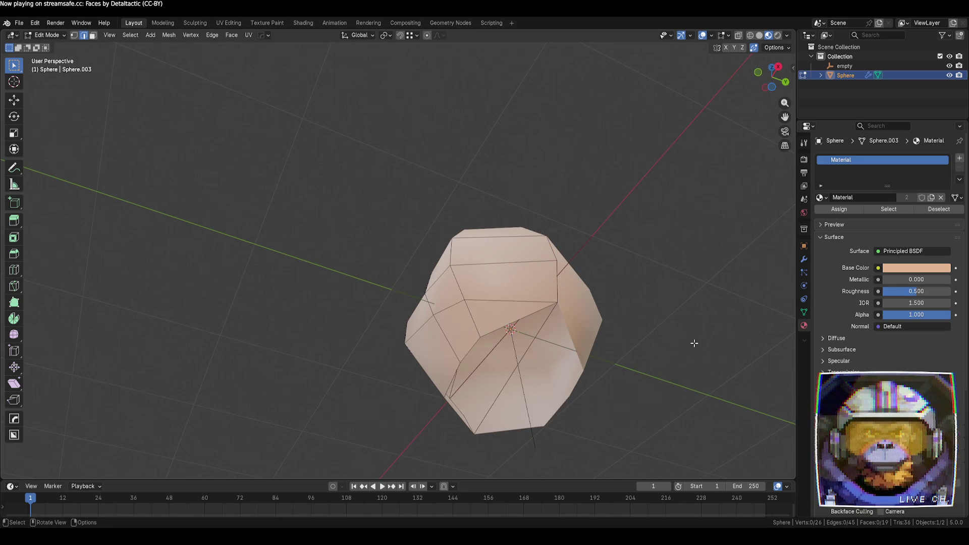
mouse_move(666, 351)
middle_mouse_down()
mouse_move(623, 325)
mouse_move(654, 351)
mouse_move(671, 425)
mouse_move(610, 411)
mouse_move(658, 432)
mouse_move(490, 350)
mouse_move(506, 342)
middle_mouse_up()
- Re-enter Edit Mode in vertex select and activate the Loop Cut tool
key("Tab")
key("Tab")
key("1")
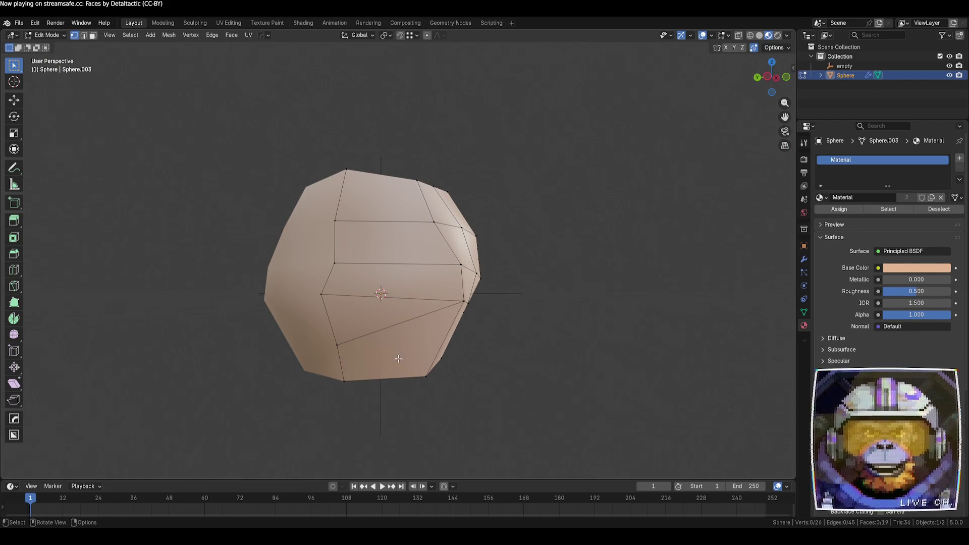
left_click(14, 271)
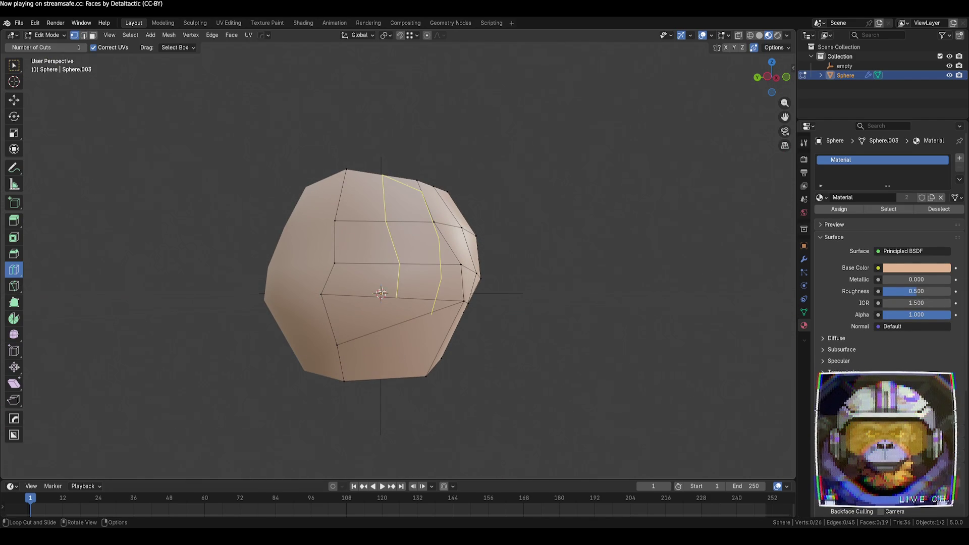
mouse_move(406, 291)
middle_mouse_down()
mouse_move(563, 305)
mouse_move(562, 318)
mouse_move(554, 281)
middle_mouse_up()
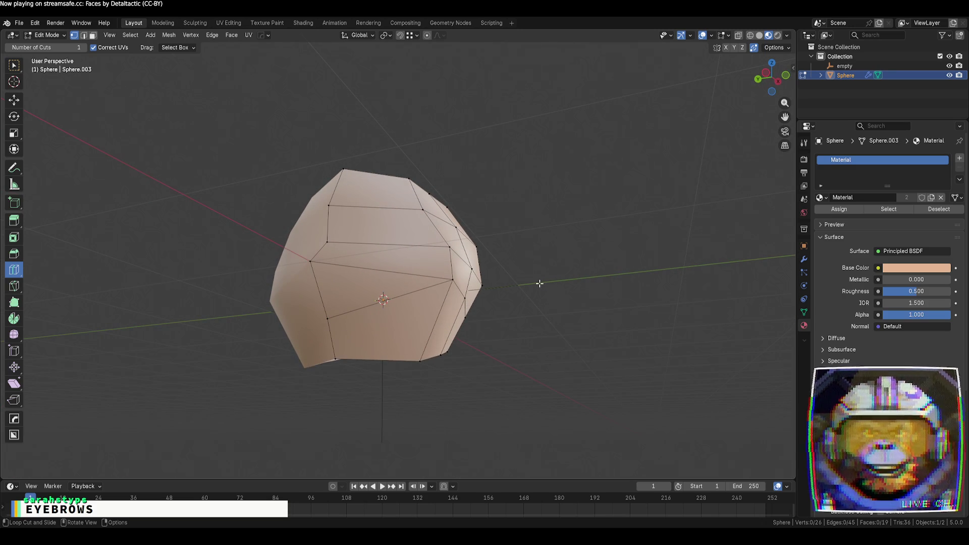
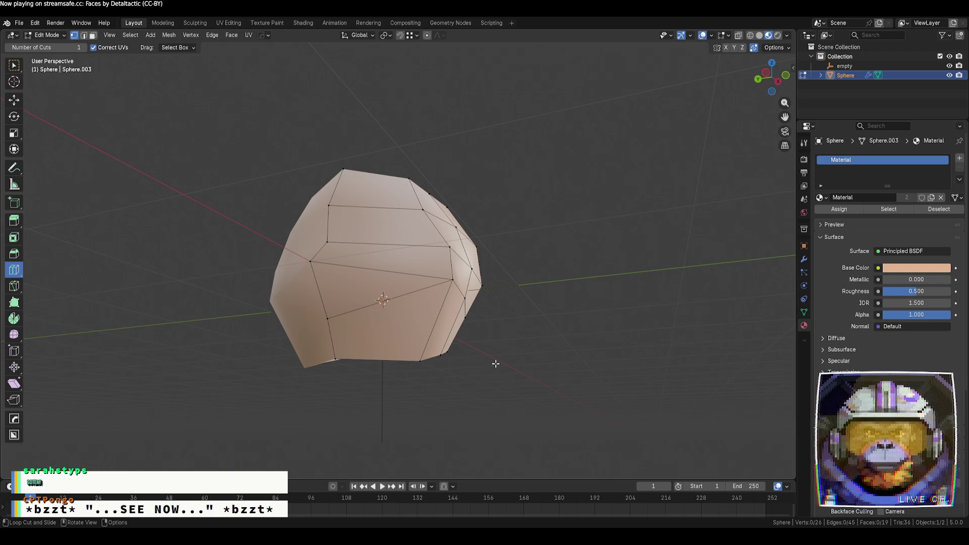
- Knife-cut a vertical edge line down the sphere's front, from the top edge to the bottom edge
middle_click_drag(483, 357, 505, 339)
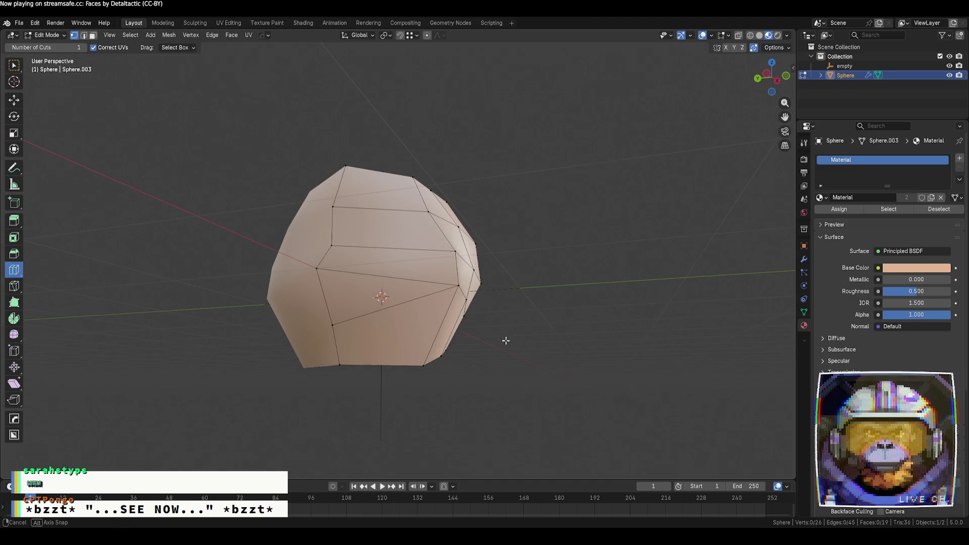
key("Tab")
key("Tab")
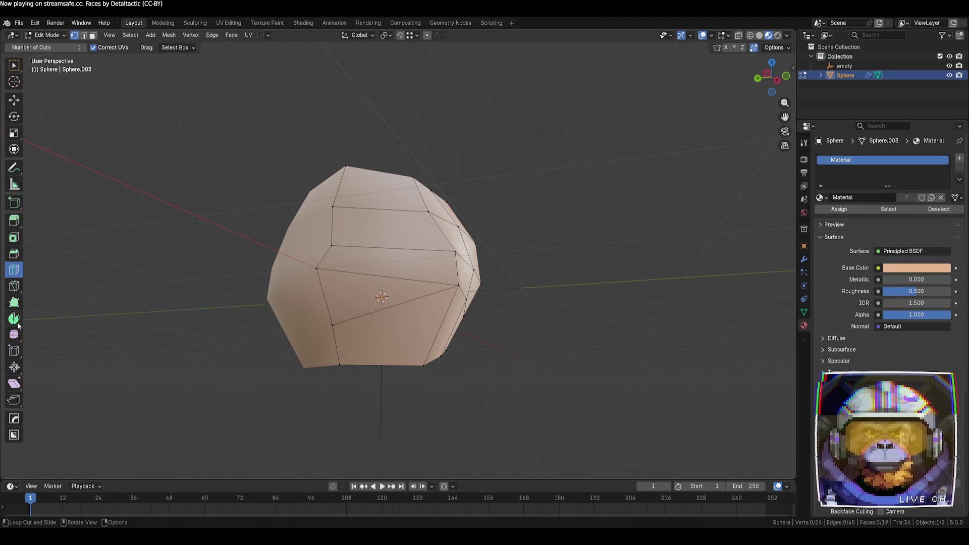
left_click(14, 286)
mouse_move(309, 303)
middle_mouse_down()
mouse_move(433, 347)
mouse_move(405, 305)
middle_mouse_up()
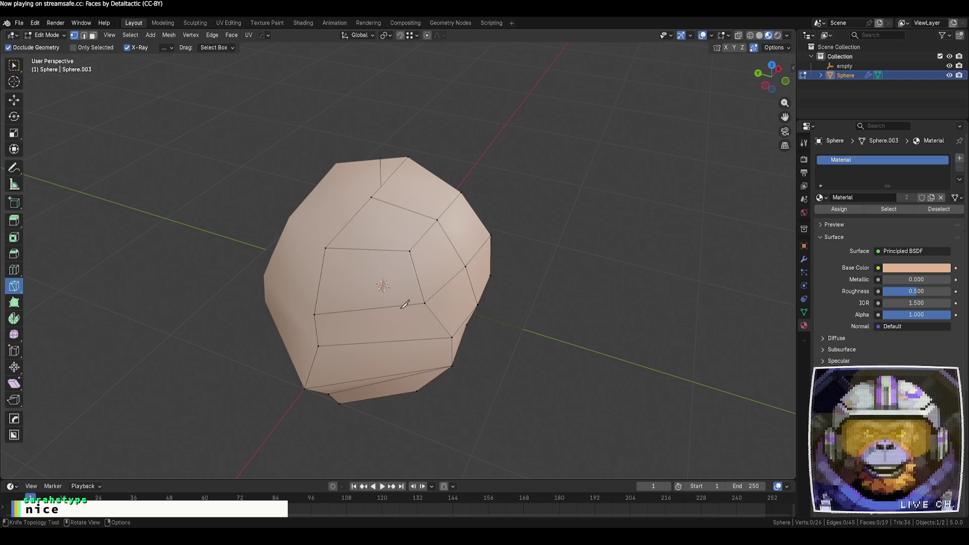
left_click(372, 197)
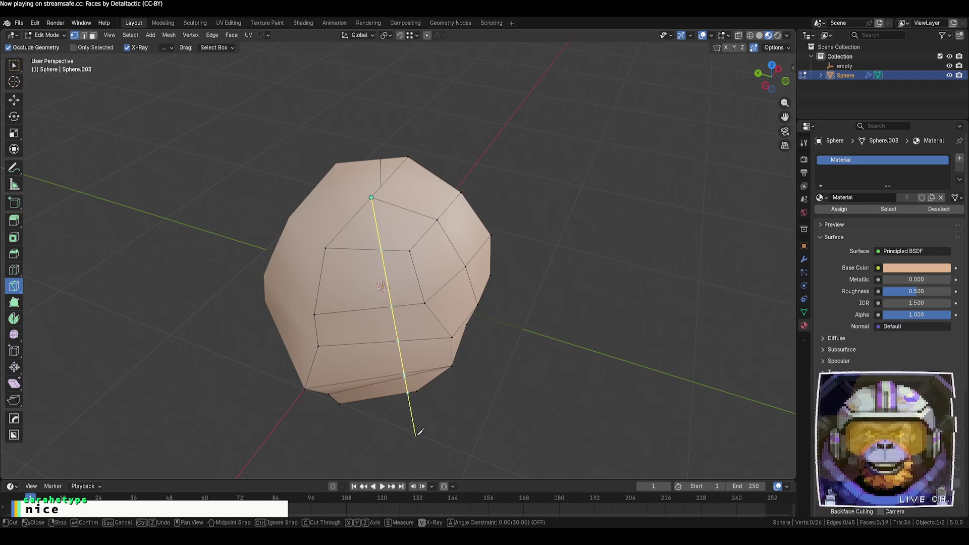
mouse_move(417, 433)
middle_mouse_down()
mouse_move(414, 297)
mouse_move(532, 281)
mouse_move(536, 377)
mouse_move(534, 321)
middle_mouse_up()
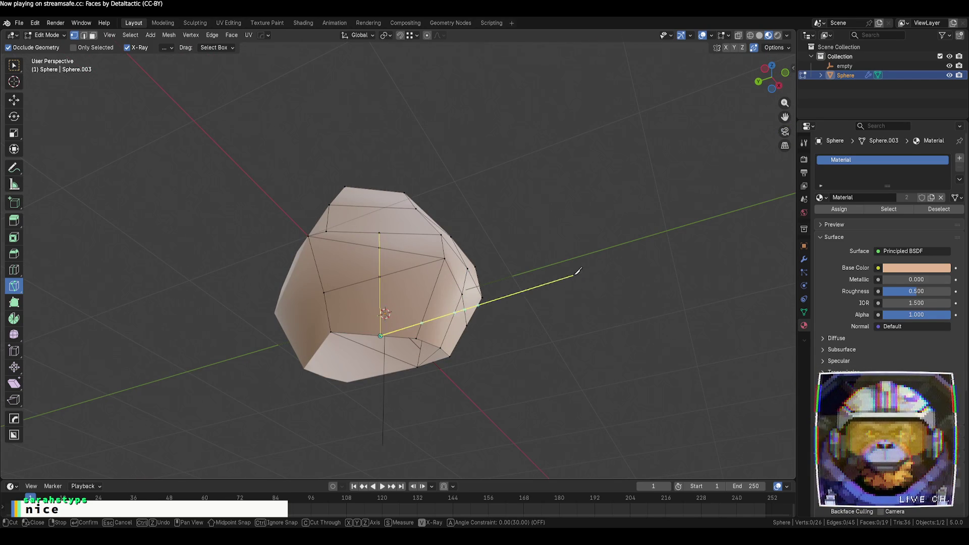
middle_click_drag(577, 271, 561, 359)
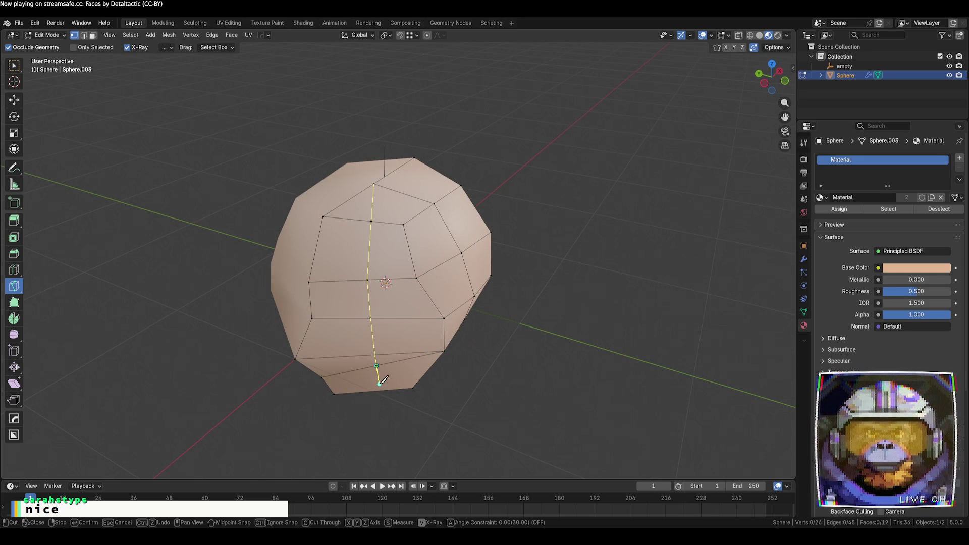
key("Return")
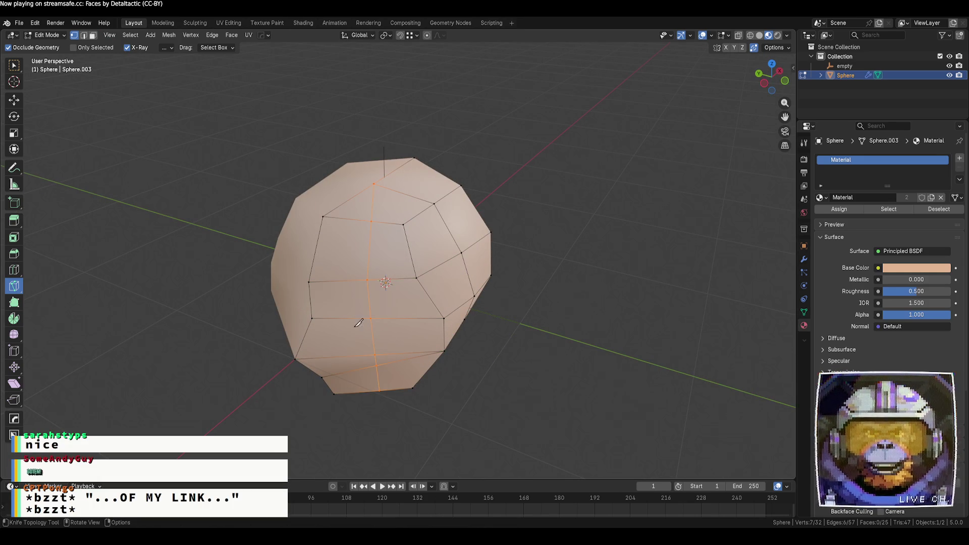
left_click(14, 69)
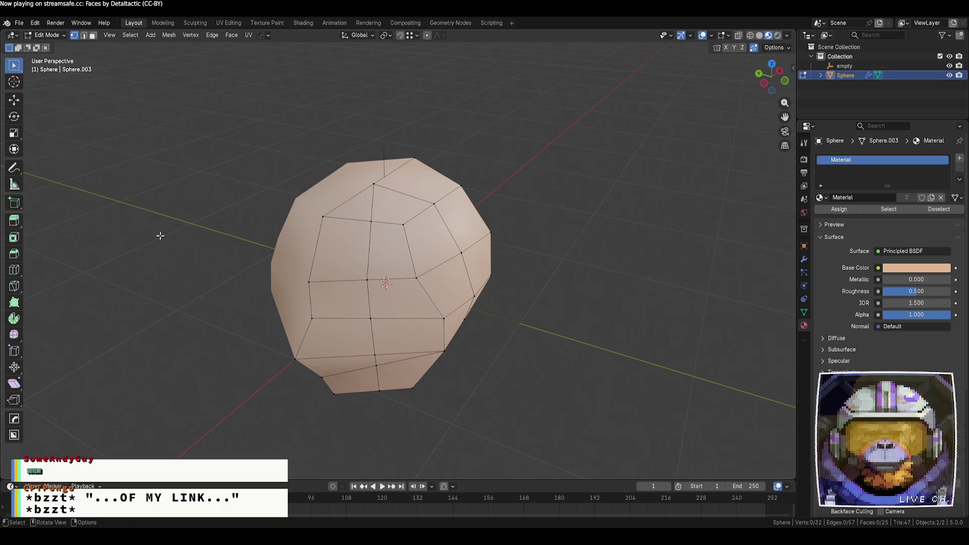
- Move a selected vertex sideways along the X axis
middle_click_drag(582, 375, 579, 330)
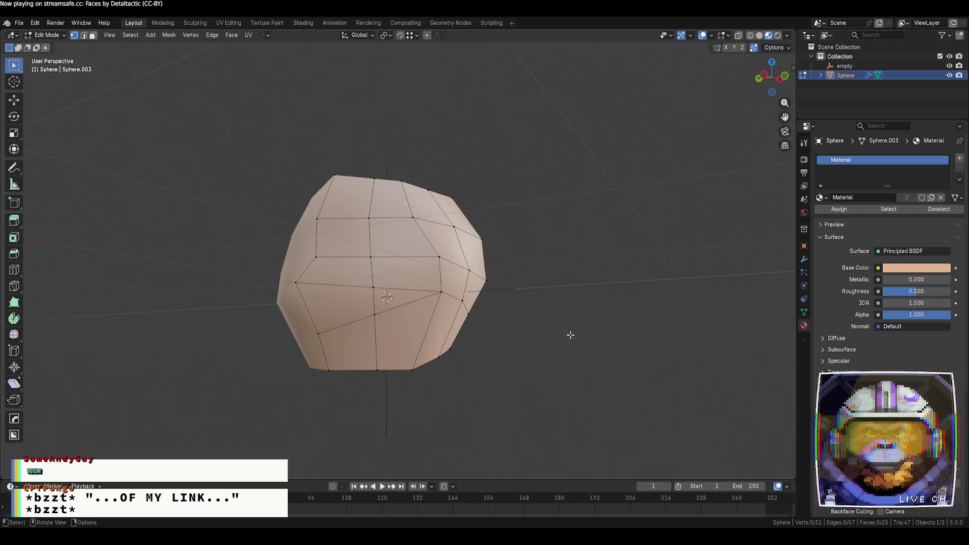
mouse_move(570, 335)
middle_mouse_down()
mouse_move(541, 310)
mouse_move(500, 305)
mouse_move(479, 380)
mouse_move(493, 398)
mouse_move(525, 392)
mouse_move(435, 354)
mouse_move(315, 323)
mouse_move(323, 303)
middle_mouse_up()
left_click(13, 100)
left_click_drag(327, 298, 339, 294)
key("ctrl+z")
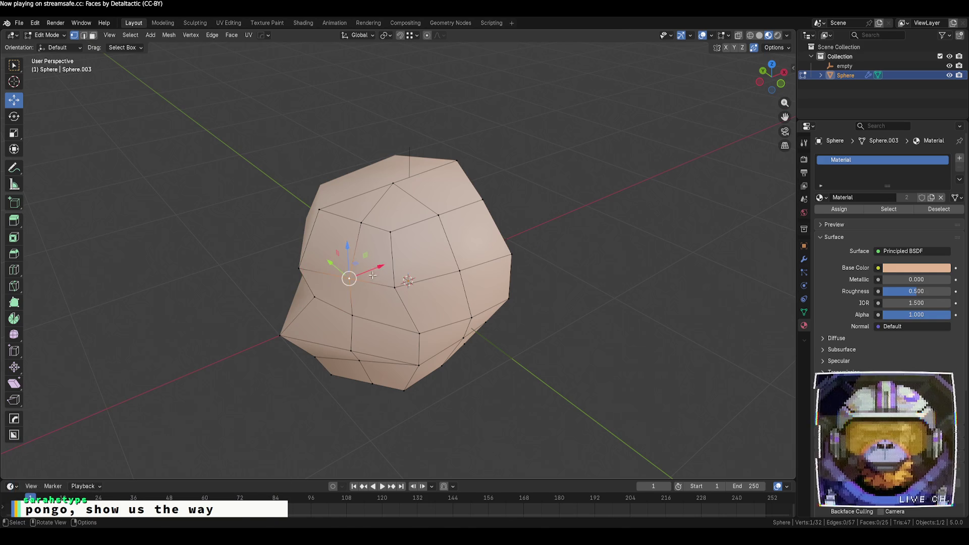
key("g")
key("x")
key("Return")
- Slide a vertex left and pull the right-side vertex inward along Y
left_click(508, 385)
mouse_move(508, 385)
middle_mouse_down()
mouse_move(534, 340)
mouse_move(593, 348)
mouse_move(573, 343)
middle_mouse_up()
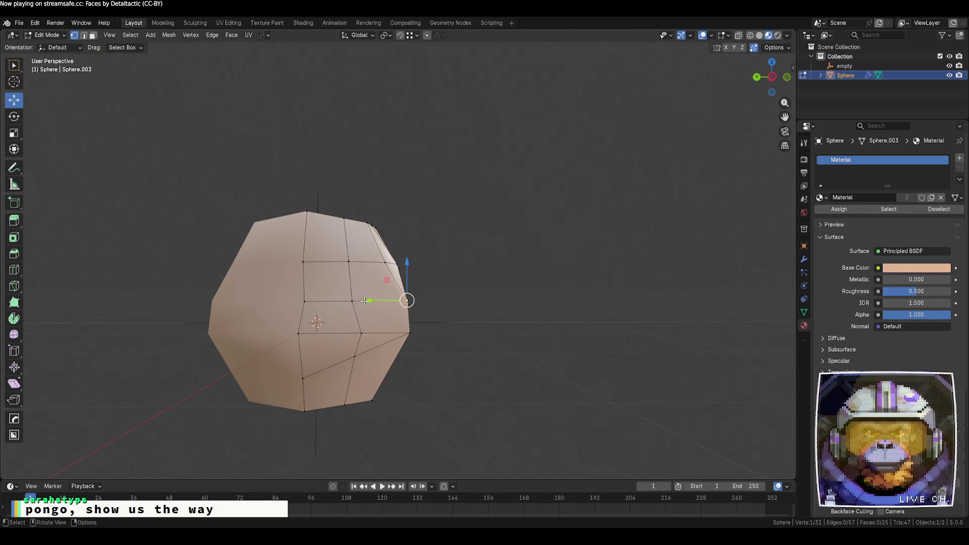
left_click_drag(364, 302, 347, 302)
left_click(409, 333)
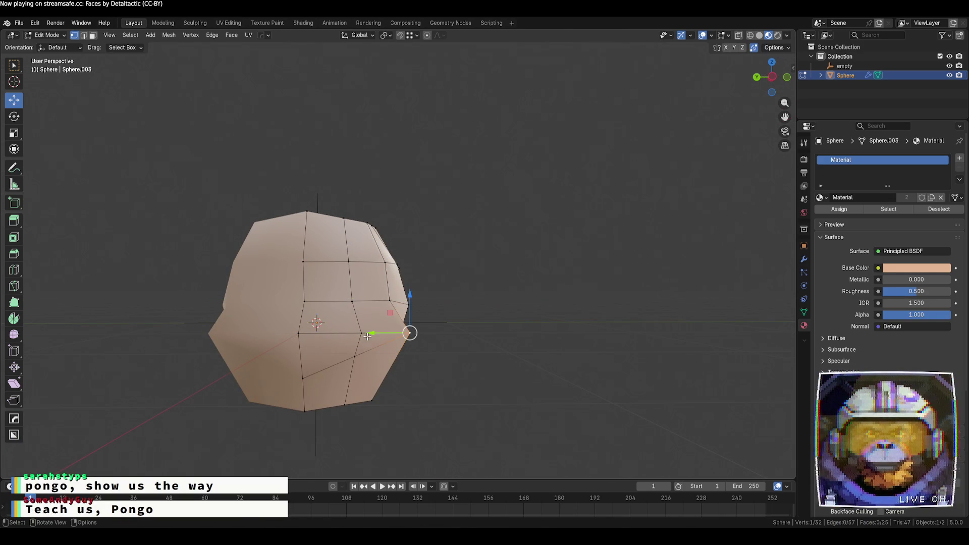
mouse_move(409, 333)
left_mouse_down()
mouse_move(384, 332)
mouse_move(393, 333)
left_mouse_up()
left_click(454, 377)
- Lower one vertex and raise the bottom vertex along the Z axis
mouse_move(405, 409)
middle_mouse_down()
mouse_move(304, 360)
mouse_move(392, 411)
mouse_move(316, 370)
middle_mouse_up()
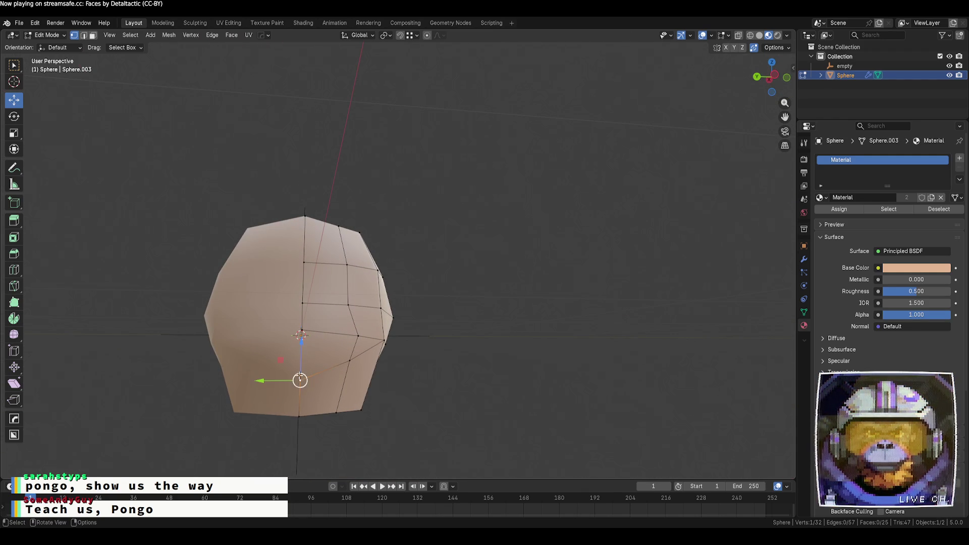
left_click_drag(299, 347, 306, 323)
left_click(492, 342)
middle_click_drag(491, 342, 496, 358)
mouse_move(311, 382)
left_mouse_down()
mouse_move(310, 393)
mouse_move(360, 368)
left_mouse_up()
left_click(357, 417)
left_click(390, 415)
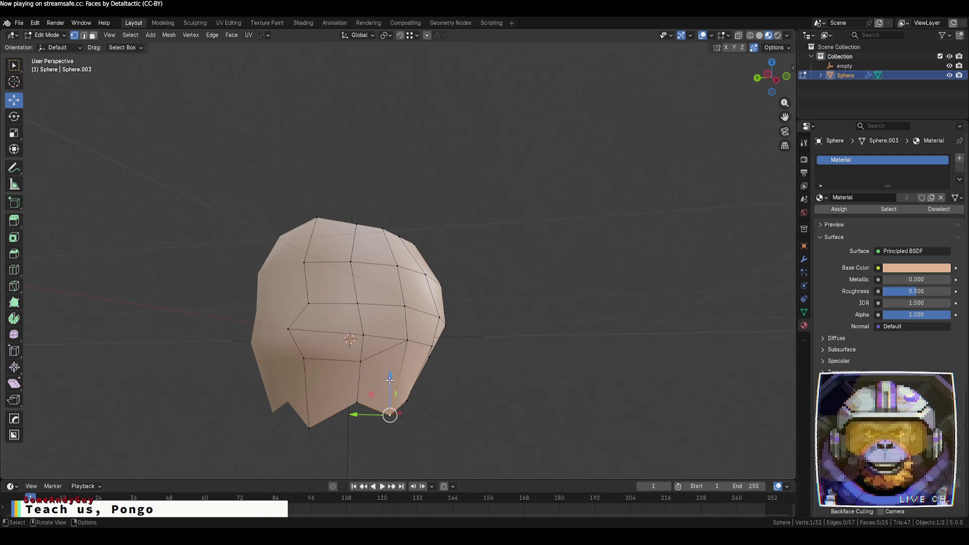
left_click_drag(390, 415, 390, 392)
- Adjust the bottom-left vertex and a neighbouring vertex up or down along Z
left_click(306, 422)
left_click_drag(306, 422, 313, 387)
mouse_move(407, 404)
middle_mouse_down()
mouse_move(407, 412)
mouse_move(403, 376)
middle_mouse_up()
left_click_drag(402, 376, 401, 384)
left_click(434, 392)
middle_click_drag(434, 392, 432, 389)
mouse_move(432, 390)
left_mouse_down()
mouse_move(432, 399)
mouse_move(433, 380)
left_mouse_up()
- Clear the selection and return the sphere to Object Mode
left_click(308, 419)
mouse_move(308, 419)
middle_mouse_down()
mouse_move(385, 426)
mouse_move(427, 416)
mouse_move(438, 399)
mouse_move(321, 446)
mouse_move(295, 374)
mouse_move(394, 371)
mouse_move(524, 413)
mouse_move(472, 421)
middle_mouse_up()
key("Tab")
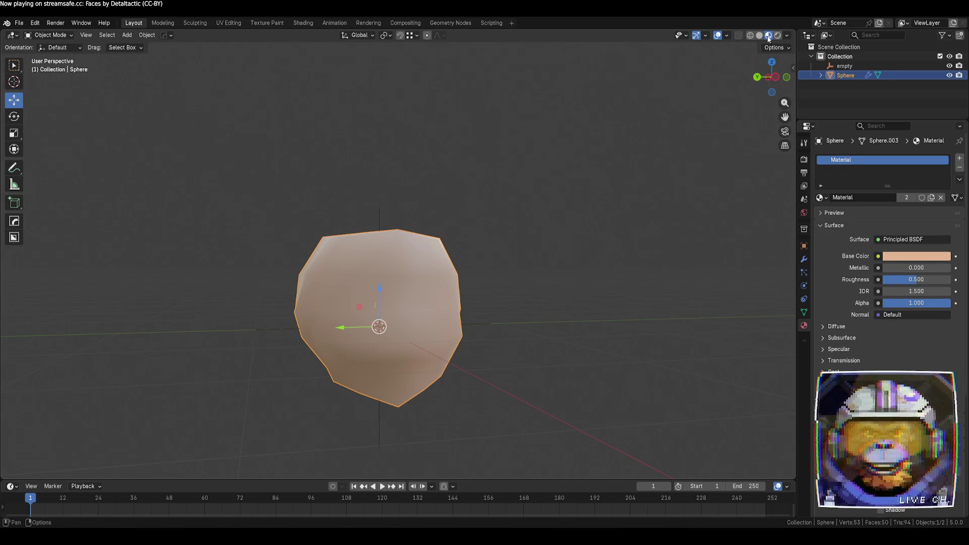
- Switch the viewport to Solid shading and apply Shade Flat to the sphere, viewed from the side
left_click(761, 36)
right_click(450, 293)
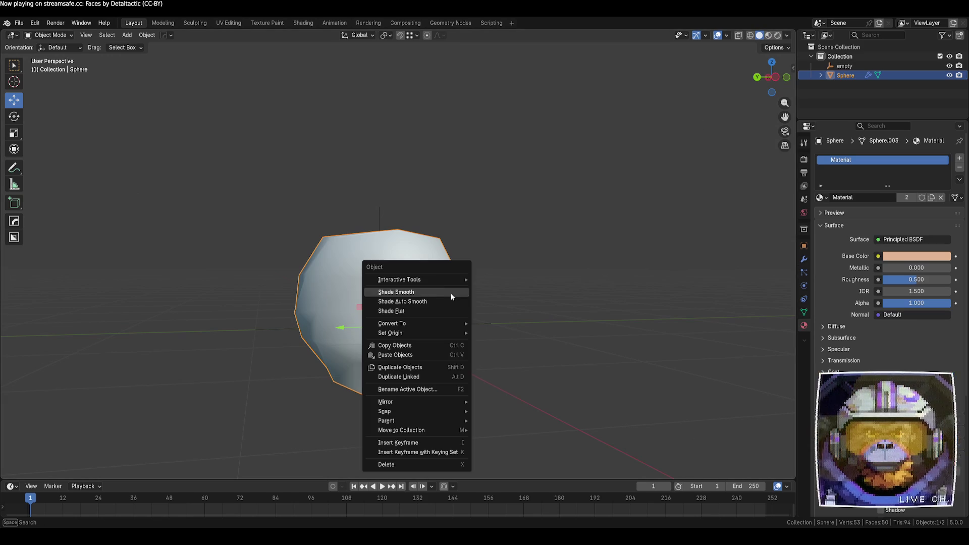
left_click(455, 311)
left_click(571, 374)
mouse_move(571, 374)
middle_mouse_down()
mouse_move(463, 369)
mouse_move(455, 408)
mouse_move(550, 376)
middle_mouse_up()
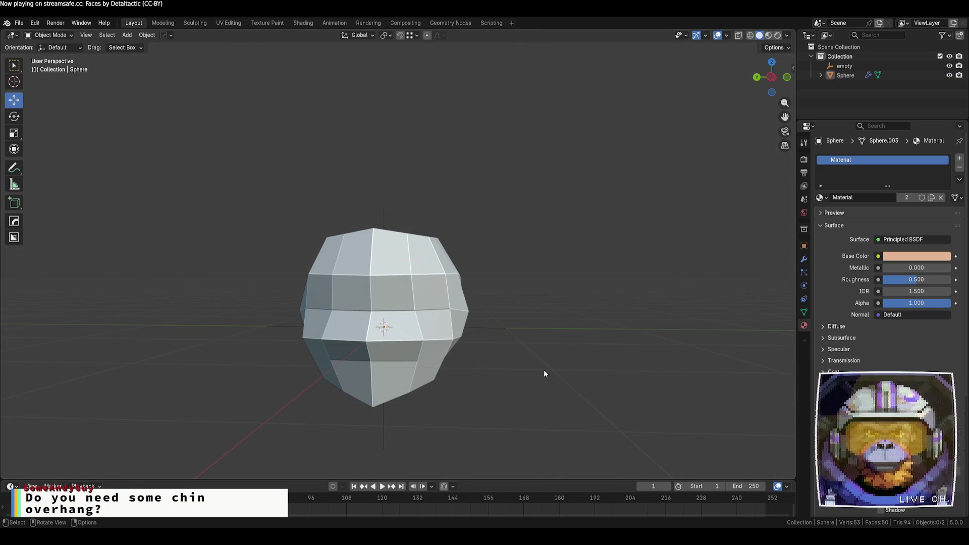
mouse_move(544, 374)
middle_mouse_down()
mouse_move(452, 377)
mouse_move(448, 390)
mouse_move(445, 378)
middle_mouse_up()
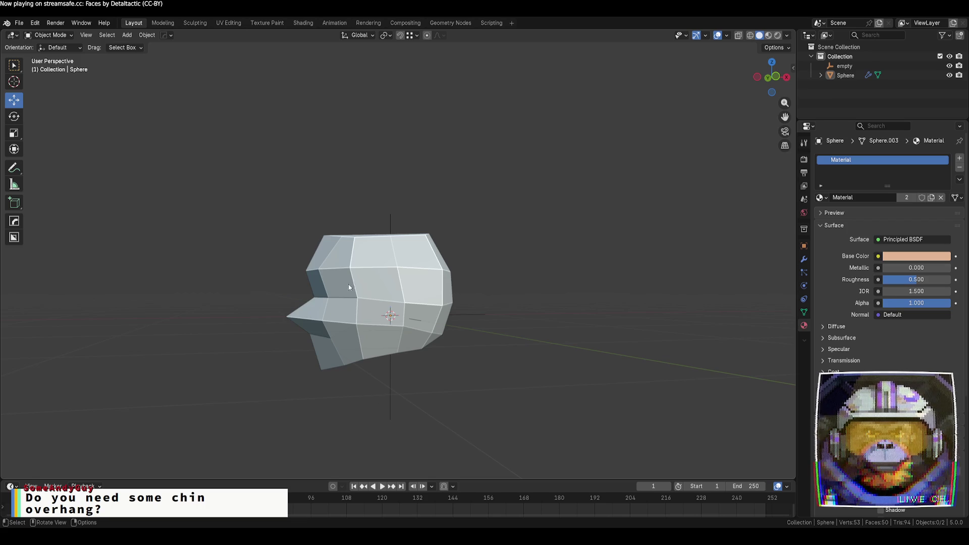
- Enter Edit Mode and nudge front overhang vertices left, down and along X
scroll(343, 248, "up", 1)
key("Tab")
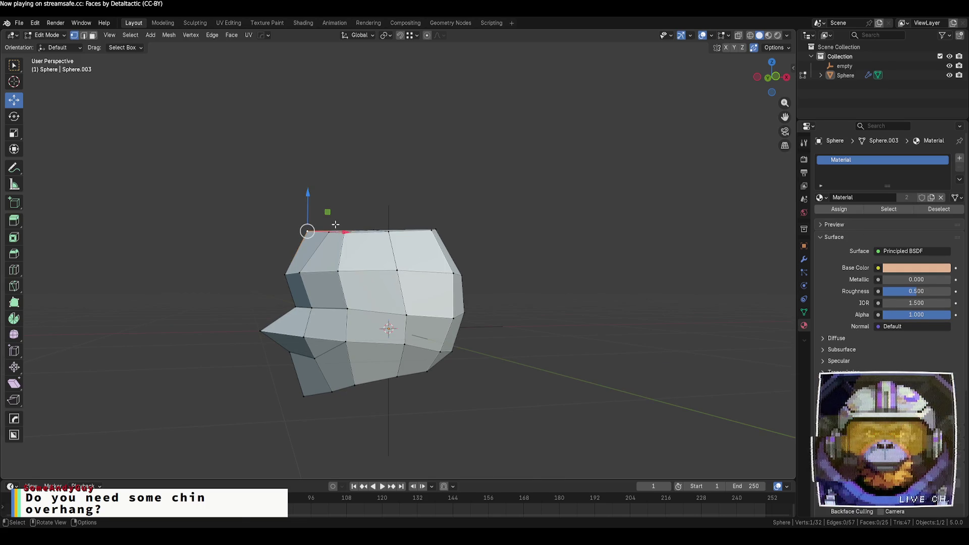
left_click_drag(335, 224, 303, 201)
left_click_drag(353, 236, 354, 237)
mouse_move(320, 199)
left_mouse_down()
mouse_move(348, 234)
mouse_move(338, 216)
mouse_move(376, 211)
left_mouse_up()
mouse_move(355, 348)
middle_mouse_down()
mouse_move(365, 273)
mouse_move(350, 287)
mouse_move(352, 341)
mouse_move(376, 307)
mouse_move(431, 301)
mouse_move(362, 326)
mouse_move(340, 296)
middle_mouse_up()
scroll(382, 297, "down", 4)
- In vertex select mode, shift top vertices along X and push a right-edge vertex outward along Y
key("1")
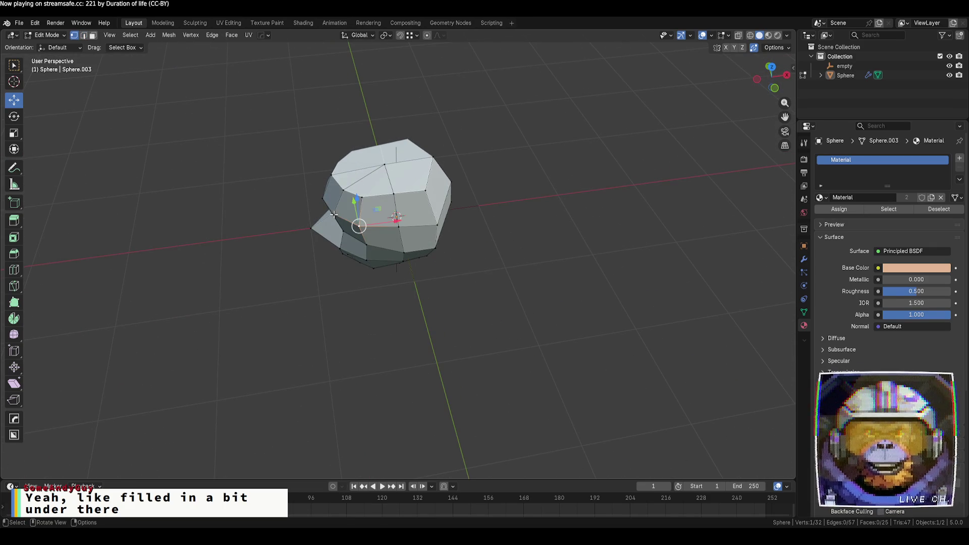
mouse_move(368, 212)
left_mouse_down()
mouse_move(360, 212)
mouse_move(362, 197)
left_mouse_up()
left_click(324, 198)
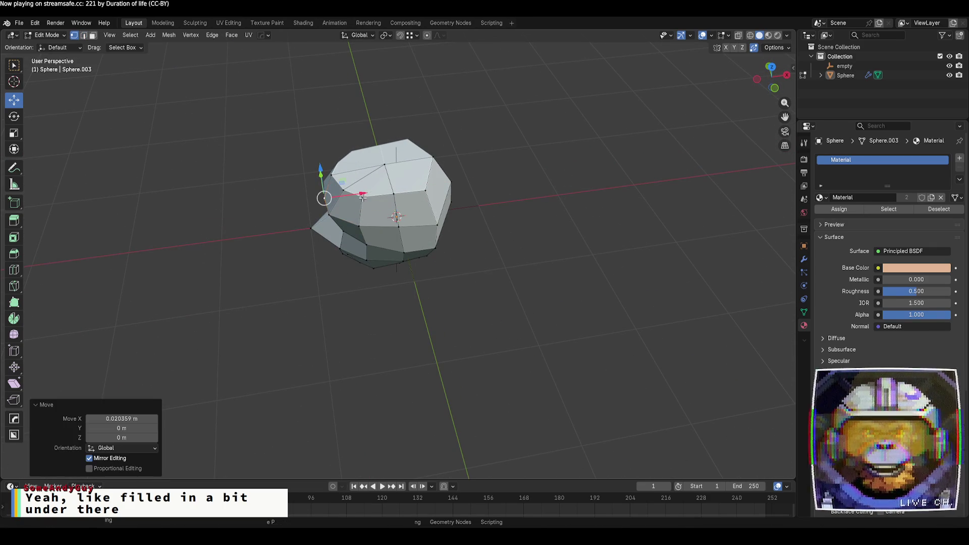
left_click(363, 198)
mouse_move(353, 330)
middle_mouse_down()
mouse_move(307, 312)
mouse_move(396, 305)
mouse_move(387, 295)
middle_mouse_up()
left_click(419, 252)
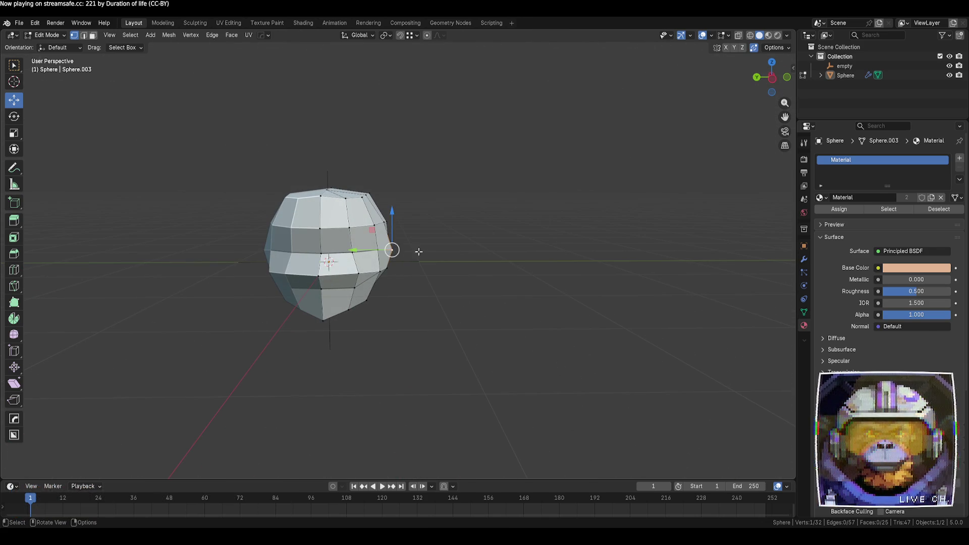
left_click_drag(371, 250, 385, 252)
left_click(467, 277)
- Move another vertex along Y and check the mesh from a side view
mouse_move(467, 278)
middle_mouse_down()
mouse_move(461, 287)
mouse_move(321, 301)
mouse_move(297, 320)
mouse_move(348, 299)
middle_mouse_up()
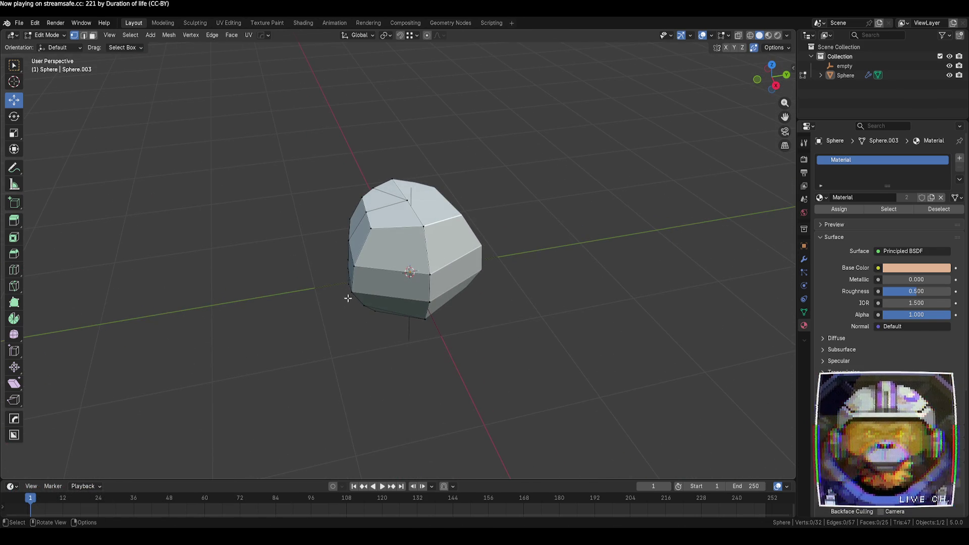
left_click_drag(390, 286, 398, 286)
left_click(322, 359)
mouse_move(323, 359)
middle_mouse_down()
mouse_move(235, 355)
mouse_move(315, 340)
middle_mouse_up()
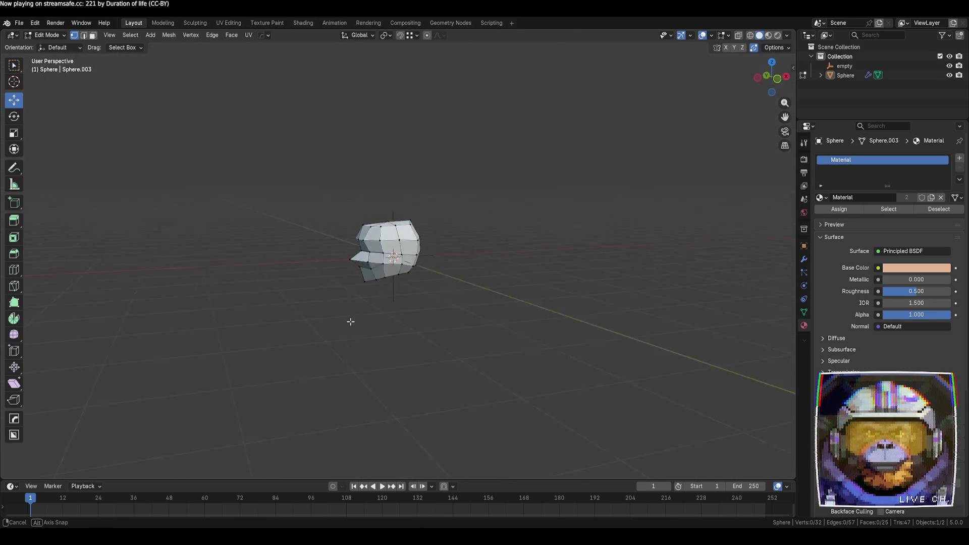
mouse_move(384, 296)
middle_mouse_down()
mouse_move(435, 314)
mouse_move(374, 320)
mouse_move(352, 277)
middle_mouse_up()
scroll(424, 316, "up", 5)
mouse_move(389, 307)
middle_mouse_down()
mouse_move(444, 353)
mouse_move(399, 378)
mouse_move(390, 330)
mouse_move(303, 350)
mouse_move(340, 357)
mouse_move(309, 389)
mouse_move(314, 419)
mouse_move(389, 418)
mouse_move(318, 427)
mouse_move(429, 448)
mouse_move(330, 436)
middle_mouse_up()
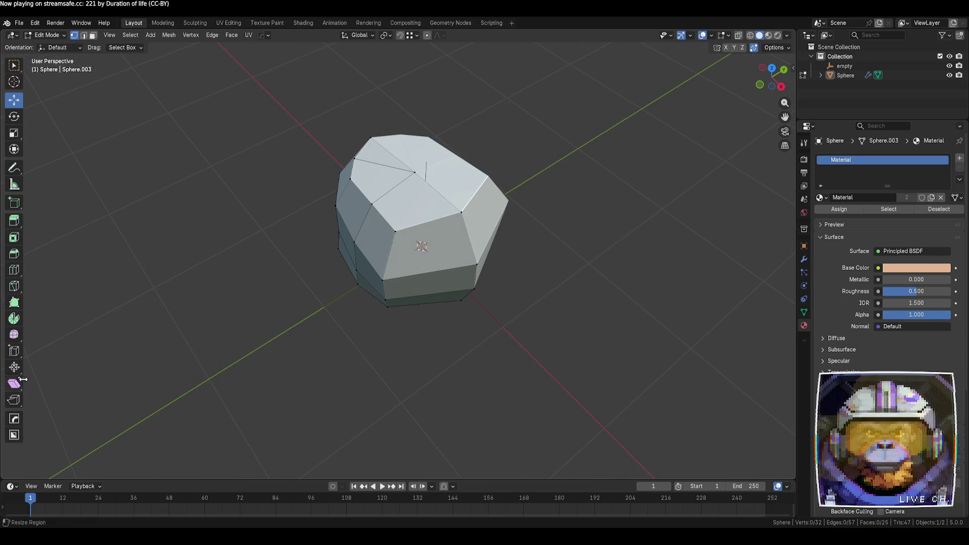
- Knife a new cut from the top vertex down the front of the mesh
left_click(14, 286)
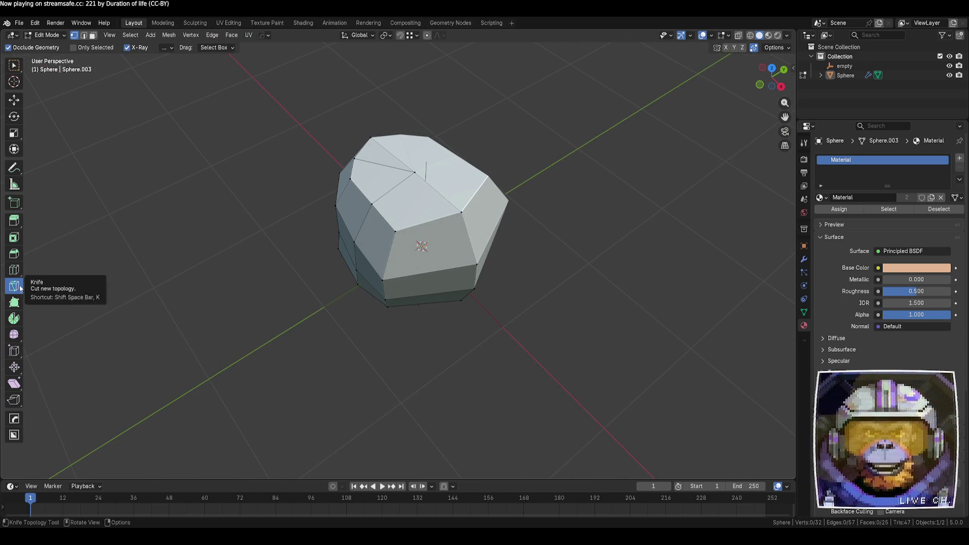
left_click(415, 172)
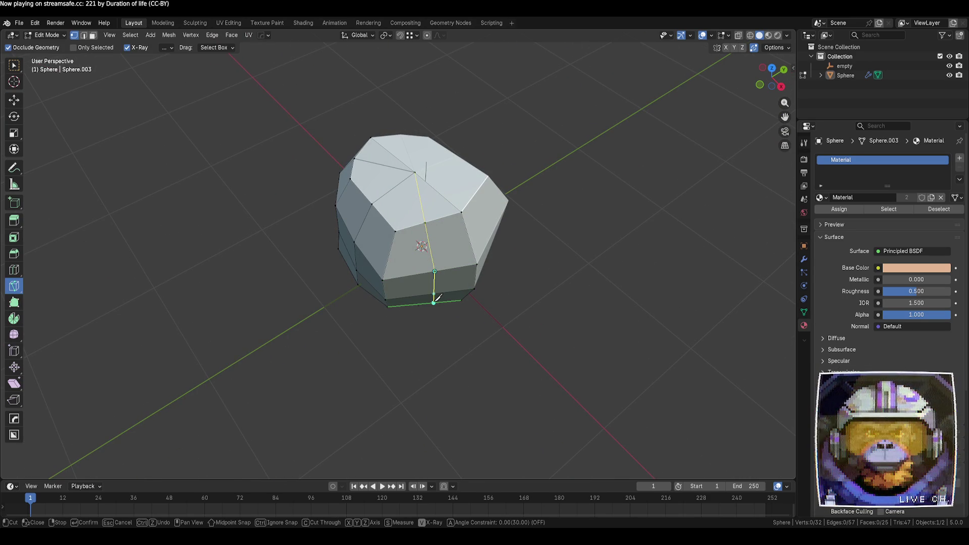
middle_click_drag(539, 383, 498, 297)
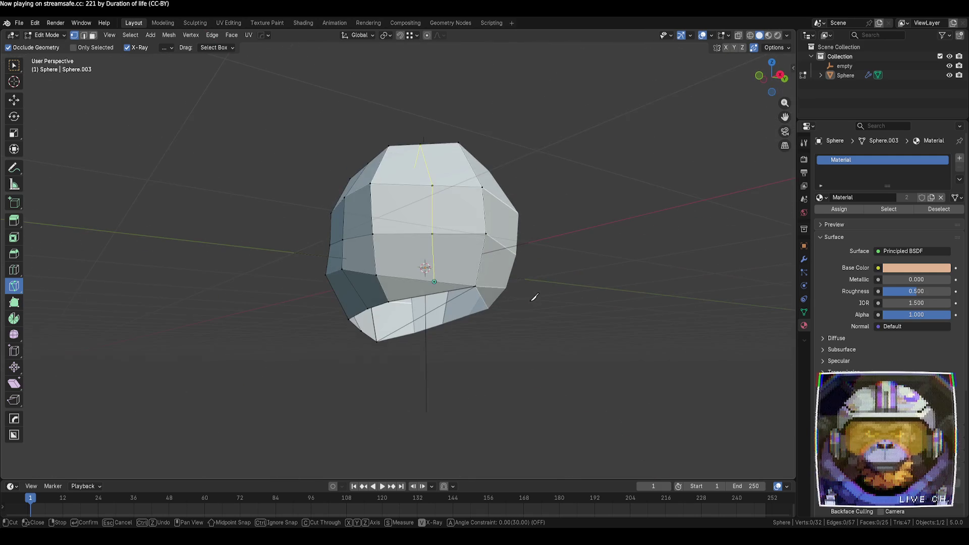
key("Return")
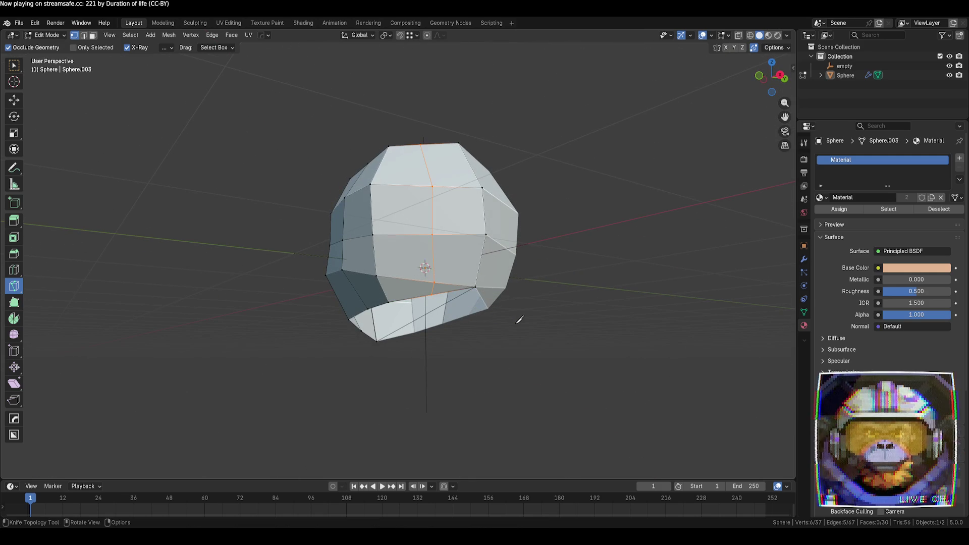
key("w")
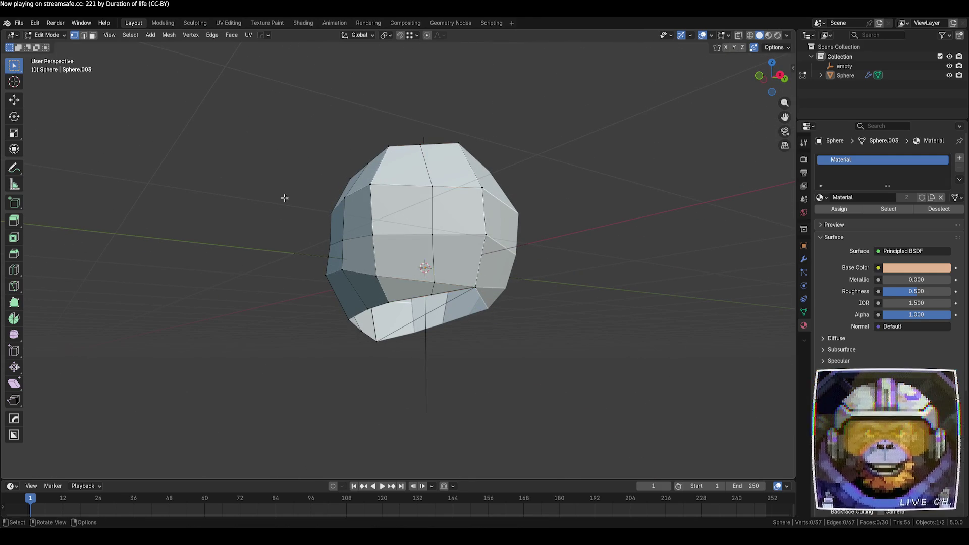
mouse_move(285, 198)
middle_mouse_down()
mouse_move(309, 268)
mouse_move(461, 301)
mouse_move(403, 290)
middle_mouse_up()
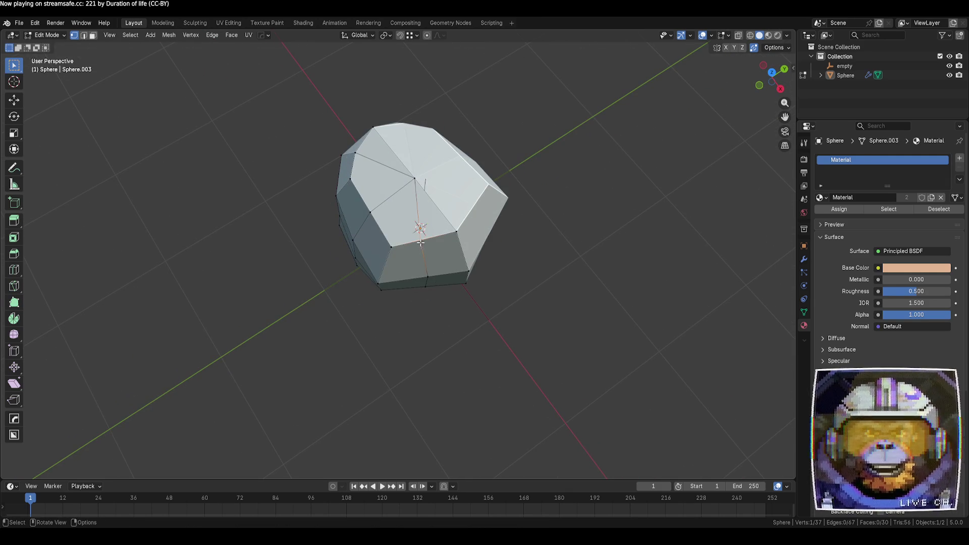
- Reposition the top vertex in the horizontal plane to round the dome
left_click(13, 101)
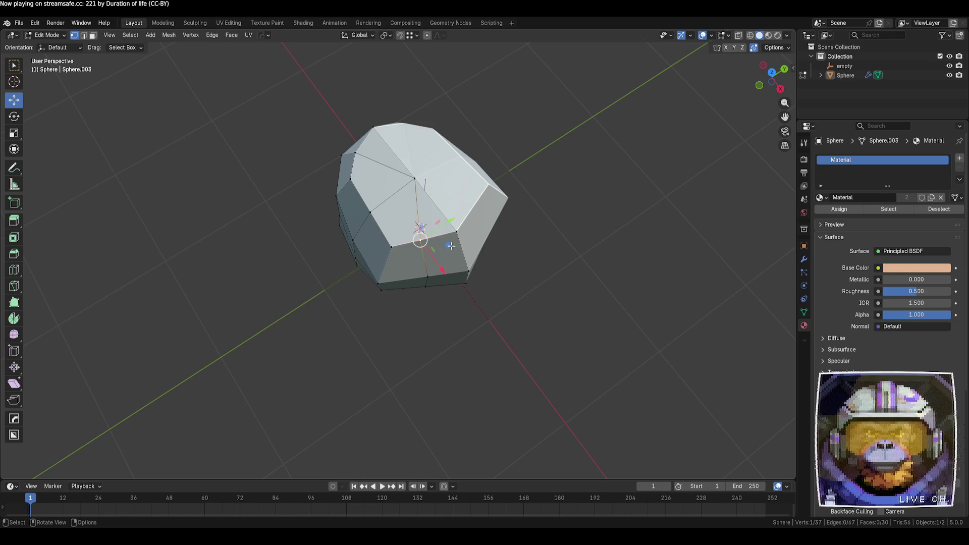
mouse_move(448, 246)
left_mouse_down()
mouse_move(439, 283)
mouse_move(479, 290)
mouse_move(454, 294)
left_mouse_up()
middle_click_drag(532, 329, 502, 329)
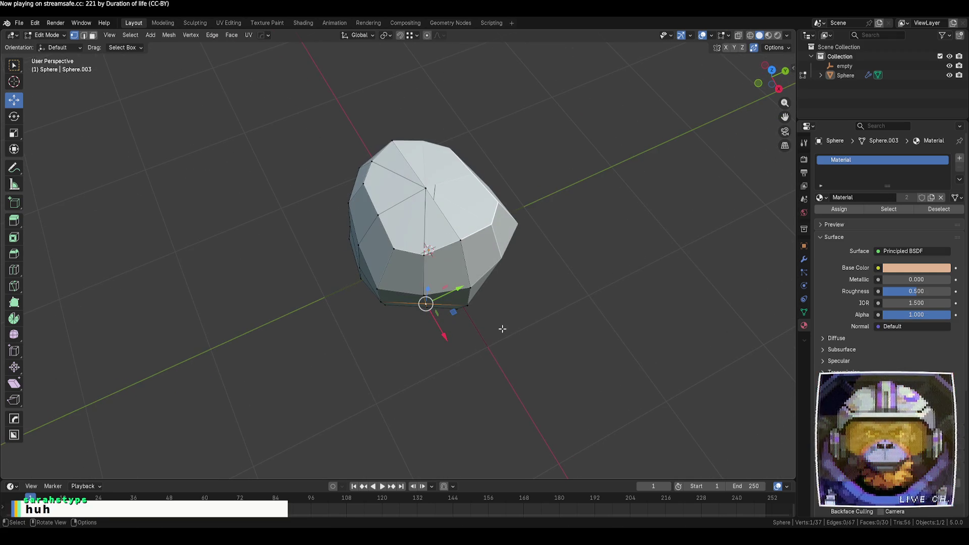
left_click_drag(453, 313, 454, 316)
mouse_move(454, 316)
middle_mouse_down()
mouse_move(457, 340)
mouse_move(505, 361)
middle_mouse_up()
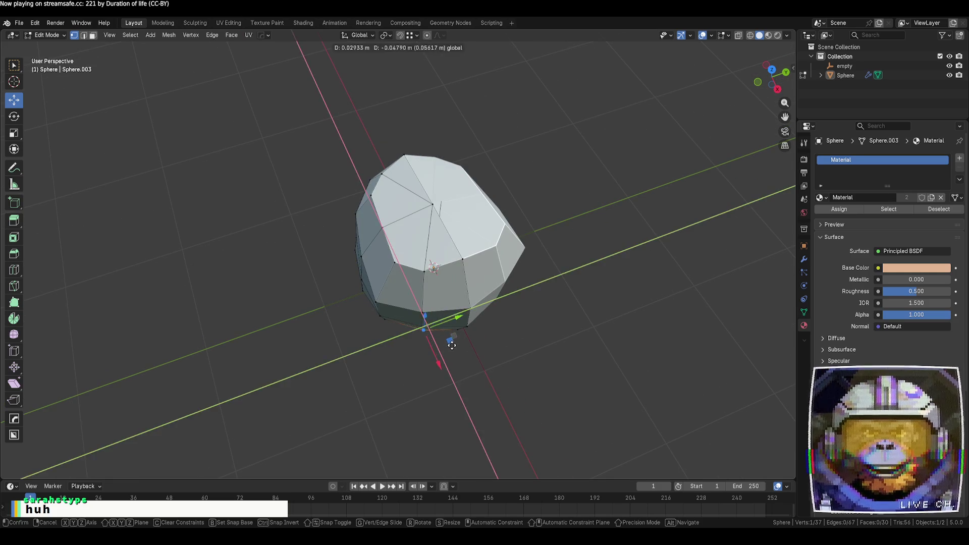
left_click(510, 365)
- Move bottom-edge vertices horizontally to recess the cap's lower edge
mouse_move(465, 405)
middle_mouse_down()
mouse_move(434, 349)
mouse_move(489, 340)
mouse_move(455, 357)
middle_mouse_up()
left_click(425, 336)
mouse_move(453, 344)
left_mouse_down()
mouse_move(434, 363)
mouse_move(448, 346)
left_mouse_up()
left_click(424, 373)
mouse_move(425, 373)
middle_mouse_down()
mouse_move(396, 389)
mouse_move(443, 327)
mouse_move(496, 361)
mouse_move(416, 413)
mouse_move(383, 335)
middle_mouse_up()
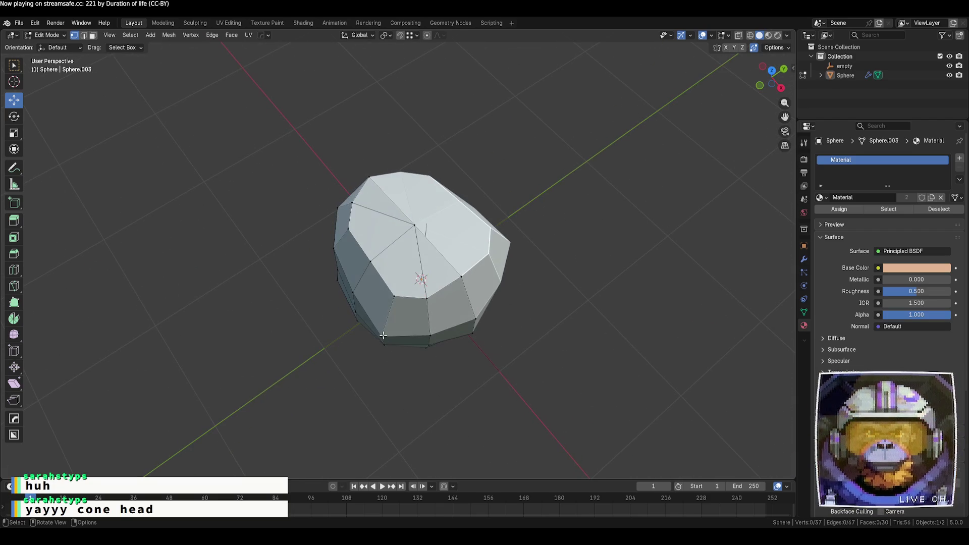
left_click_drag(410, 340, 418, 334)
left_click(513, 372)
mouse_move(480, 389)
middle_mouse_down()
mouse_move(485, 318)
mouse_move(502, 333)
mouse_move(552, 340)
mouse_move(590, 316)
mouse_move(432, 298)
mouse_move(461, 329)
middle_mouse_up()
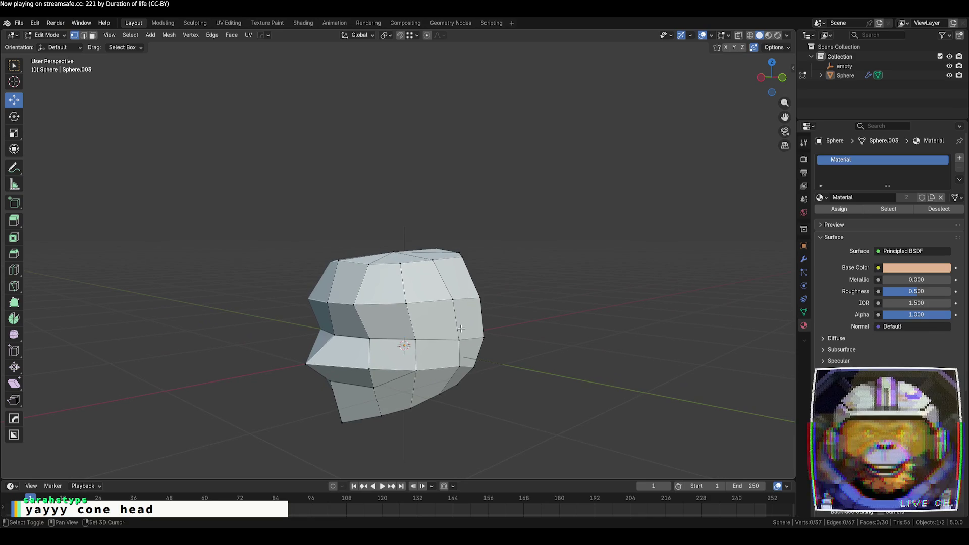
- Vertex-slide the first two top-edge vertices along their edges to tighten the top
key("g")
key("g")
left_click(337, 267)
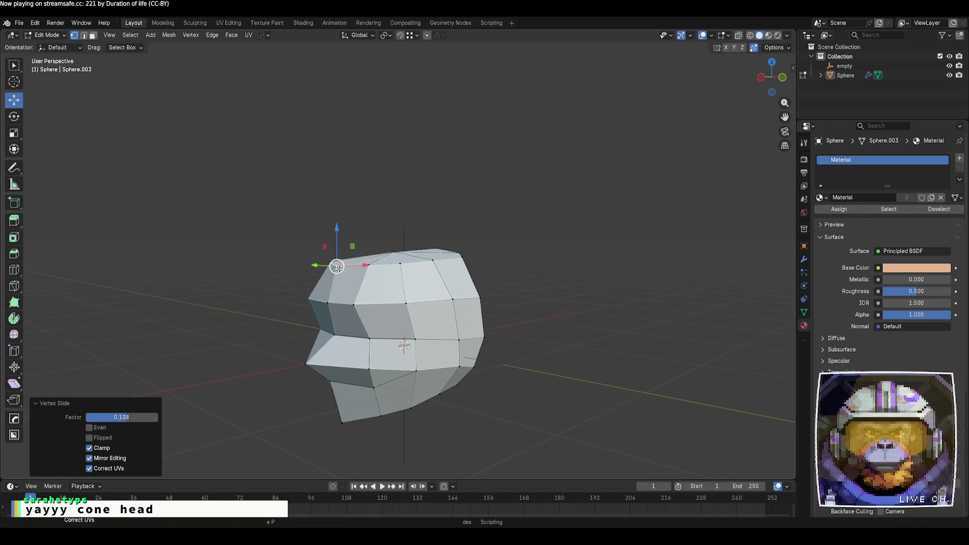
key("g")
key("g")
left_click(368, 273)
left_click(404, 263)
key("g")
key("g")
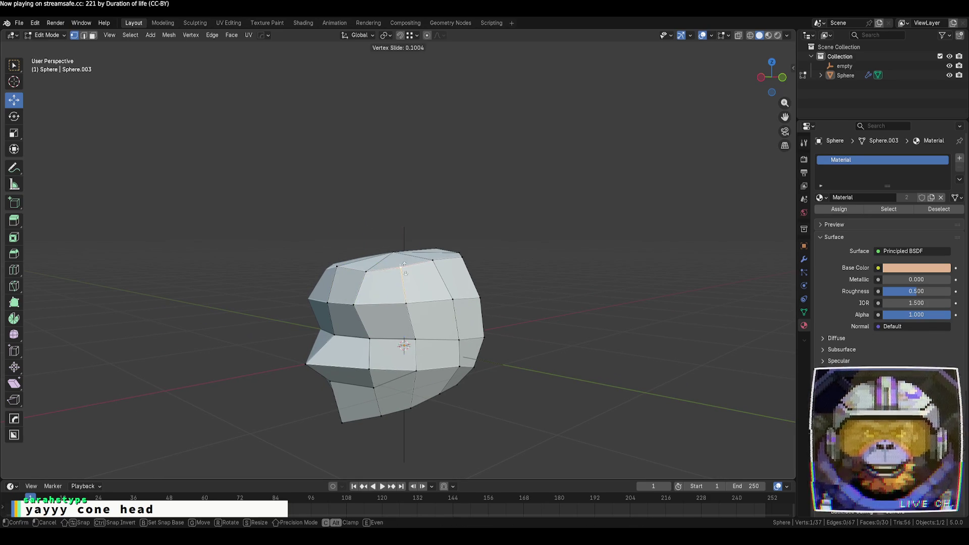
left_click(405, 268)
- Slide two more vertices along the top edge
left_click(434, 263)
key("g")
key("g")
left_click(451, 267)
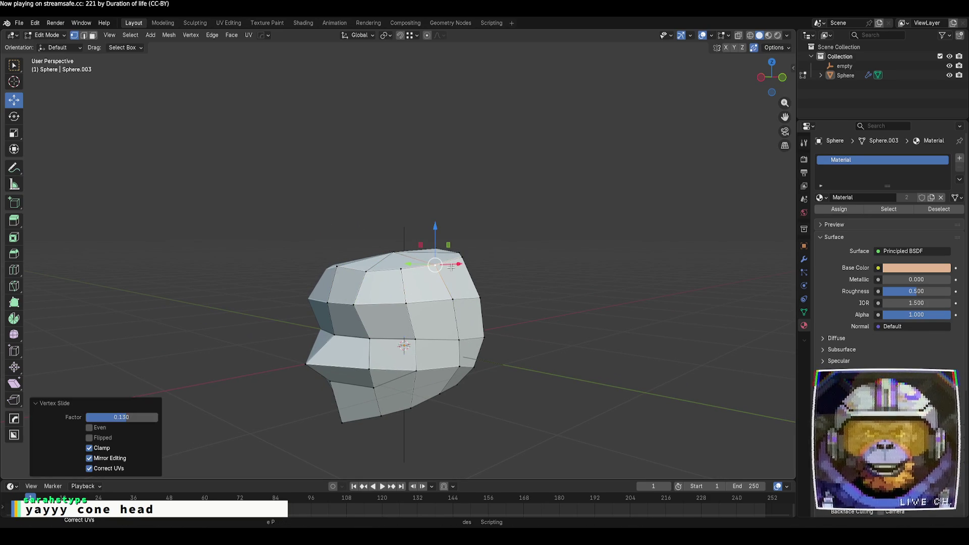
left_click(461, 263)
key("g")
key("g")
left_click(530, 277)
- Slide the top-right vertex along its edge, then move it slightly into place
middle_click_drag(530, 277, 430, 296)
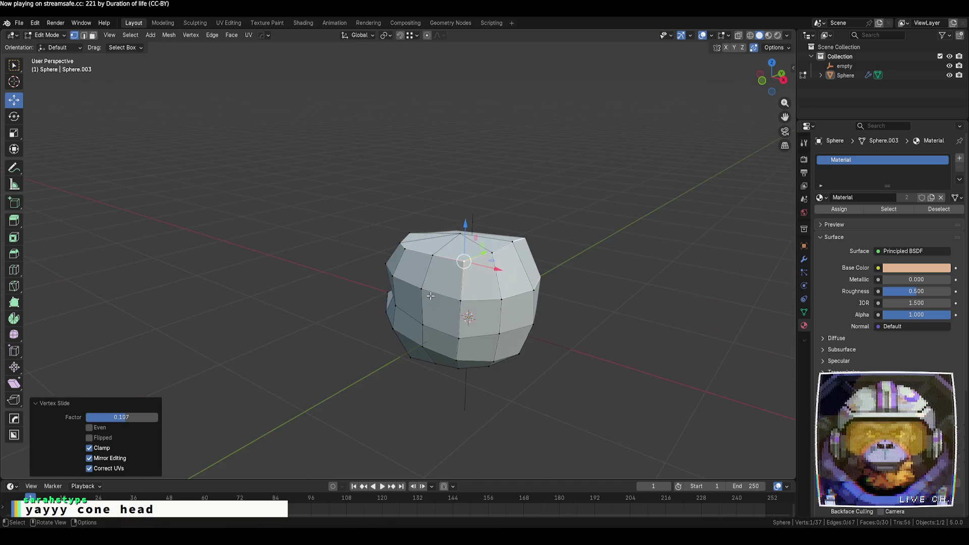
left_click(513, 242)
key("g")
key("g")
left_click(515, 245)
key("g")
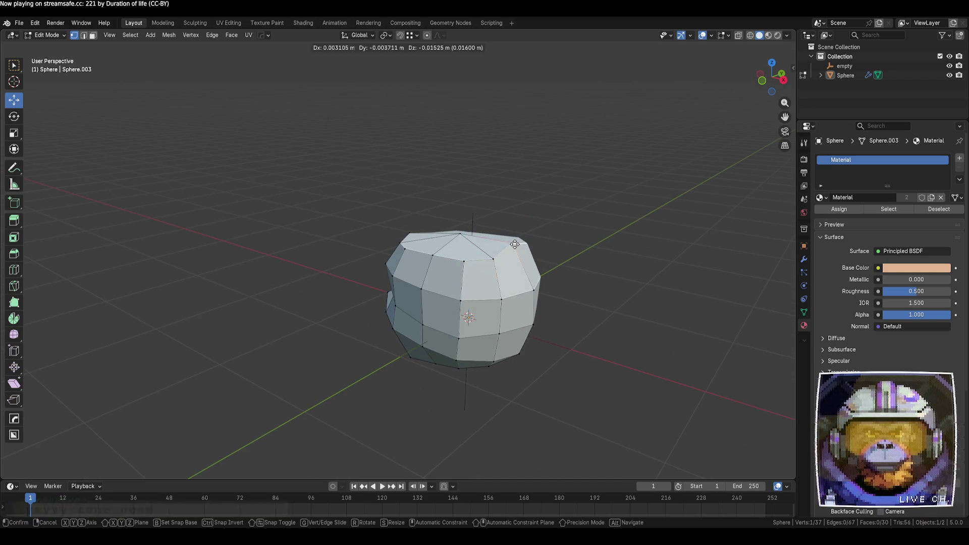
left_click(515, 246)
- Inspect the hair piece in Object Mode, then reselect the Sphere for vertex editing
mouse_move(520, 250)
middle_mouse_down()
mouse_move(527, 327)
mouse_move(426, 251)
middle_mouse_up()
middle_click_drag(571, 352, 560, 382)
key("Tab")
scroll(505, 378, "down", 5)
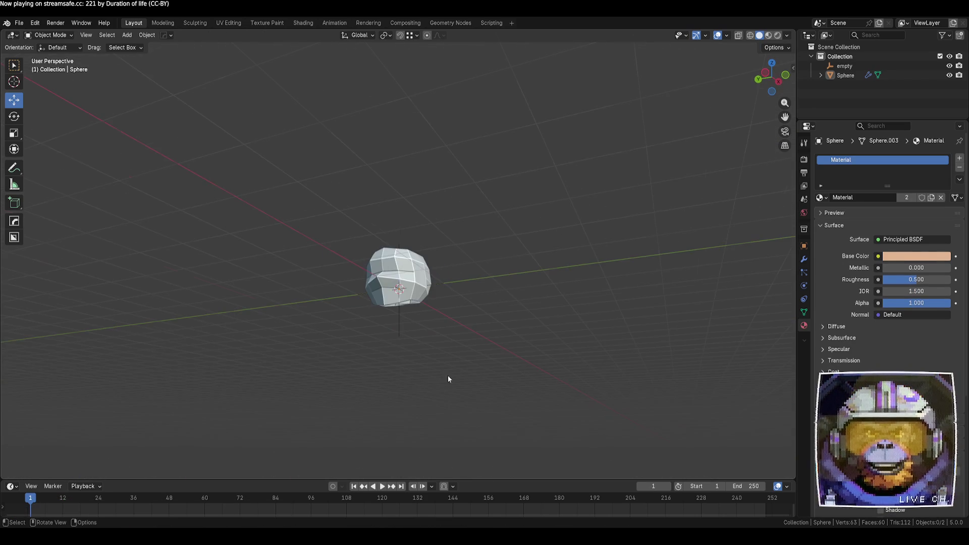
mouse_move(448, 375)
middle_mouse_down()
mouse_move(353, 408)
mouse_move(336, 387)
mouse_move(383, 373)
middle_mouse_up()
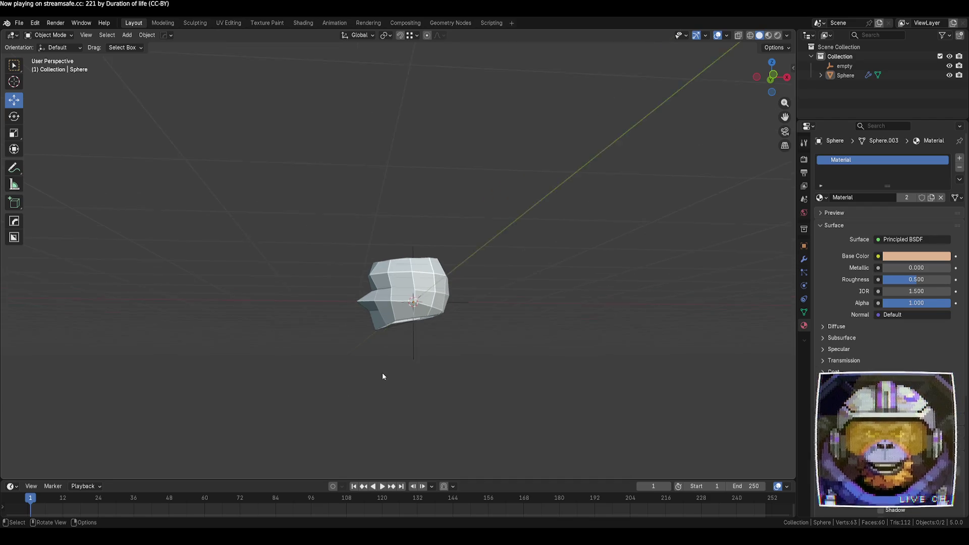
scroll(453, 348, "up", 5)
middle_click_drag(493, 414, 410, 311)
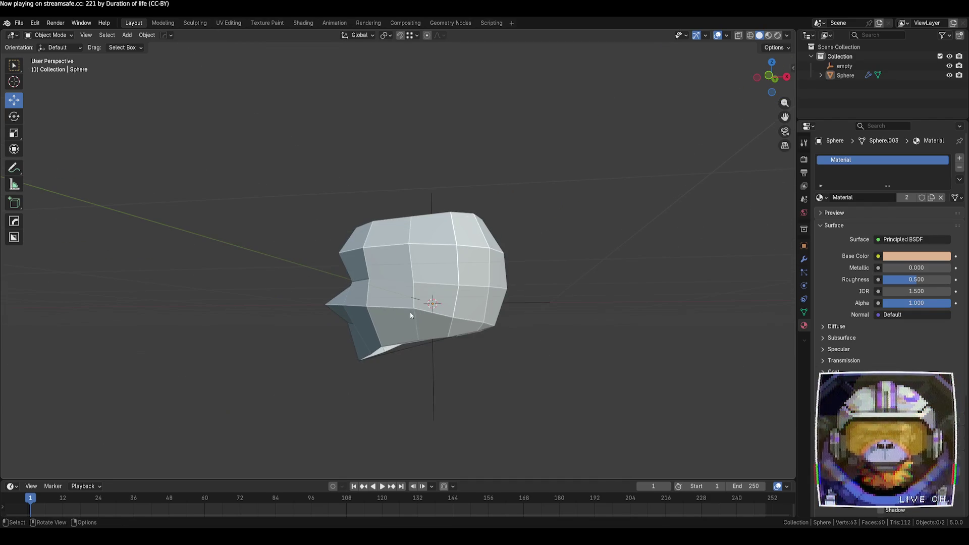
left_click(410, 312)
key("Tab")
- Slide front vertices with Shift+V, merging a lower front vertex onto its neighbour
key("shift+v")
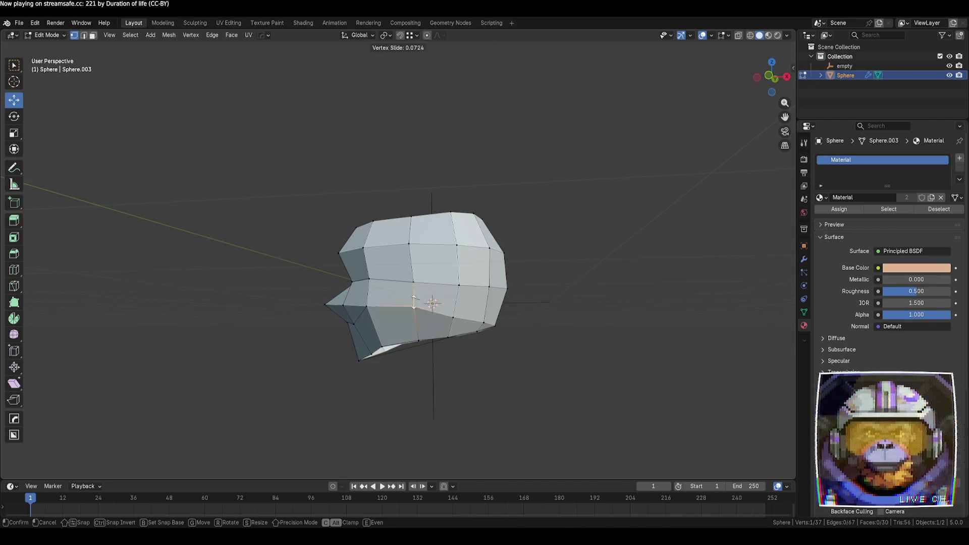
left_click(415, 294)
left_click(453, 317)
key("shift+v")
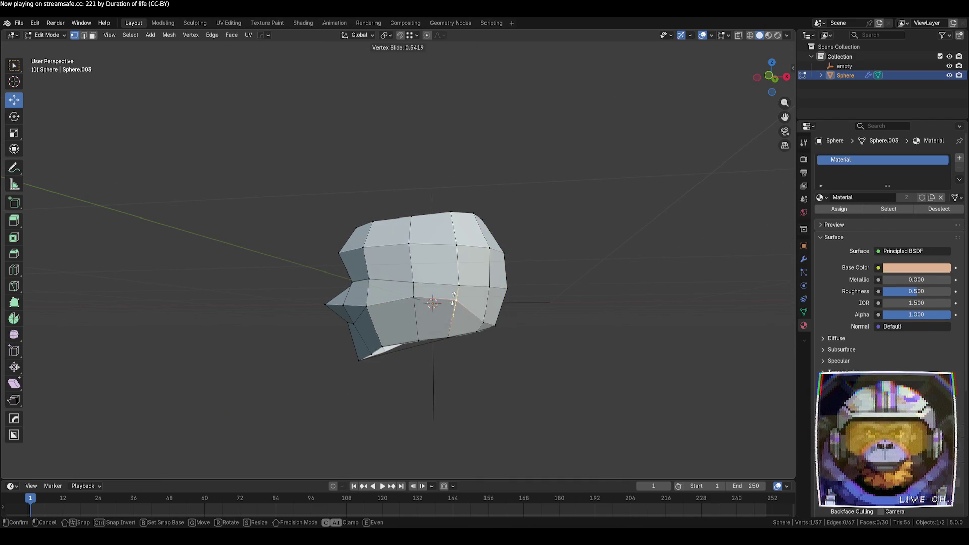
left_click(459, 282)
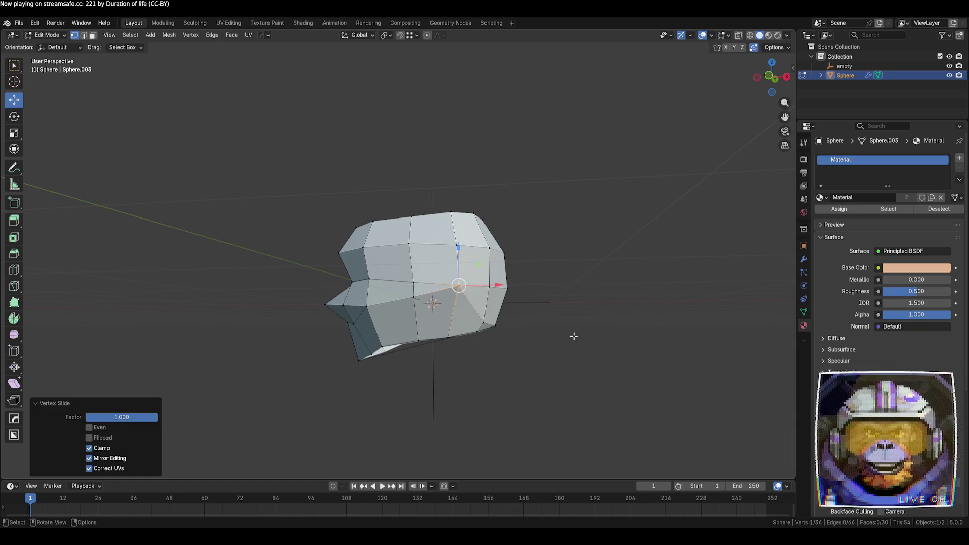
left_click(573, 336)
middle_click_drag(574, 335, 500, 348)
- Slide a front vertex to indent the shape, check it in Object Mode, then slide again
left_click(487, 321)
key("g")
key("g")
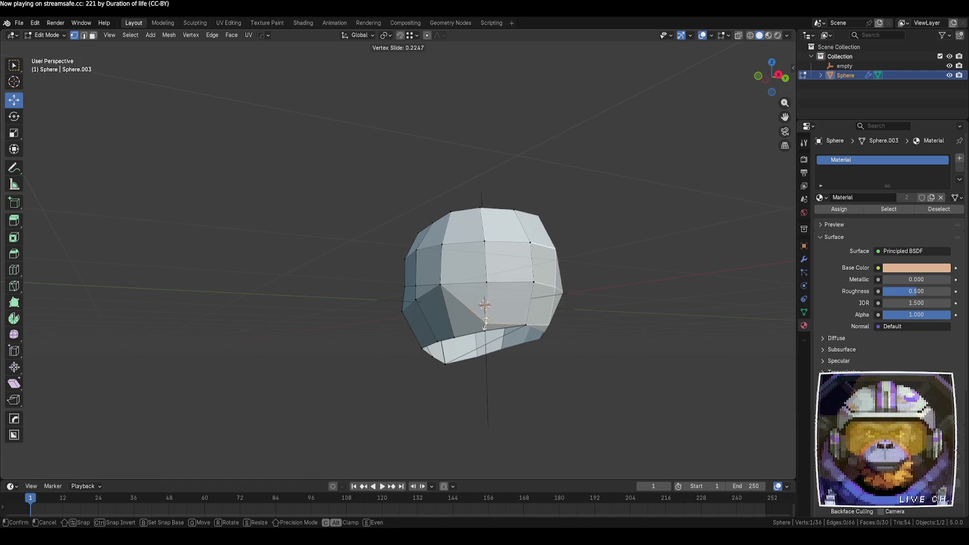
left_click(483, 329)
key("Tab")
mouse_move(446, 389)
middle_mouse_down()
mouse_move(450, 401)
mouse_move(501, 407)
mouse_move(540, 394)
mouse_move(530, 401)
middle_mouse_up()
key("Tab")
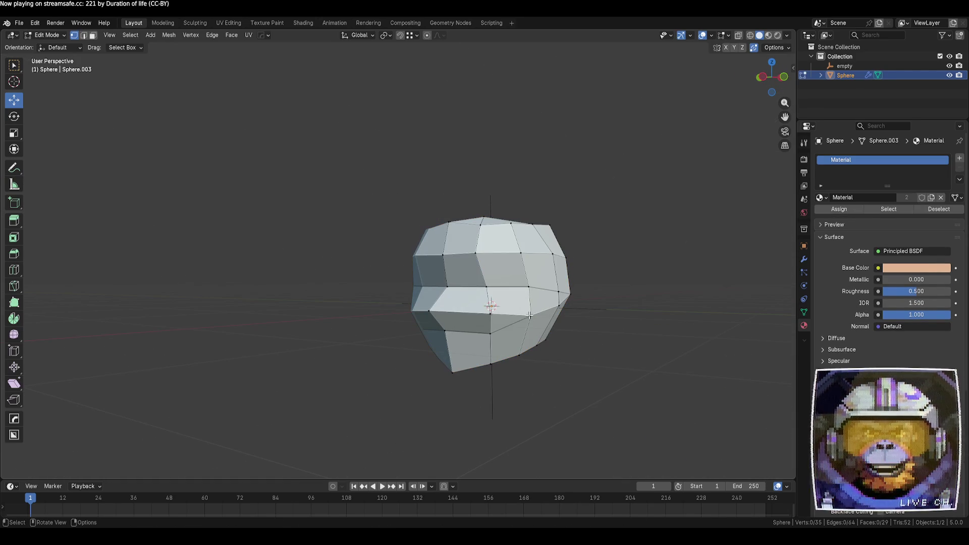
key("g")
key("g")
left_click(531, 298)
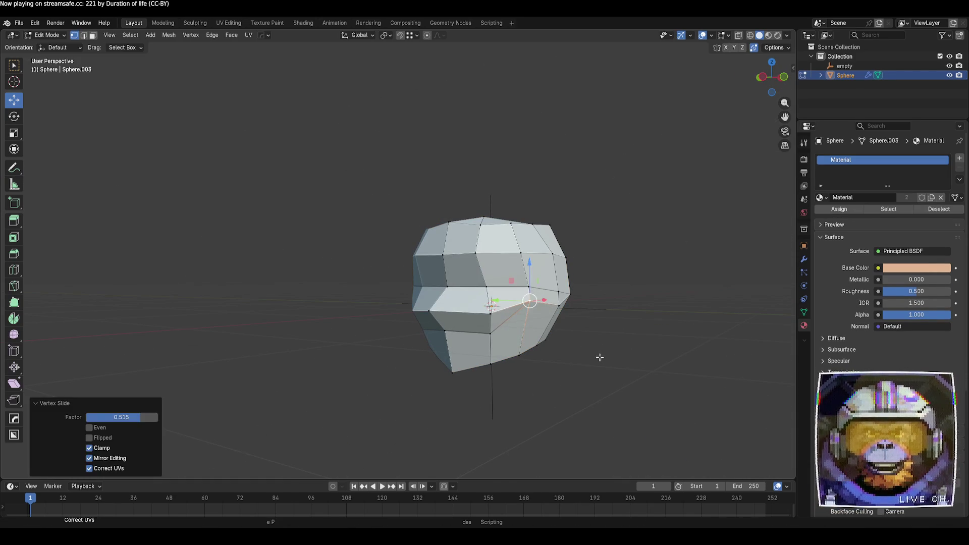
- Use the gizmo to raise a vertex along Z and push front vertices outward along X
left_click(600, 358)
mouse_move(600, 357)
middle_mouse_down()
mouse_move(582, 424)
mouse_move(565, 362)
mouse_move(534, 307)
middle_mouse_up()
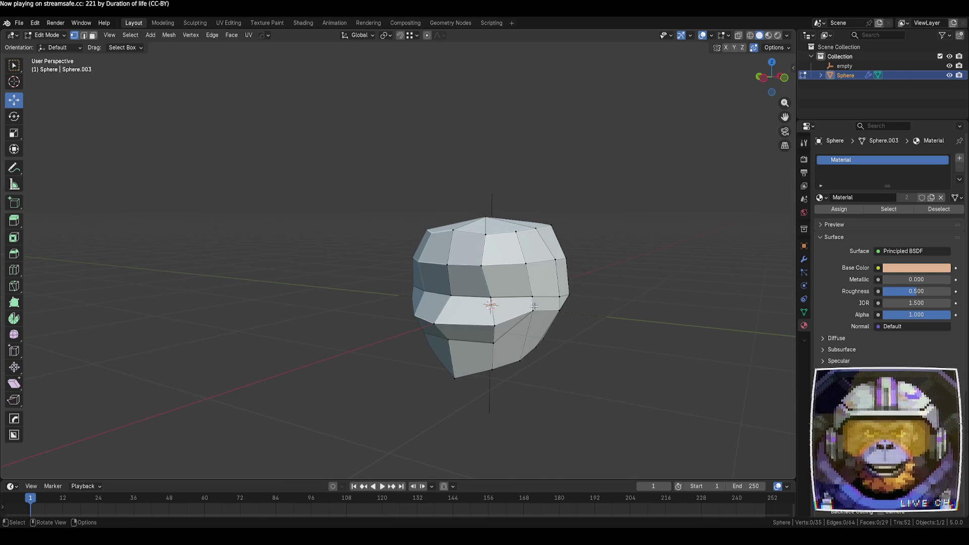
left_click_drag(534, 286, 533, 265)
left_click(617, 353)
mouse_move(616, 353)
middle_mouse_down()
mouse_move(559, 351)
mouse_move(507, 329)
mouse_move(416, 347)
middle_mouse_up()
left_click_drag(442, 262, 448, 259)
left_click(374, 275)
mouse_move(373, 275)
middle_mouse_down()
mouse_move(320, 296)
mouse_move(362, 263)
mouse_move(411, 277)
mouse_move(354, 284)
middle_mouse_up()
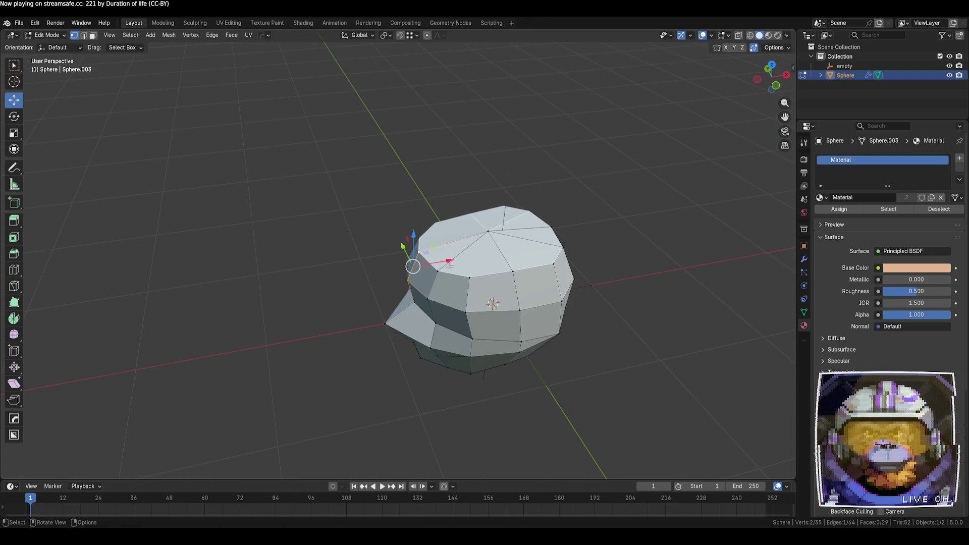
left_click_drag(445, 276, 440, 277)
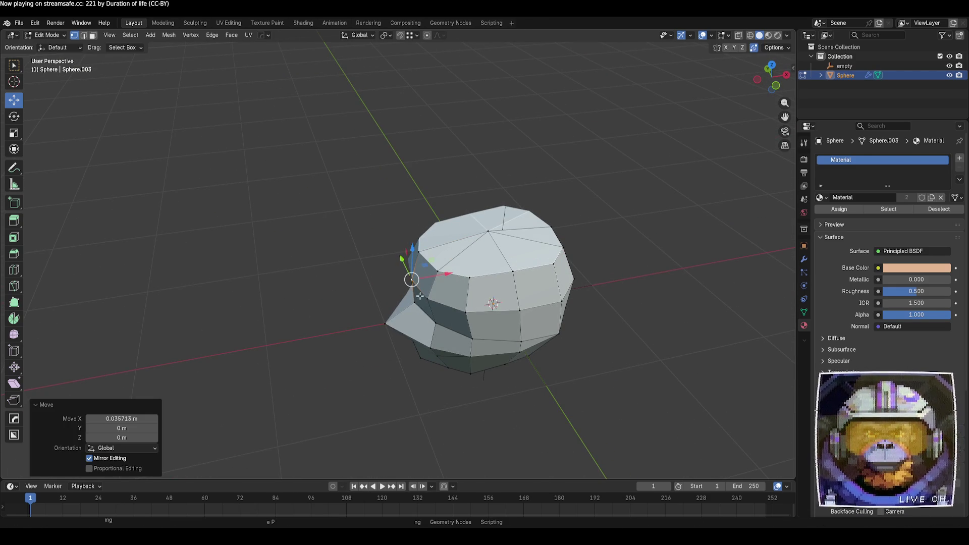
left_click(376, 331)
mouse_move(353, 322)
middle_mouse_down()
mouse_move(442, 372)
mouse_move(404, 357)
mouse_move(515, 323)
mouse_move(540, 292)
middle_mouse_up()
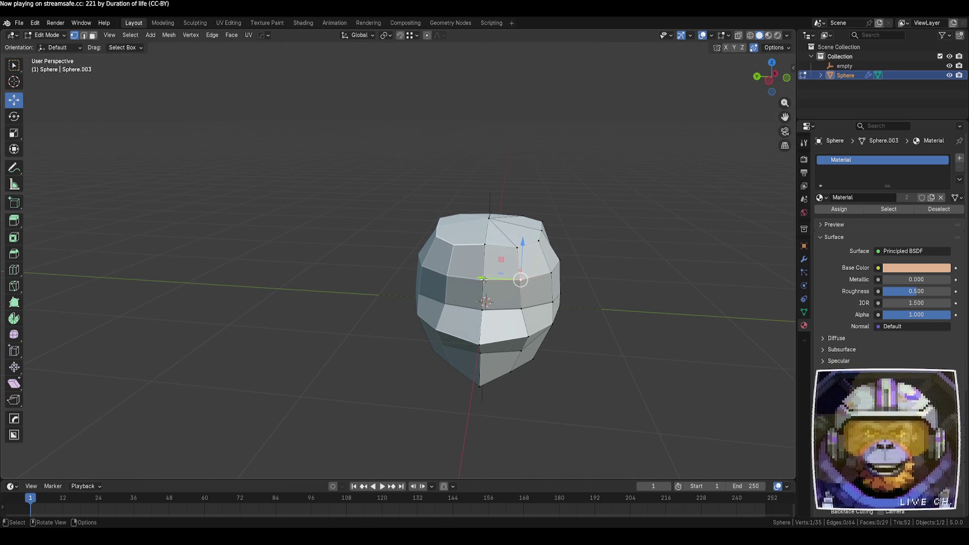
- Slide three more vertices along their edges to sharpen the pointed fringe
key("shift+v")
left_click(520, 252)
key("shift+v")
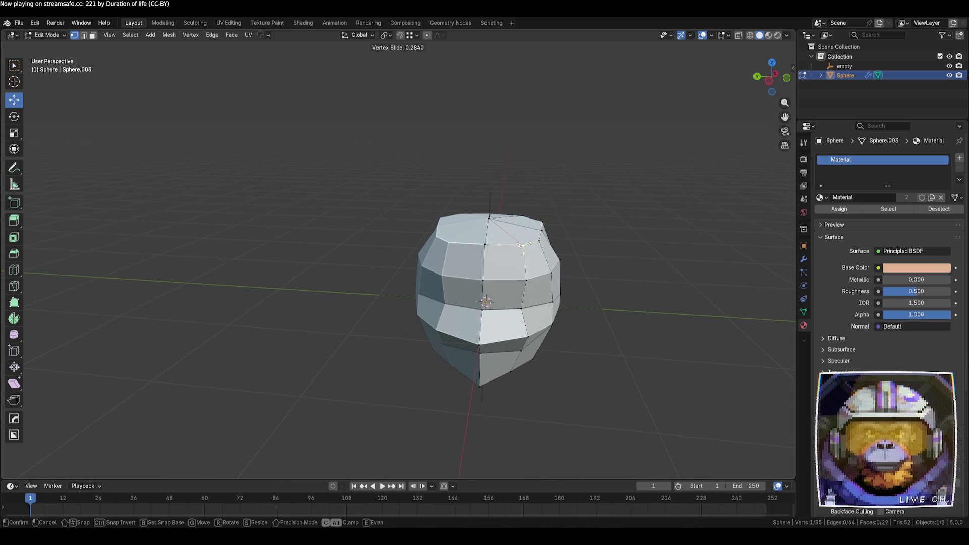
left_click(525, 244)
mouse_move(647, 333)
middle_mouse_down()
mouse_move(628, 303)
mouse_move(559, 334)
mouse_move(605, 307)
mouse_move(582, 309)
mouse_move(556, 348)
mouse_move(509, 368)
mouse_move(587, 381)
middle_mouse_up()
left_click(481, 308)
key("shift+v")
left_click(576, 327)
left_click(576, 328)
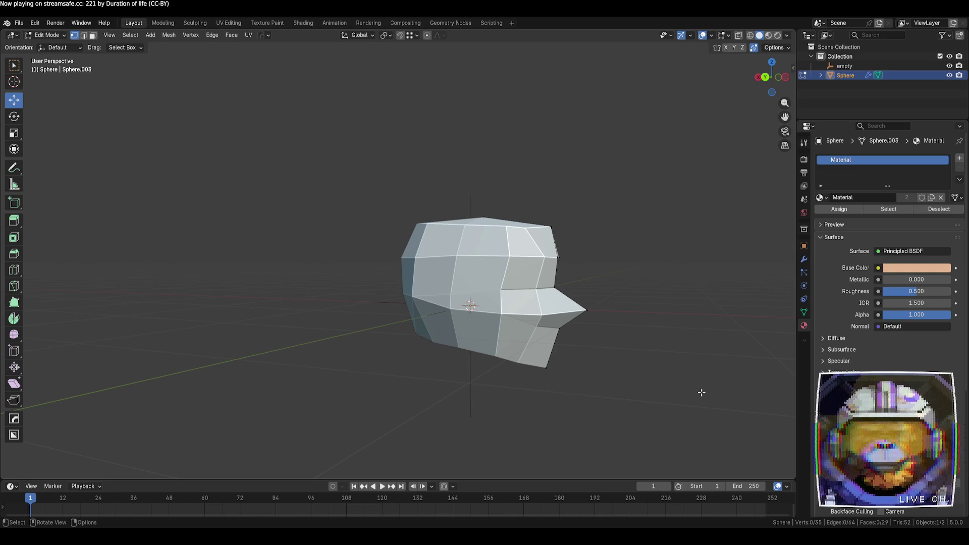
- Pull the fringe tip about 0.049 m along X and nudge it slightly vertically
mouse_move(651, 382)
middle_mouse_down()
mouse_move(670, 381)
mouse_move(602, 323)
middle_mouse_up()
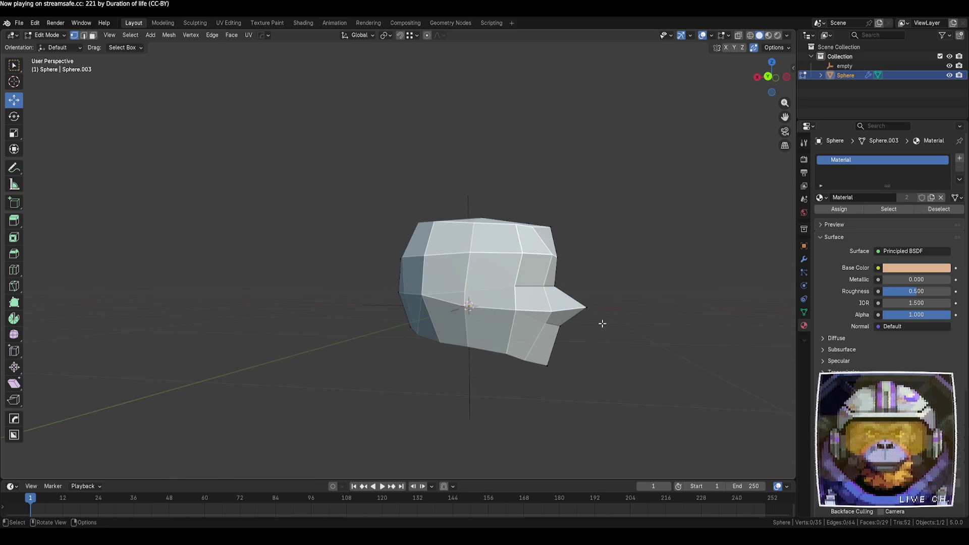
left_click_drag(551, 307, 544, 308)
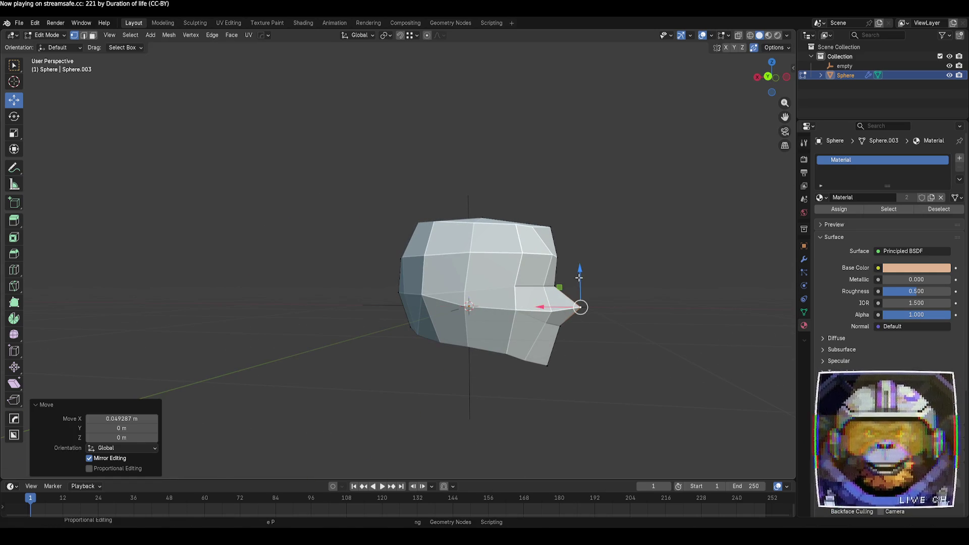
left_click_drag(579, 278, 580, 278)
left_click(656, 349)
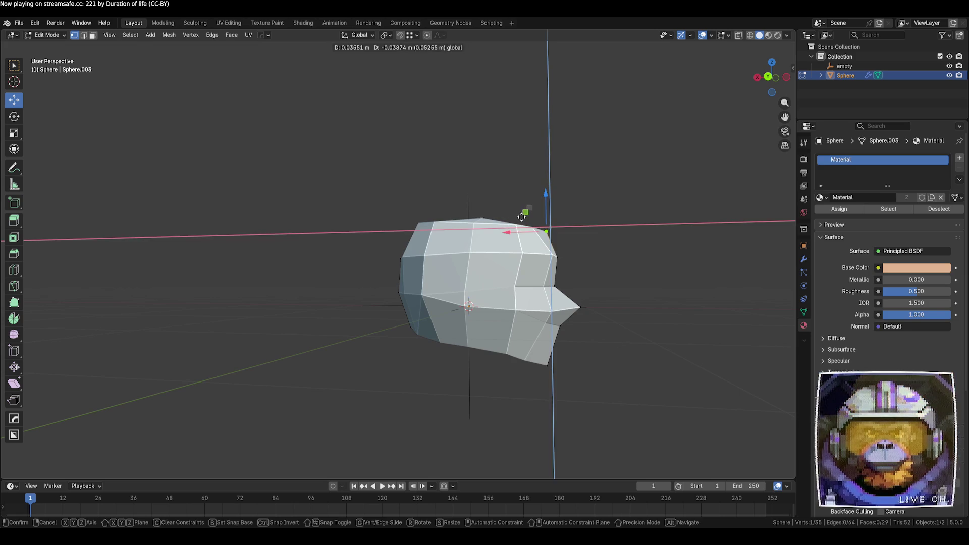
left_click(634, 275)
- Adjust the cap's top vertices to flatten the top of the hair cap
mouse_move(595, 264)
middle_mouse_down()
mouse_move(463, 279)
mouse_move(391, 268)
middle_mouse_up()
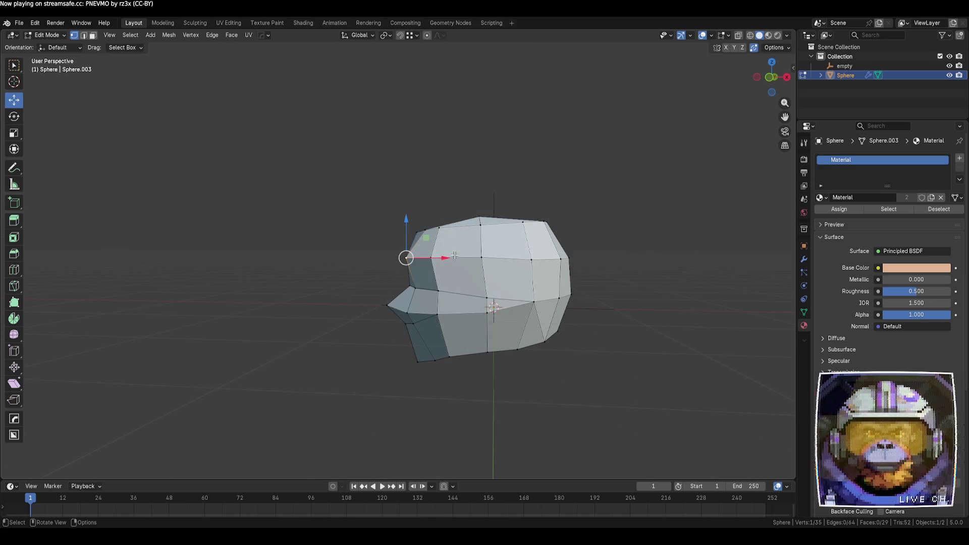
mouse_move(455, 256)
left_mouse_down()
mouse_move(426, 229)
mouse_move(465, 219)
mouse_move(478, 201)
left_mouse_up()
left_click(481, 222)
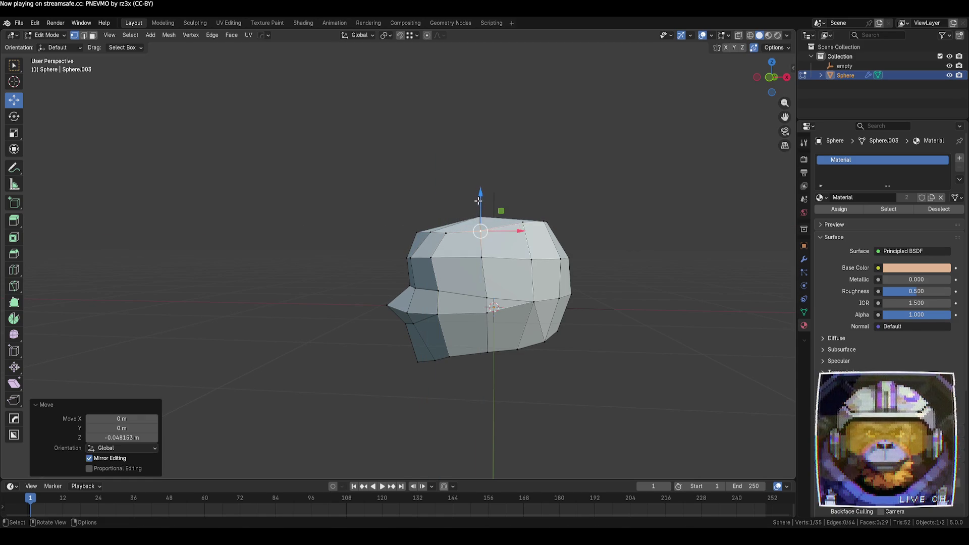
left_click(524, 222)
left_click(539, 212)
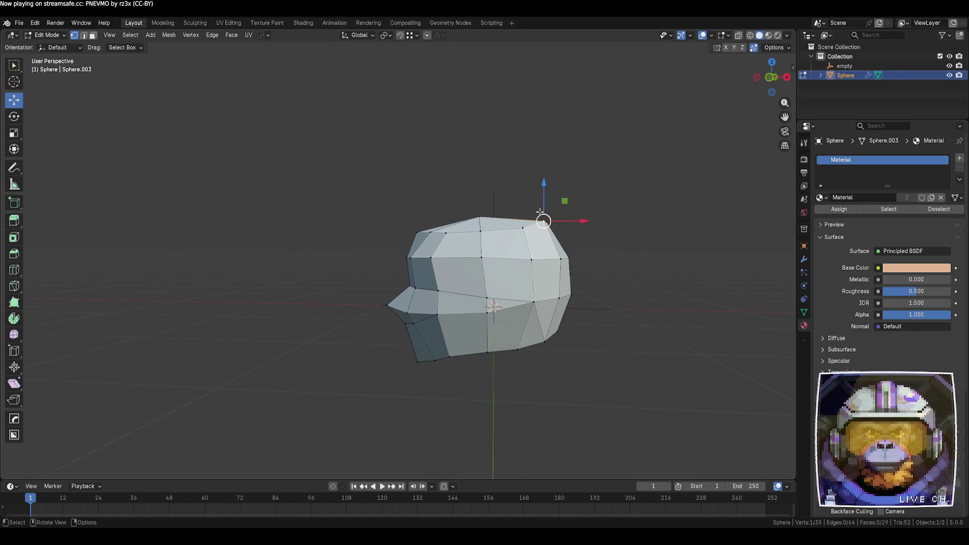
left_click_drag(539, 212, 543, 202)
key("alt+a")
- Select the lower front edge from below and extrude it into a new face under the brim
mouse_move(515, 323)
middle_mouse_down()
mouse_move(480, 385)
mouse_move(563, 374)
mouse_move(552, 368)
mouse_move(536, 273)
mouse_move(541, 368)
mouse_move(554, 390)
mouse_move(579, 386)
mouse_move(558, 376)
mouse_move(455, 383)
mouse_move(446, 371)
mouse_move(489, 378)
mouse_move(535, 337)
mouse_move(466, 340)
middle_mouse_up()
scroll(470, 319, "up", 2)
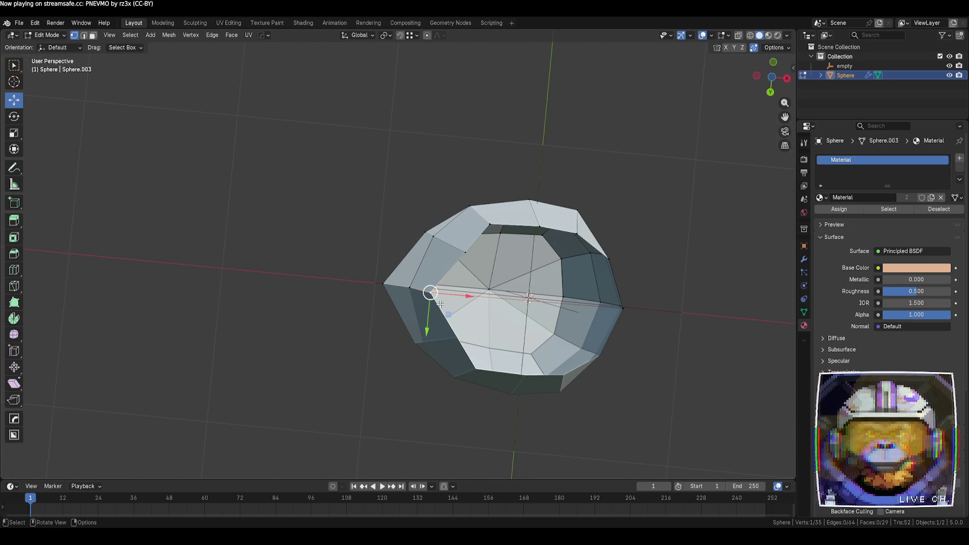
left_click(339, 287)
mouse_move(340, 287)
middle_mouse_down()
mouse_move(385, 330)
mouse_move(452, 334)
middle_mouse_up()
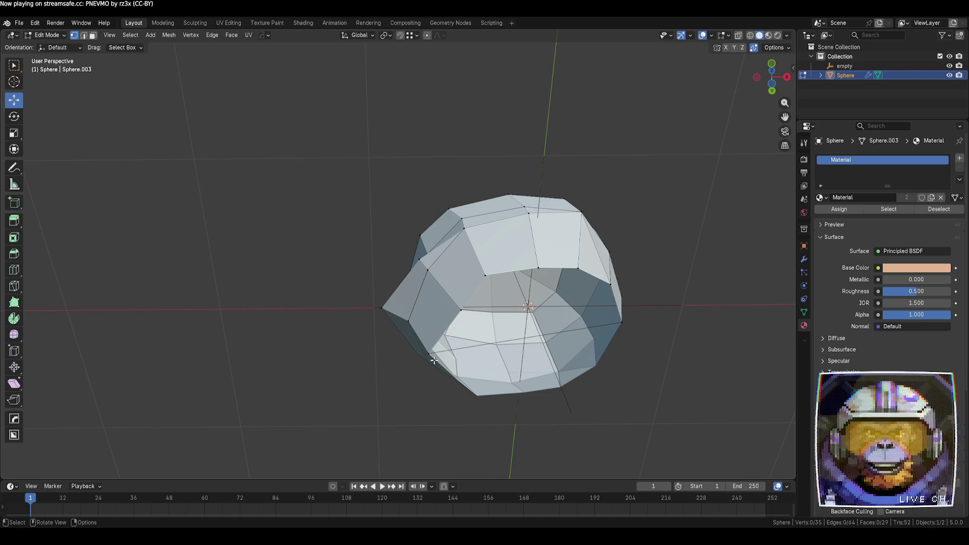
left_click(488, 385, "shift")
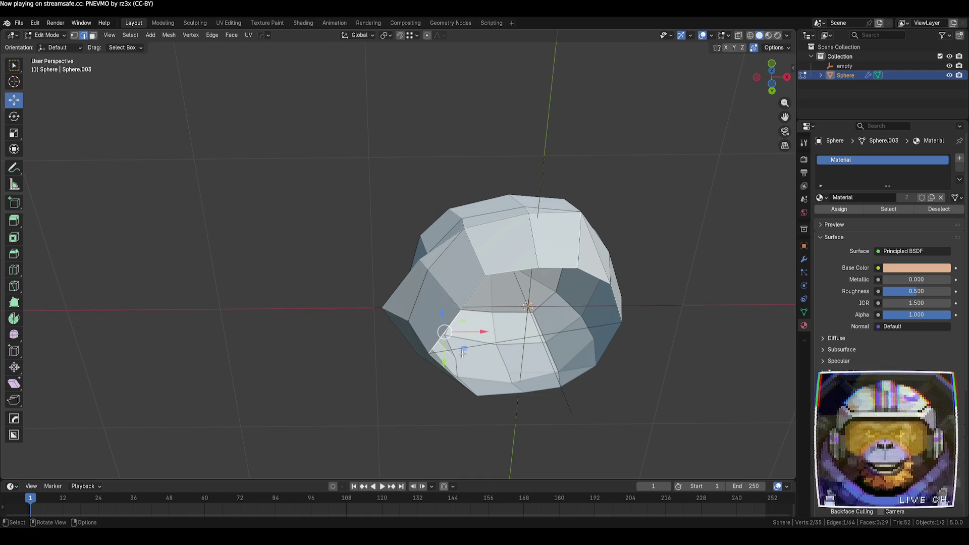
key("e")
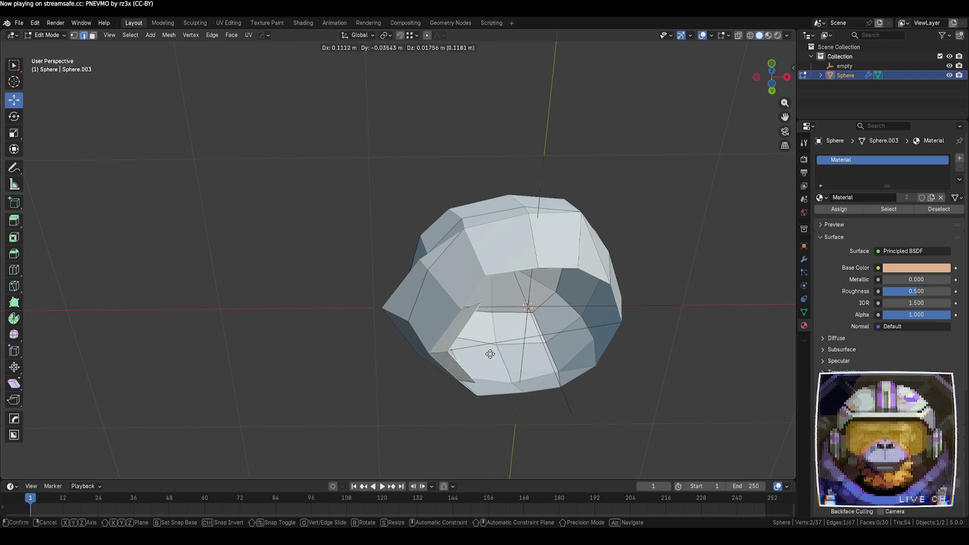
left_click(484, 358)
left_click(589, 431)
mouse_move(589, 430)
middle_mouse_down()
mouse_move(495, 382)
mouse_move(493, 459)
mouse_move(485, 455)
mouse_move(499, 413)
mouse_move(543, 411)
mouse_move(478, 367)
mouse_move(418, 411)
mouse_move(465, 328)
middle_mouse_up()
- In vertex select mode, move the new corner vertex along the X axis
key("1")
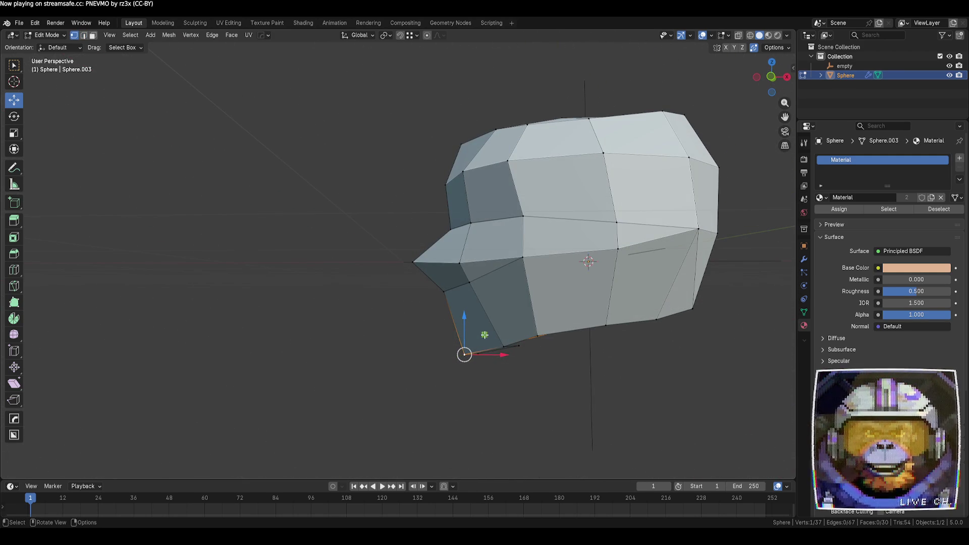
key("g")
key("x")
left_click(485, 331)
left_click(435, 395)
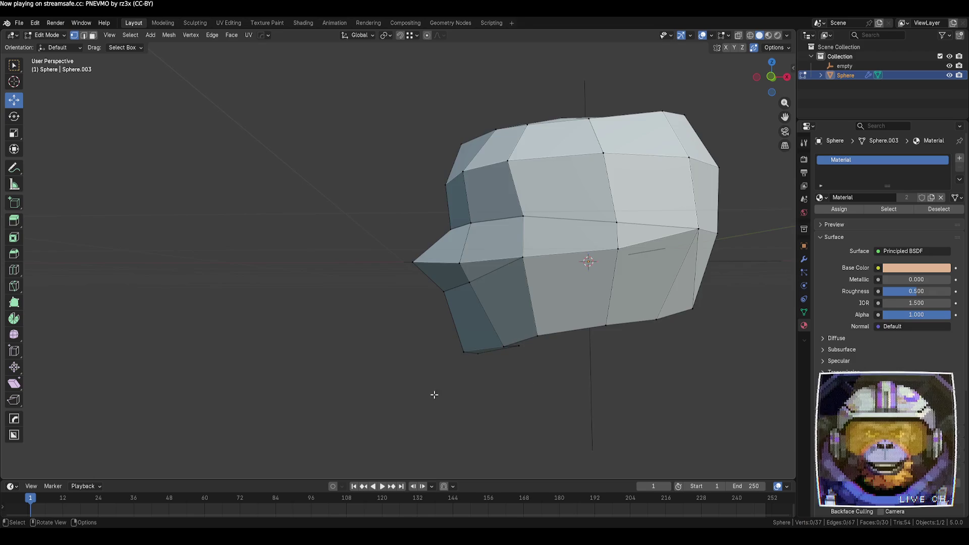
mouse_move(434, 395)
middle_mouse_down()
mouse_move(519, 456)
mouse_move(515, 434)
middle_mouse_up()
- In Object Mode, apply Shade Smooth to the hair piece
key("Tab")
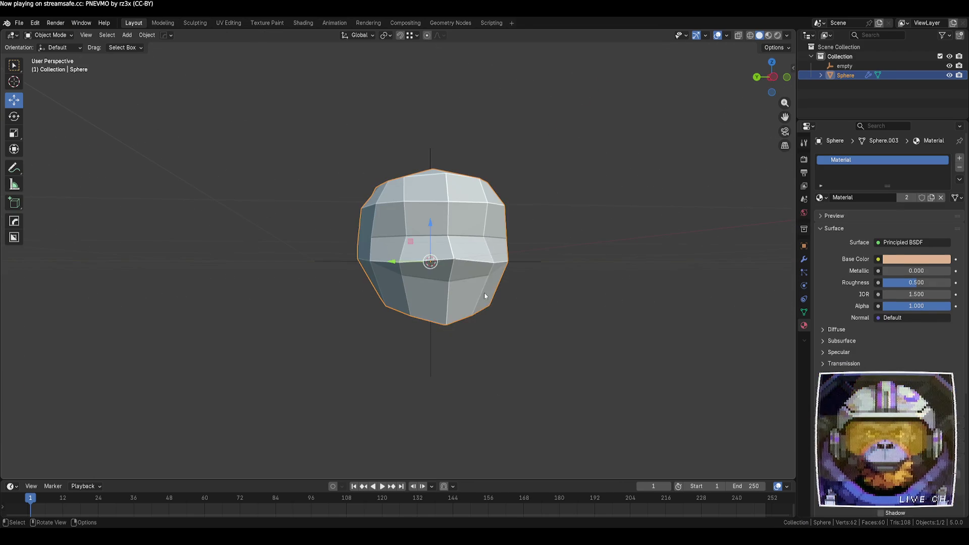
right_click(484, 296)
left_click(474, 276)
left_click(606, 341)
middle_click_drag(606, 341, 499, 338)
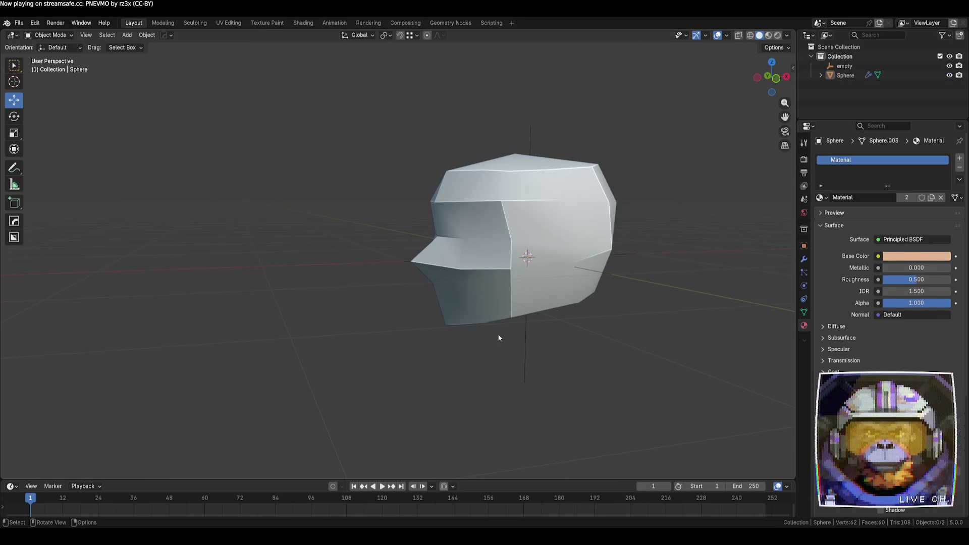
mouse_move(446, 313)
middle_mouse_down()
mouse_move(517, 318)
mouse_move(513, 288)
mouse_move(465, 299)
mouse_move(478, 285)
middle_mouse_up()
left_click(478, 286)
right_click(478, 288)
left_click(468, 279)
left_click(592, 345)
mouse_move(592, 346)
middle_mouse_down()
mouse_move(510, 375)
mouse_move(557, 384)
mouse_move(550, 376)
middle_mouse_up()
- Show the hair piece in Material Preview, try Rendered view, then return to Material Preview
left_click(769, 35)
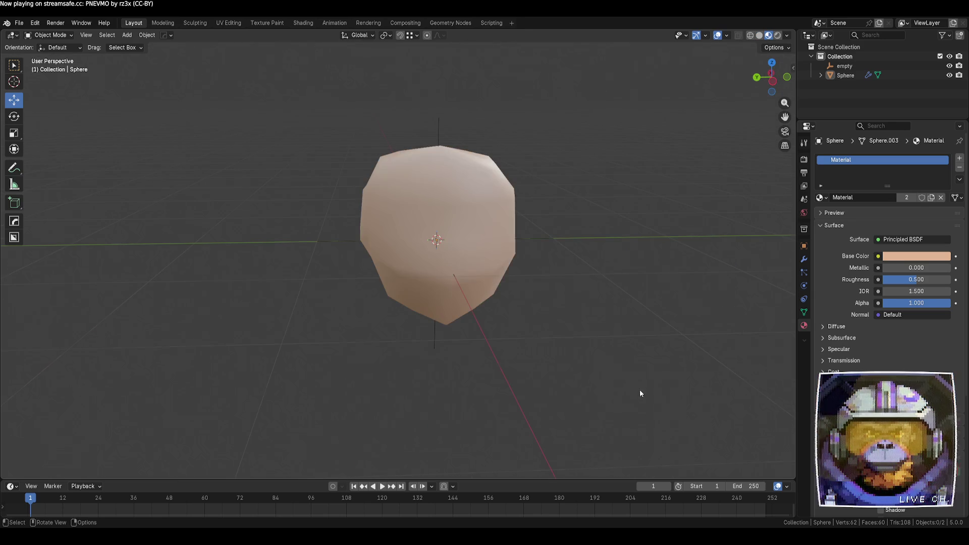
mouse_move(640, 394)
middle_mouse_down()
mouse_move(541, 364)
mouse_move(517, 381)
mouse_move(525, 376)
middle_mouse_up()
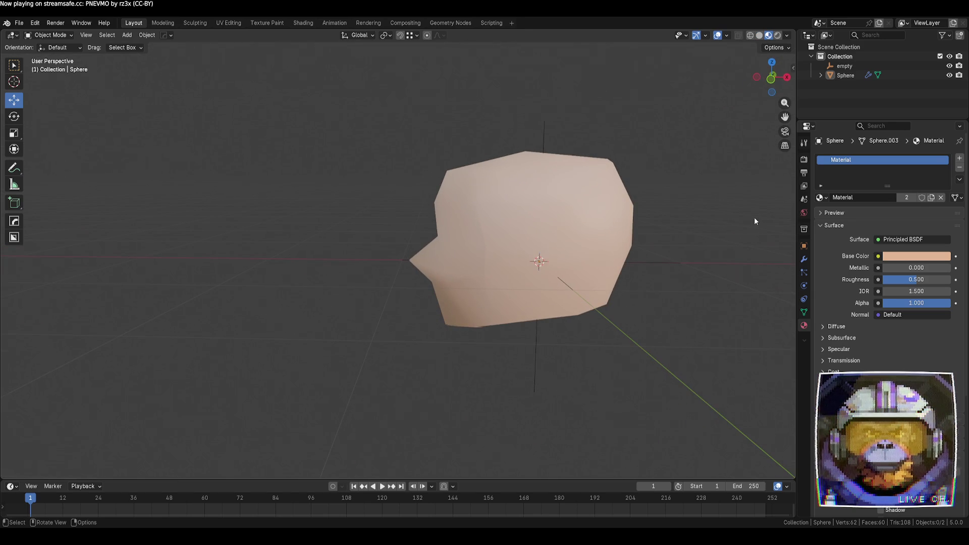
left_click(777, 35)
left_click(768, 35)
middle_click_drag(599, 189, 631, 172)
- Set the viewport Wireframe Color to Theme and reselect the Sphere hair piece
left_click(789, 36)
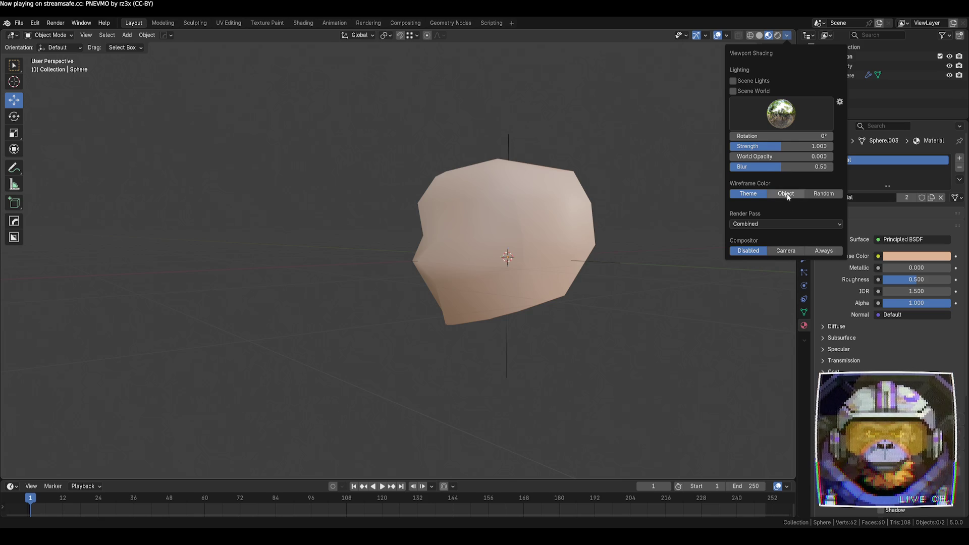
left_click(742, 195)
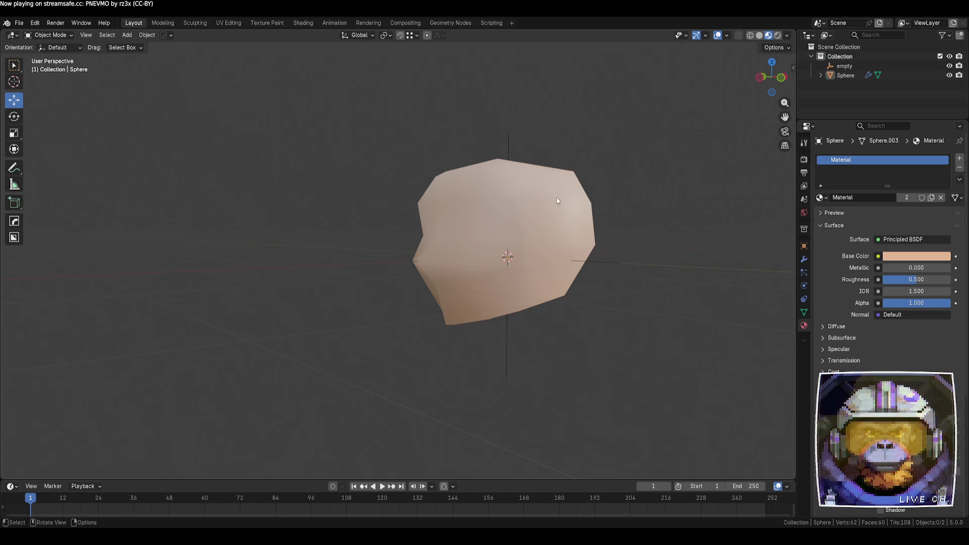
left_click(590, 227)
- In Edit Mode, nudge two hair-cap vertices slightly and dissolve the selected edge with Ctrl+X
key("Tab")
mouse_move(590, 226)
middle_mouse_down()
mouse_move(665, 245)
mouse_move(642, 253)
middle_mouse_up()
left_click_drag(492, 266, 494, 257)
left_click_drag(552, 288, 584, 287)
middle_click_drag(583, 287, 499, 294)
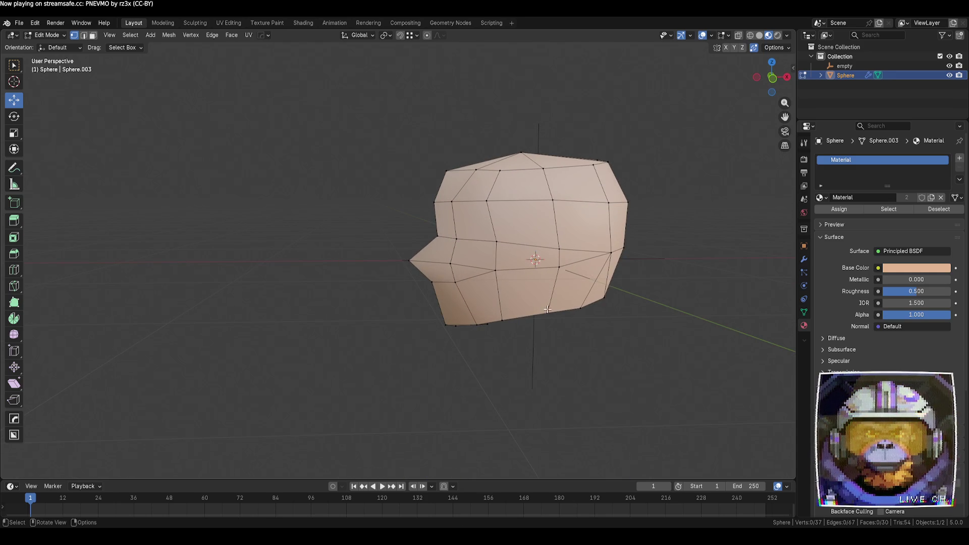
mouse_move(662, 321)
middle_mouse_down()
mouse_move(596, 312)
mouse_move(596, 291)
middle_mouse_up()
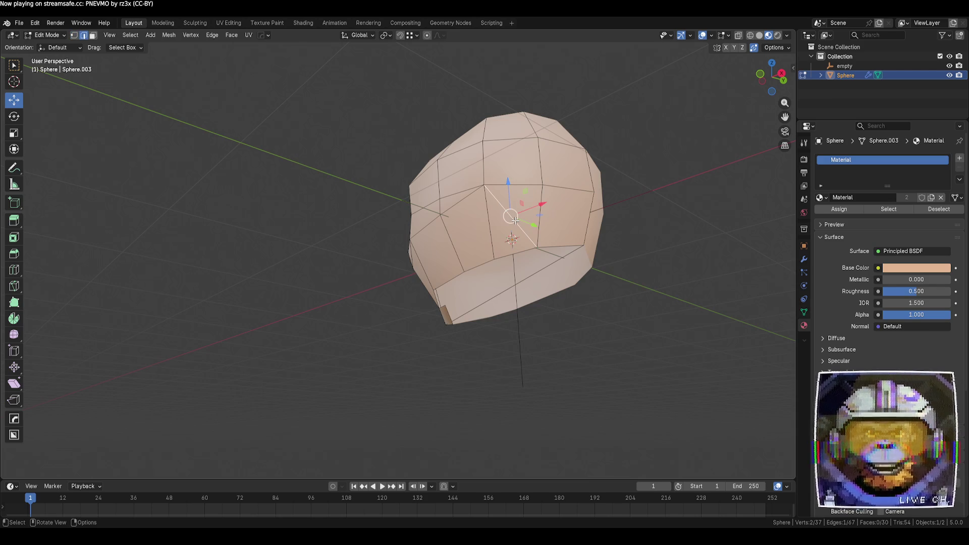
key("ctrl+x")
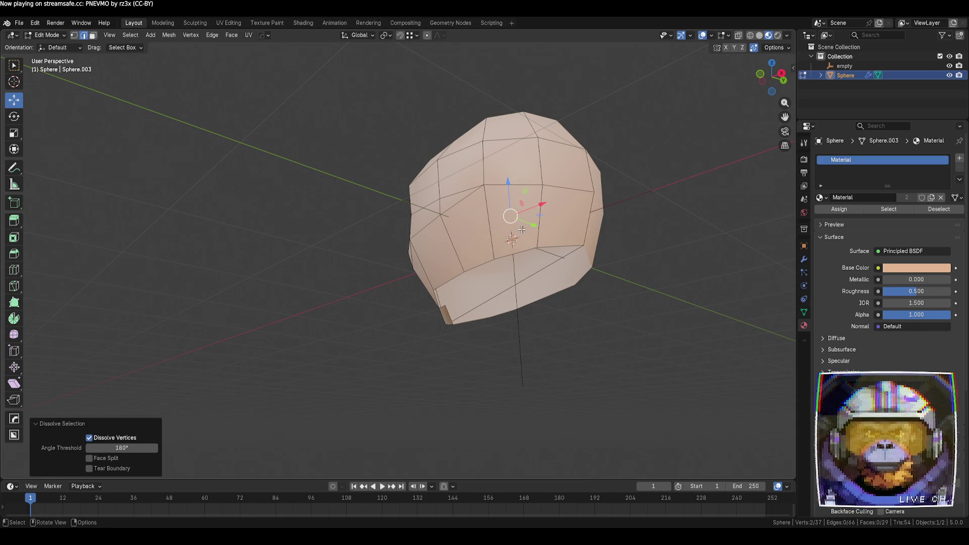
left_click(625, 337)
scroll(625, 338, "down", 5)
mouse_move(505, 323)
middle_mouse_down()
mouse_move(415, 337)
mouse_move(534, 348)
mouse_move(480, 342)
mouse_move(498, 309)
mouse_move(476, 417)
middle_mouse_up()
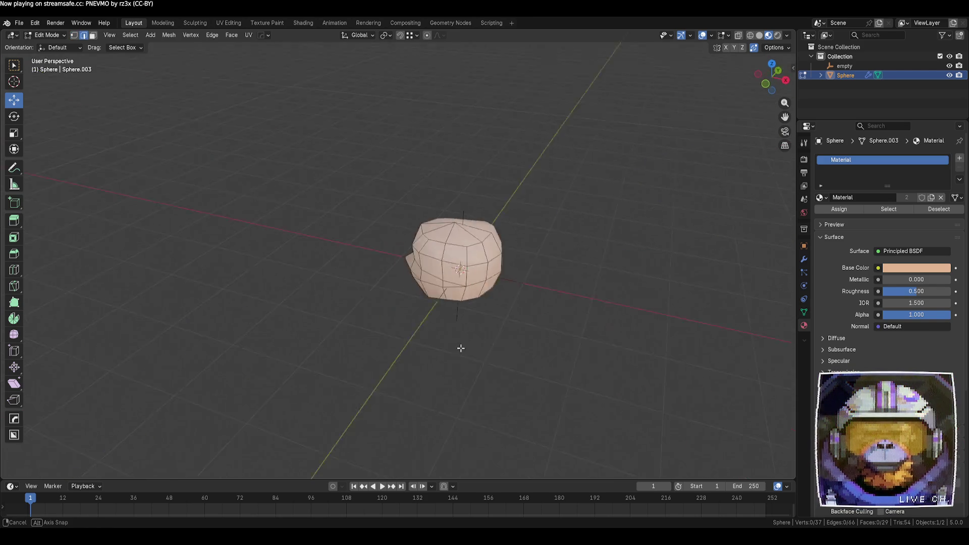
- Switch to vertex select, move one vertex, and review the cap briefly in Object Mode
key("1")
scroll(541, 388, "up", 3)
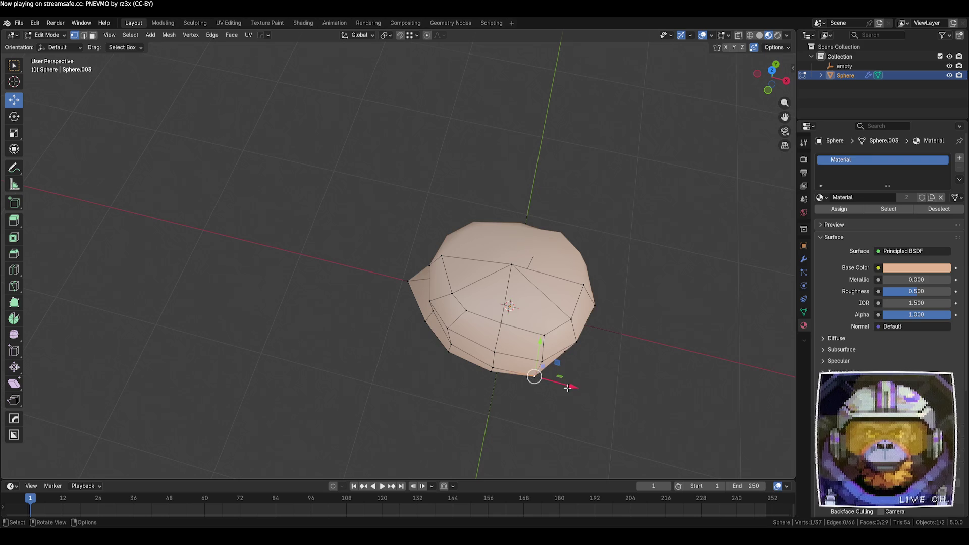
middle_click_drag(568, 387, 564, 386)
key("g")
left_click(530, 399)
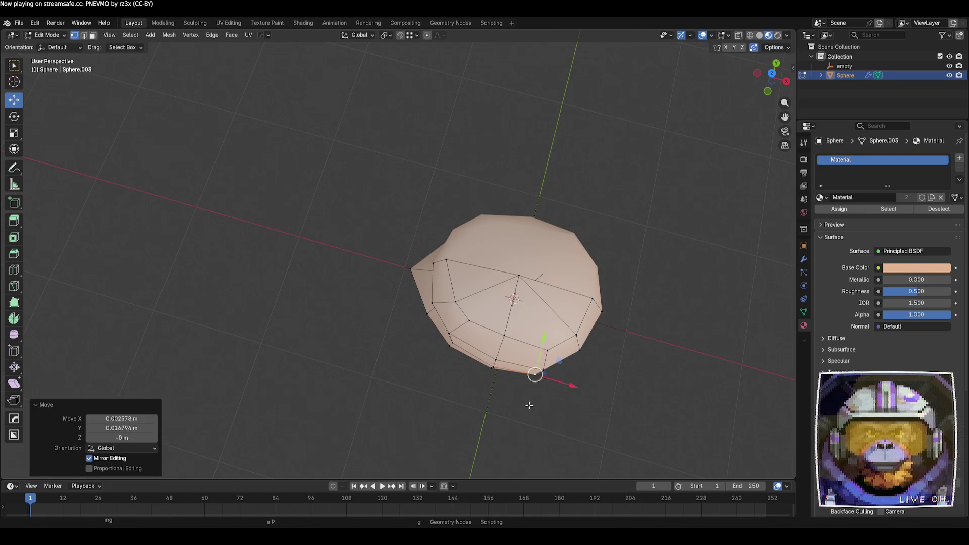
key("Tab")
scroll(496, 413, "down", 3)
mouse_move(497, 413)
middle_mouse_down()
mouse_move(541, 330)
mouse_move(596, 318)
mouse_move(672, 345)
mouse_move(584, 355)
mouse_move(591, 339)
mouse_move(576, 340)
middle_mouse_up()
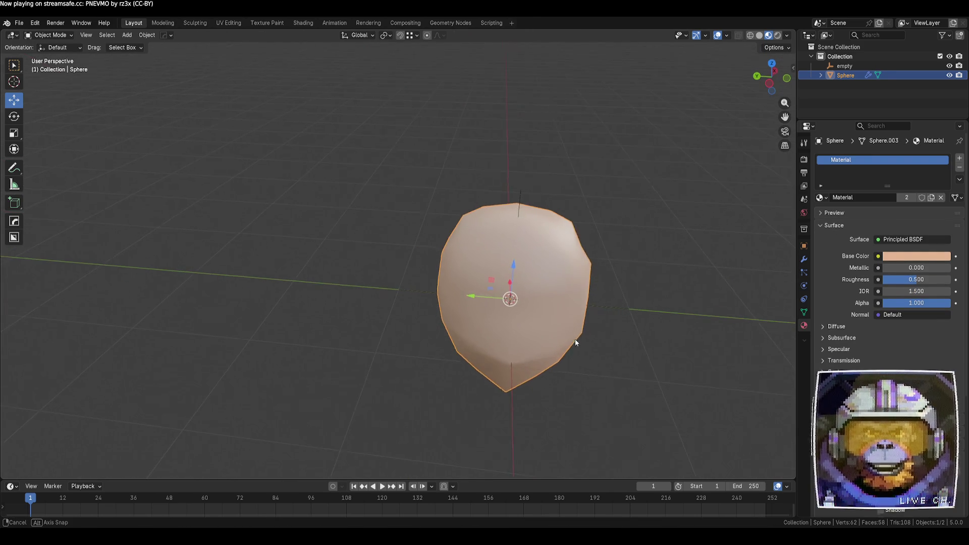
key("Tab")
scroll(576, 340, "up", 5)
middle_click_drag(680, 302, 595, 325)
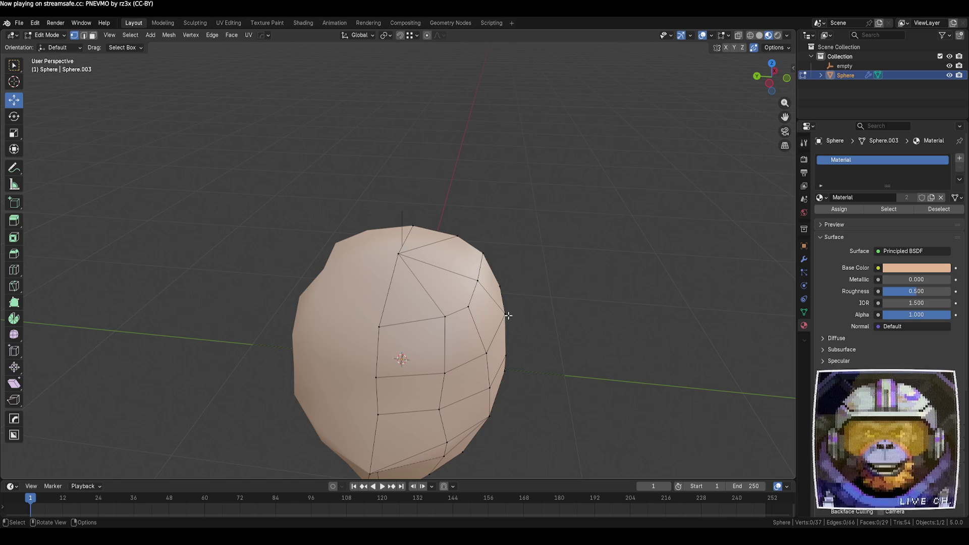
- Shift a top vertex and a right-silhouette vertex along Y to push the fringe forward
left_click(476, 279)
mouse_move(476, 279)
middle_mouse_down()
mouse_move(526, 298)
mouse_move(520, 283)
middle_mouse_up()
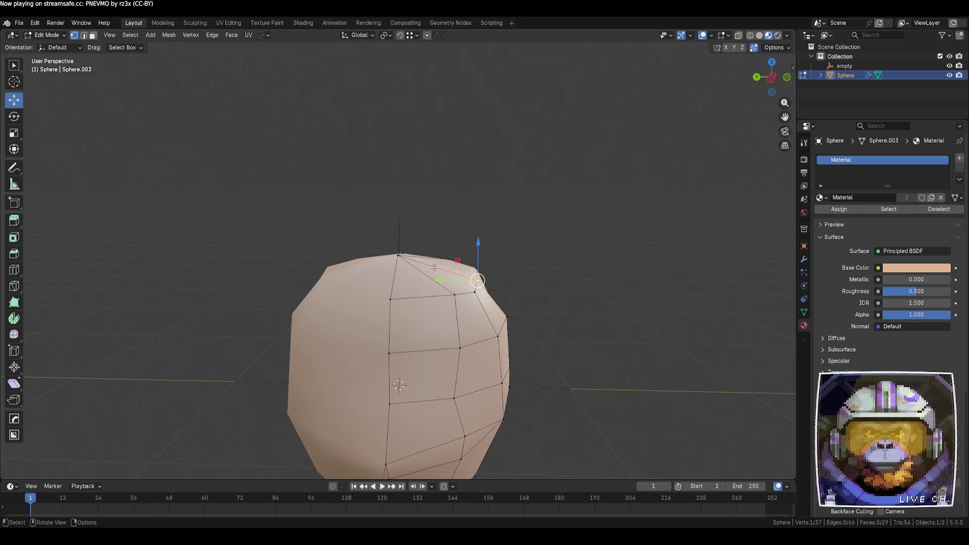
left_click_drag(457, 281, 446, 280)
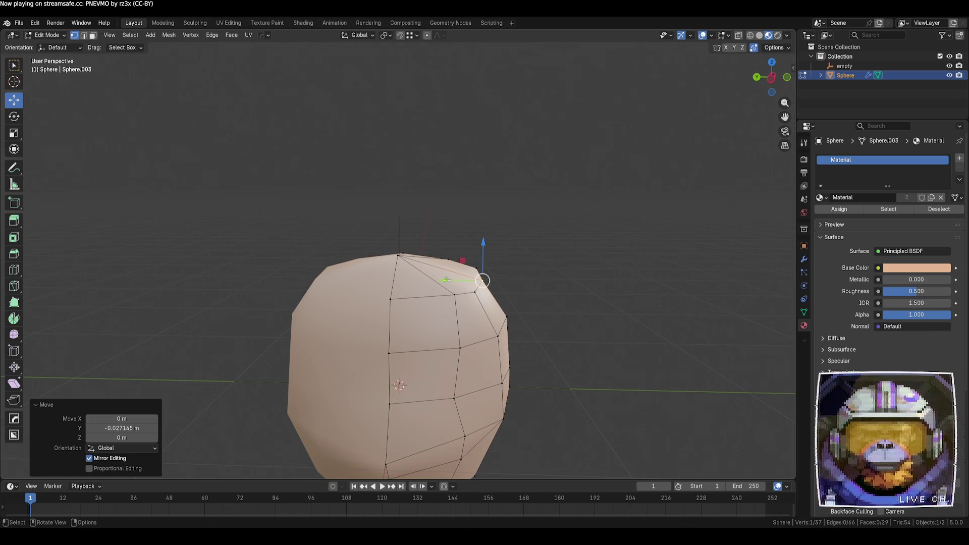
left_click(508, 318)
key("g")
key("y")
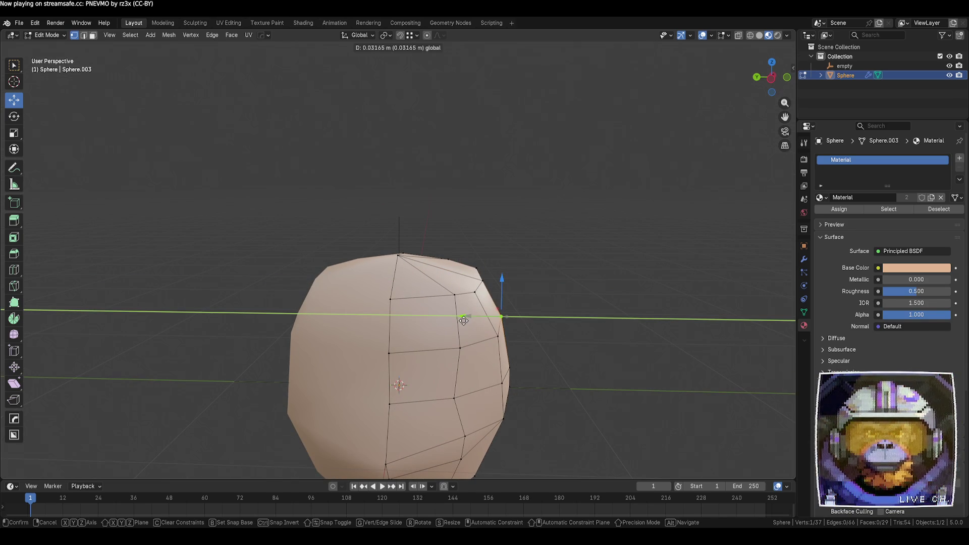
left_click(464, 320)
left_click(595, 339)
middle_click_drag(596, 340, 500, 329)
- Slide three lower-side and lower-middle vertices up their edges
left_click(551, 326)
key("g")
key("g")
left_click(548, 319)
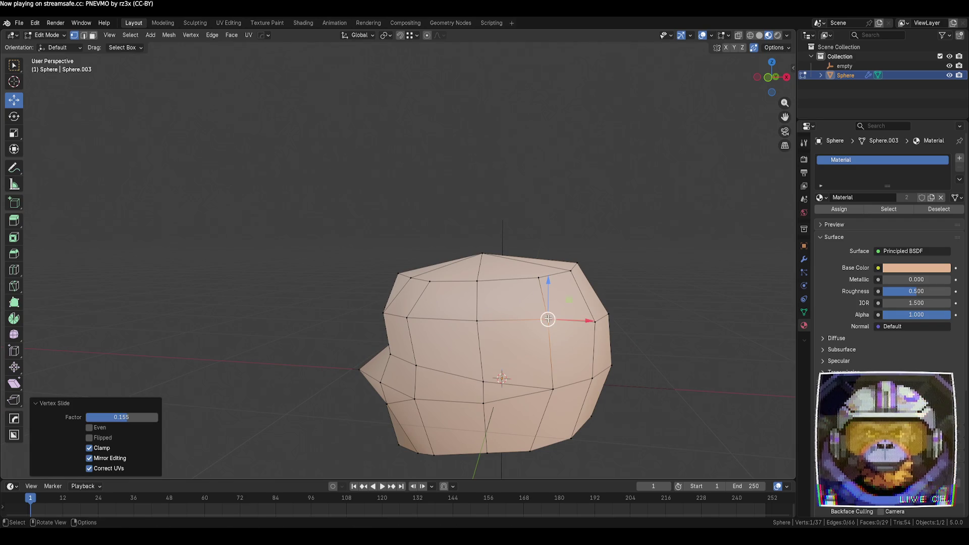
left_click(553, 390)
key("g")
key("g")
left_click(553, 381)
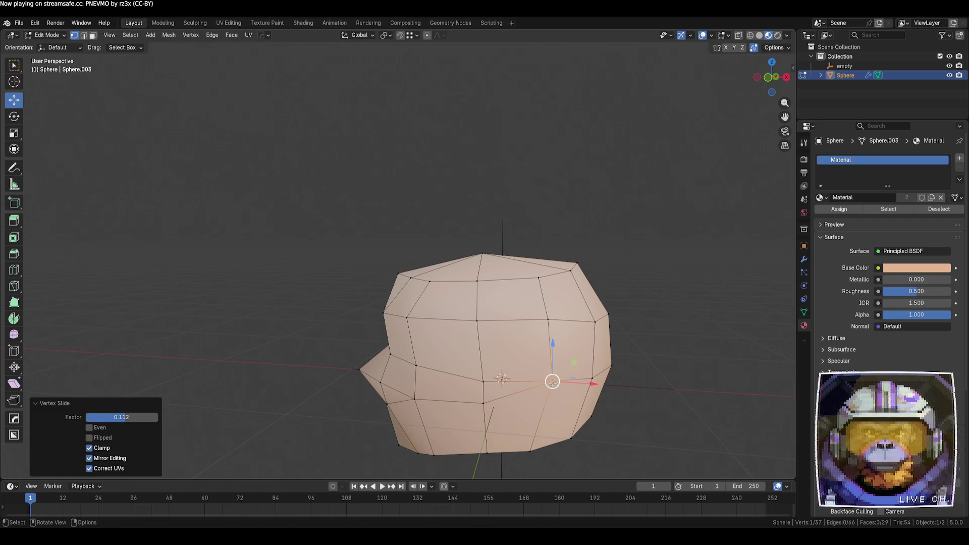
left_click(481, 382)
key("g")
key("g")
left_click(503, 380)
- Slide three right-side vertices along their edges to tighten the cap's edge
left_click(550, 382)
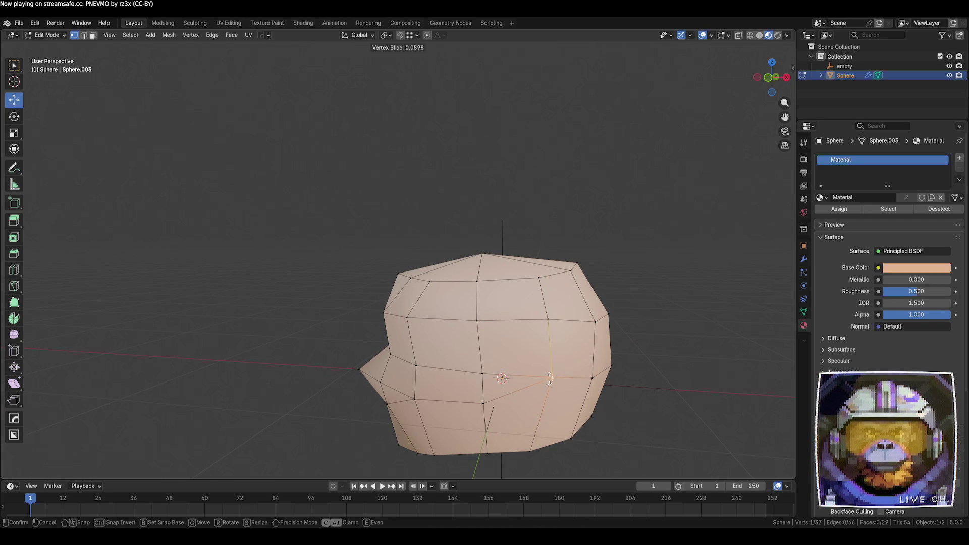
key("g")
key("g")
left_click(552, 378)
left_click(592, 379)
key("g")
key("g")
left_click(593, 374)
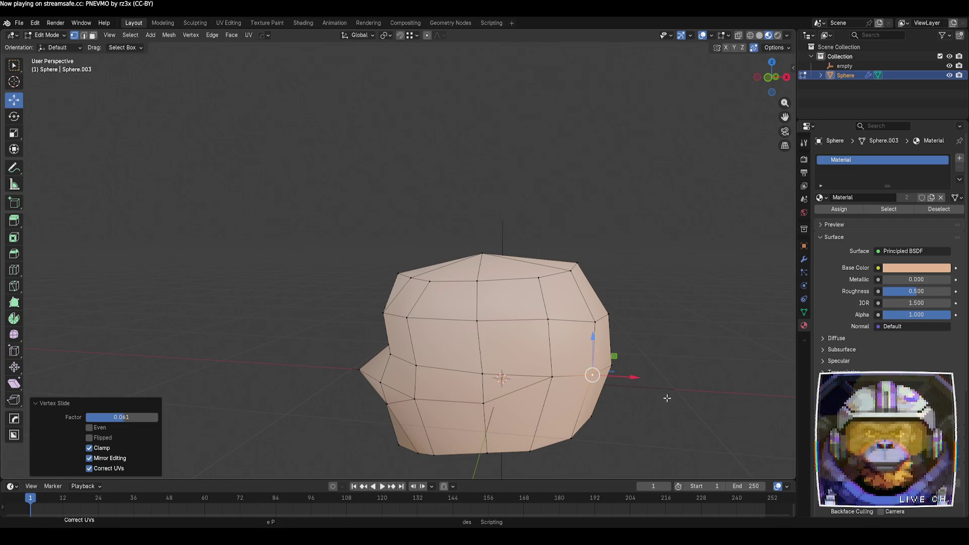
left_click(595, 321)
key("g")
key("g")
left_click(592, 317)
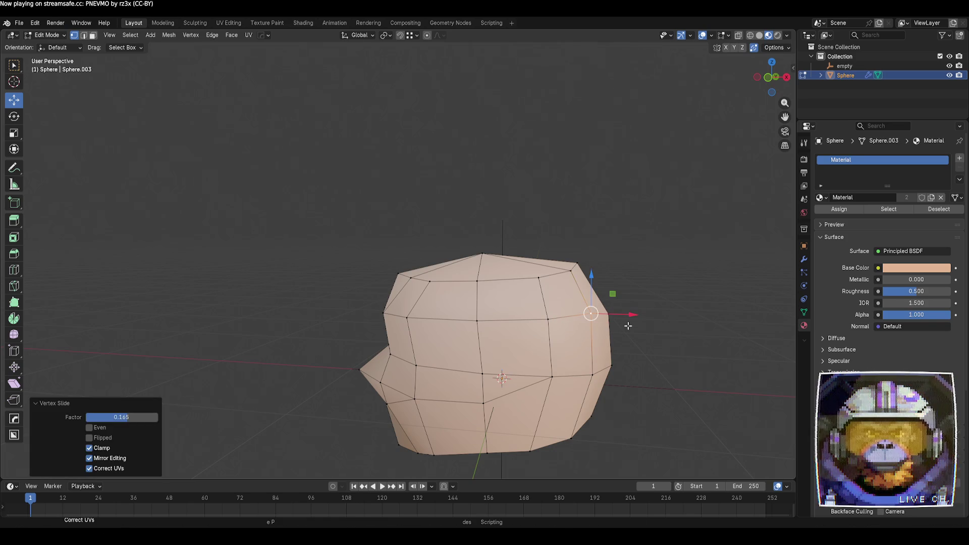
- Freely reposition one more vertex, then check the whole hair mesh in Object Mode
mouse_move(627, 320)
middle_mouse_down()
mouse_move(646, 340)
mouse_move(631, 352)
middle_mouse_up()
key("g")
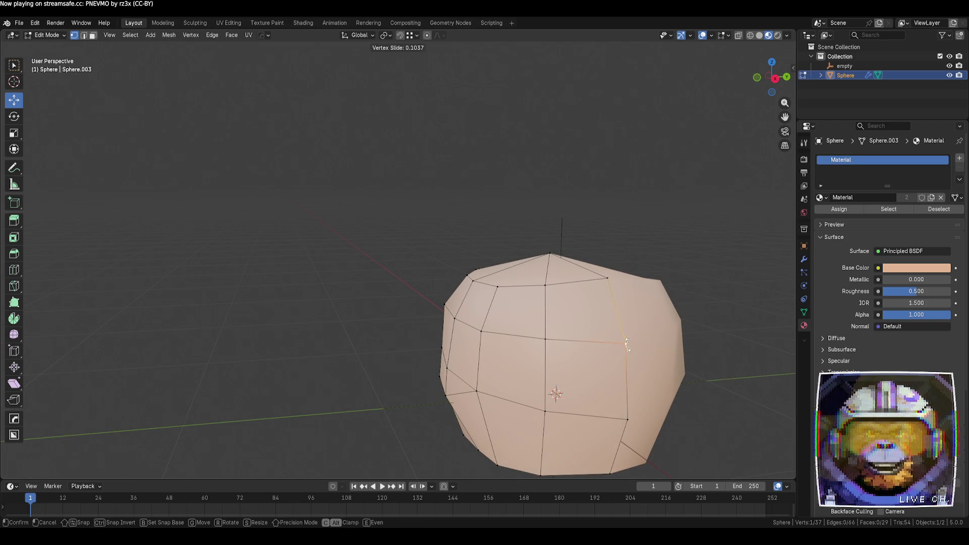
left_click(629, 347)
scroll(401, 370, "down", 5)
mouse_move(400, 370)
middle_mouse_down()
mouse_move(476, 373)
mouse_move(511, 340)
middle_mouse_up()
key("Tab")
scroll(457, 368, "up", 5)
scroll(511, 341, "down", 5)
mouse_move(553, 374)
middle_mouse_down()
mouse_move(634, 389)
mouse_move(656, 285)
middle_mouse_up()
key("Tab")
scroll(338, 298, "up", 5)
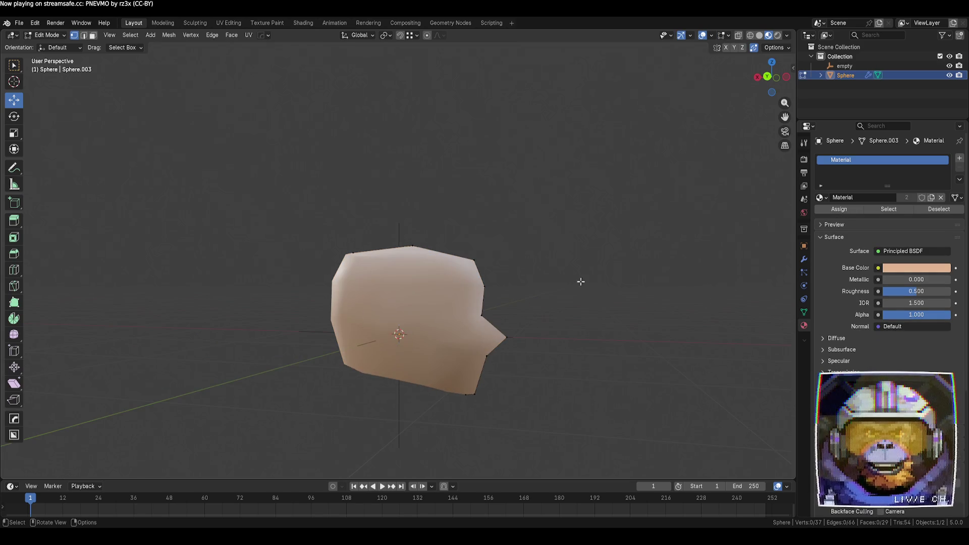
middle_click_drag(580, 282, 457, 328)
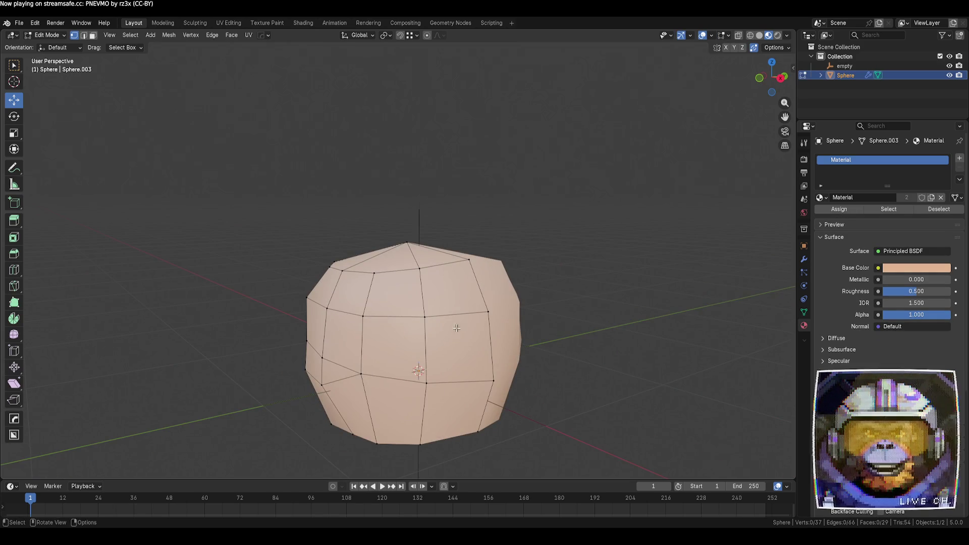
- Check the cap in front and back orthographic views and switch to Solid shading
left_click(760, 81)
middle_click_drag(760, 247, 602, 262, "shift")
scroll(631, 303, "up", 2)
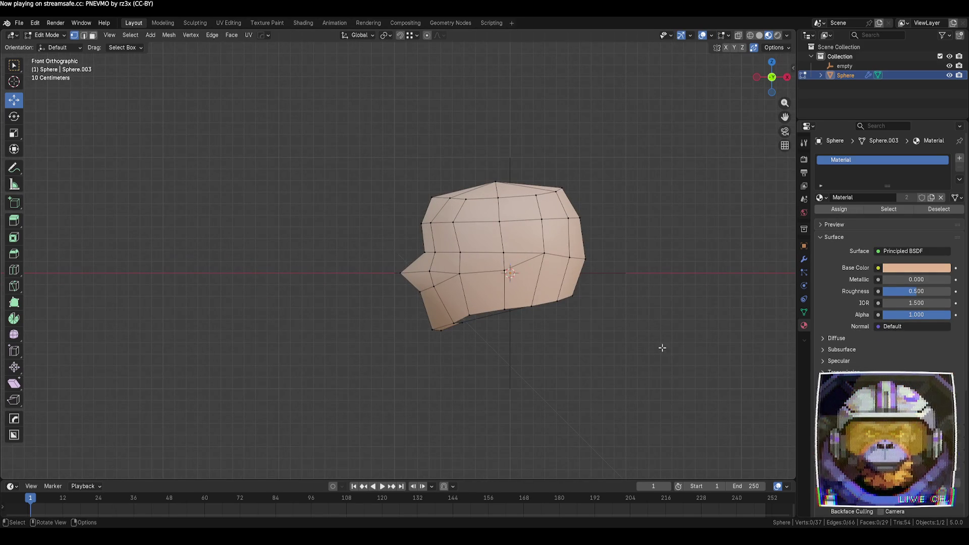
middle_click_drag(666, 351, 654, 331)
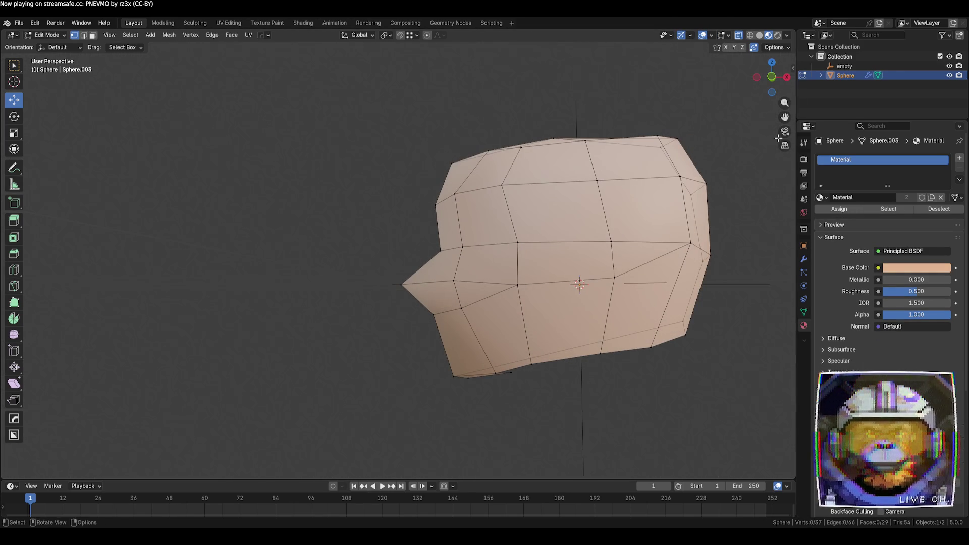
left_click(775, 80)
left_click(775, 80)
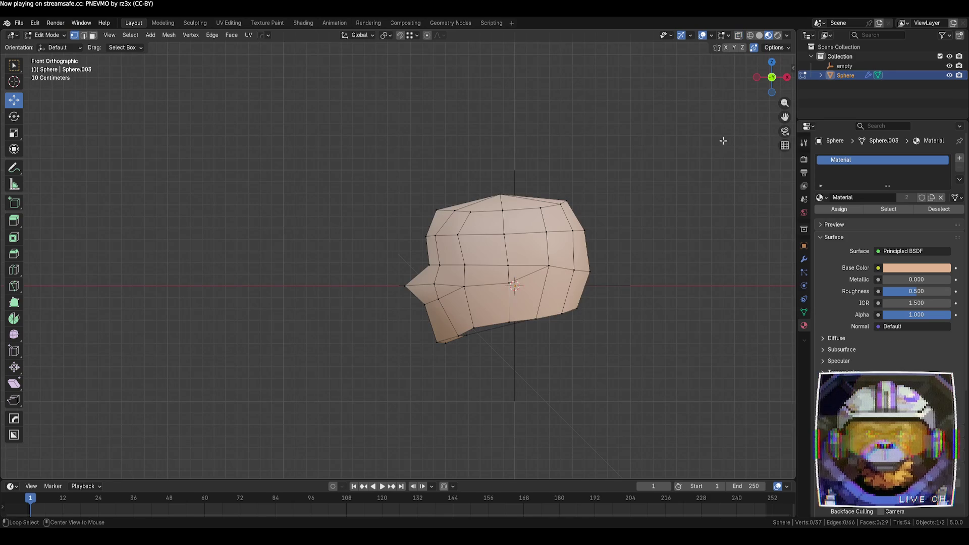
left_click(759, 36)
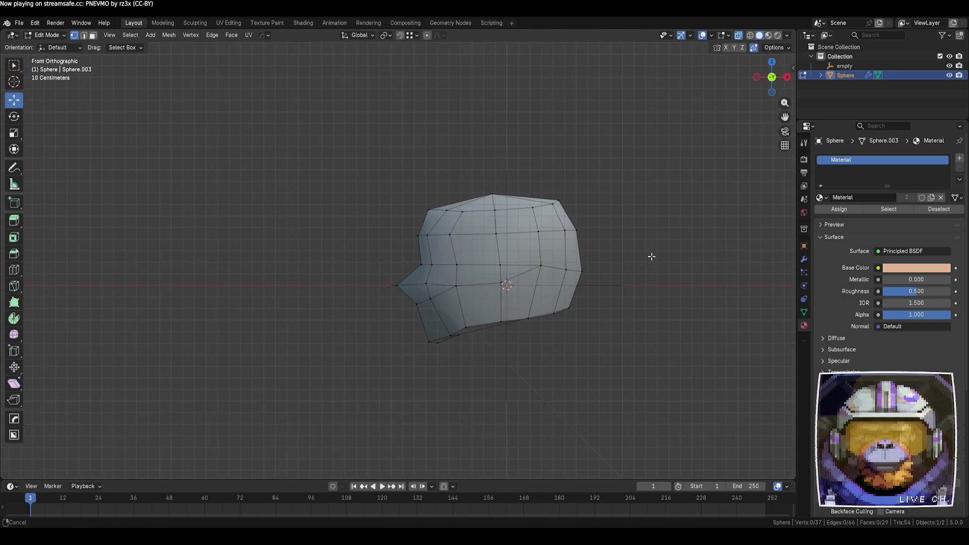
- Box-select the right-hand column of faces, pull it inward along X, and nudge the bottom vertex
middle_click_drag(649, 256, 549, 233, "shift")
mouse_move(568, 352)
left_mouse_down()
mouse_move(516, 307)
mouse_move(439, 183)
left_mouse_up()
left_click_drag(501, 233, 487, 234)
left_click(412, 315)
left_click_drag(393, 288, 392, 288)
left_click(500, 328)
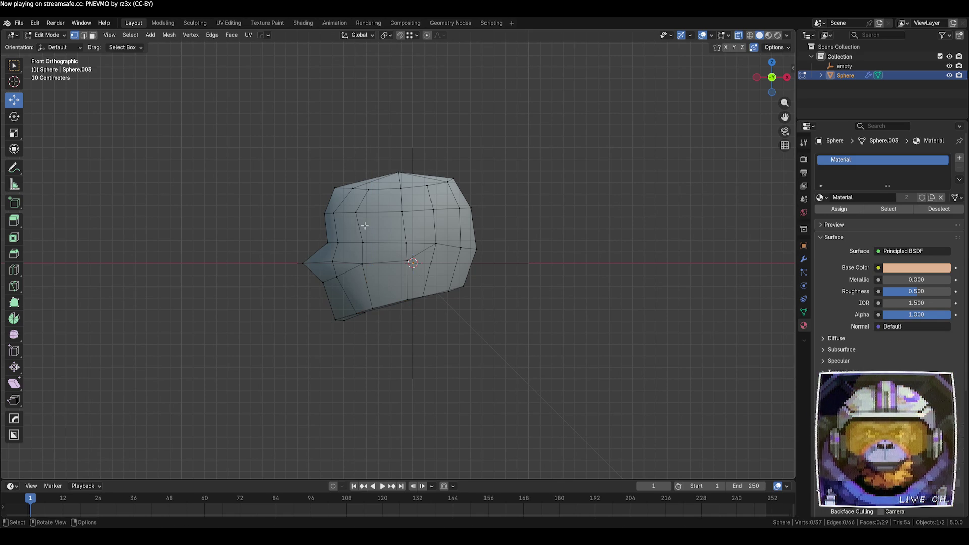
- Slide the vertices near the fringe along their edges, then return to Object Mode
key("g")
key("g")
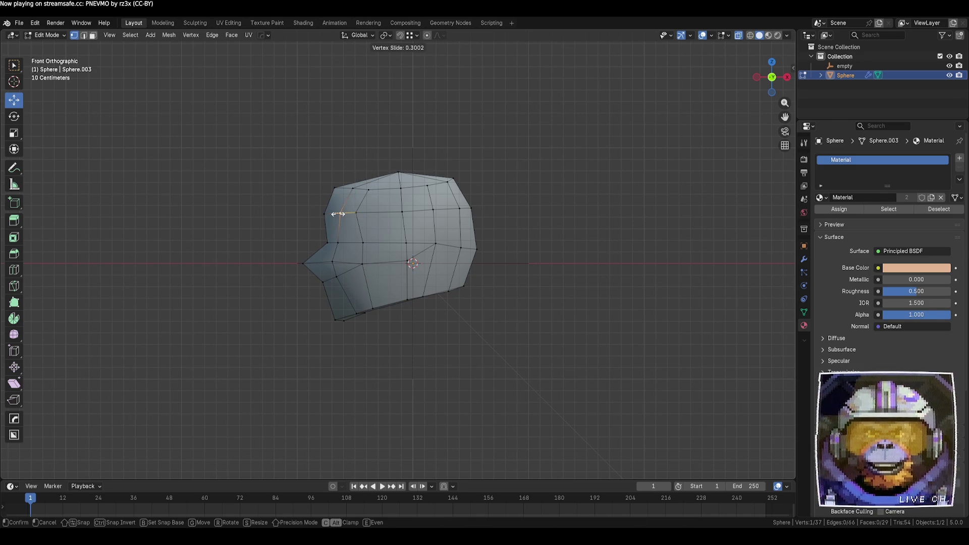
left_click(338, 213)
key("g")
key("g")
left_click(342, 243)
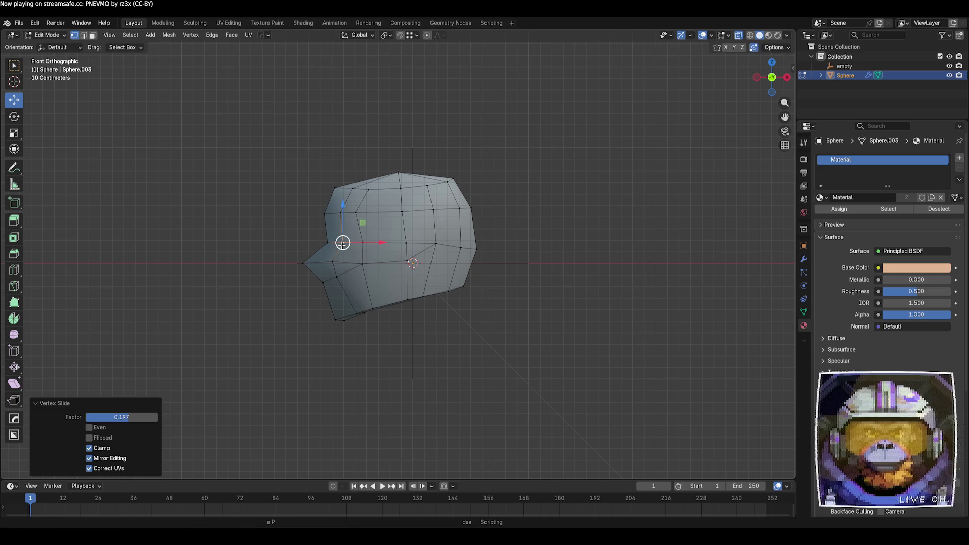
left_click(363, 243)
key("g")
left_click(358, 244)
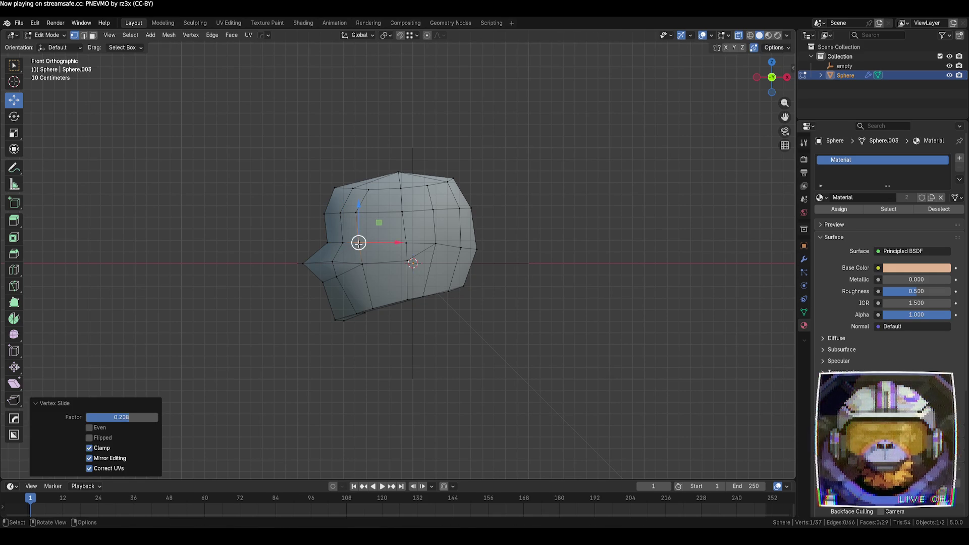
left_click(624, 328)
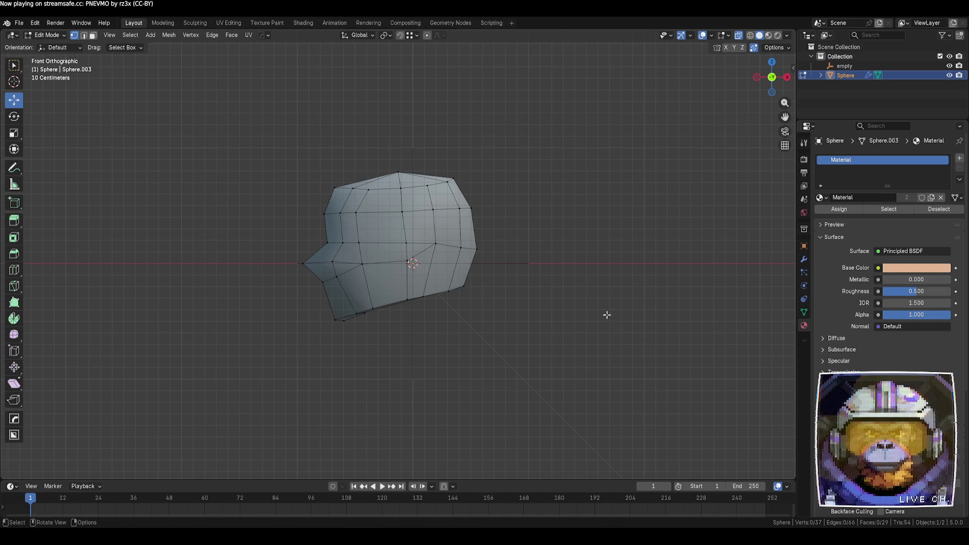
key("Tab")
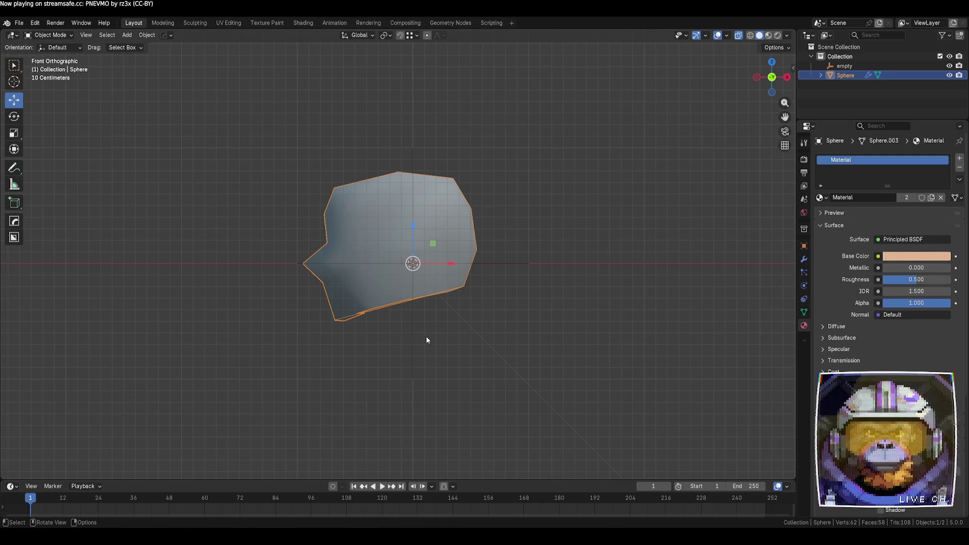
- Check the viewport shading options, then select the hair sphere and enter Edit Mode
left_click(380, 337)
middle_click_drag(380, 338, 535, 357)
left_click(788, 35)
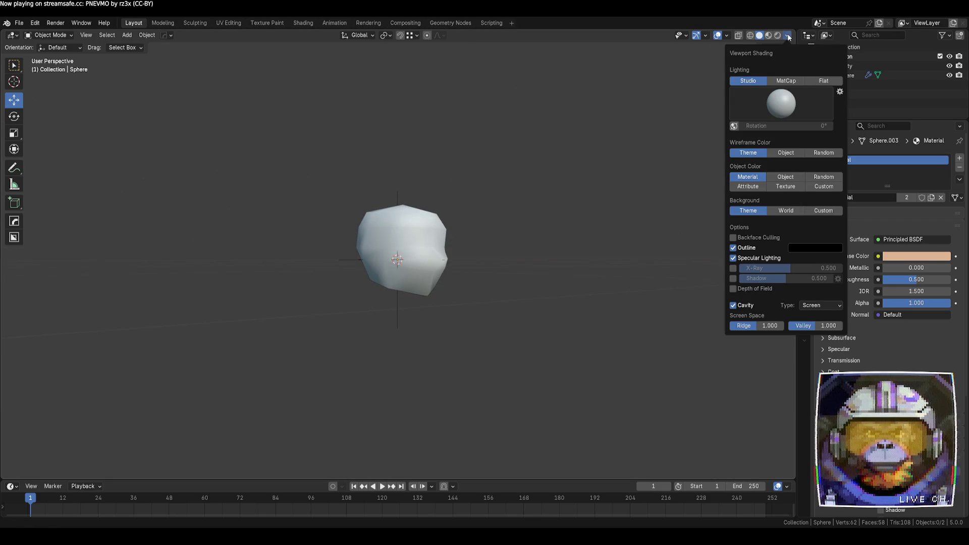
scroll(569, 231, "up", 3)
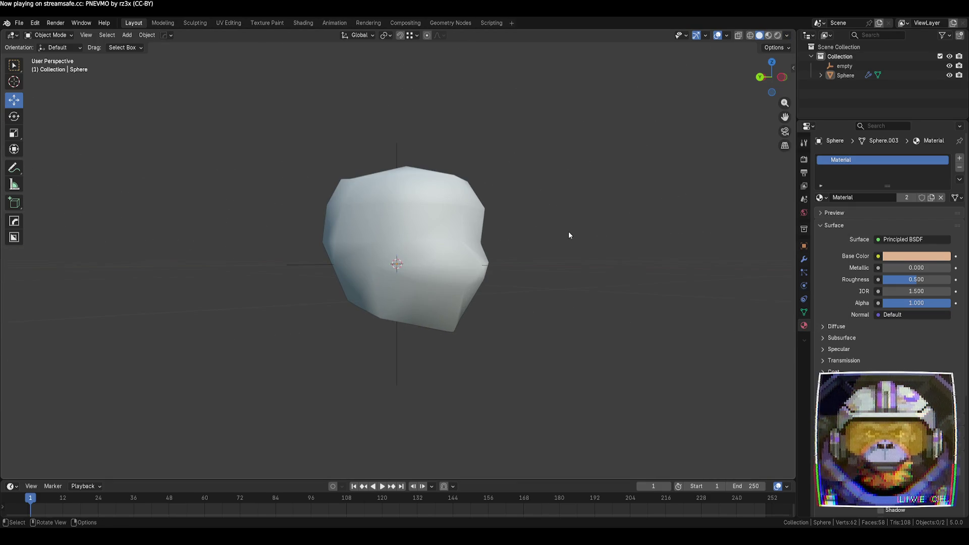
middle_click_drag(569, 235, 543, 244)
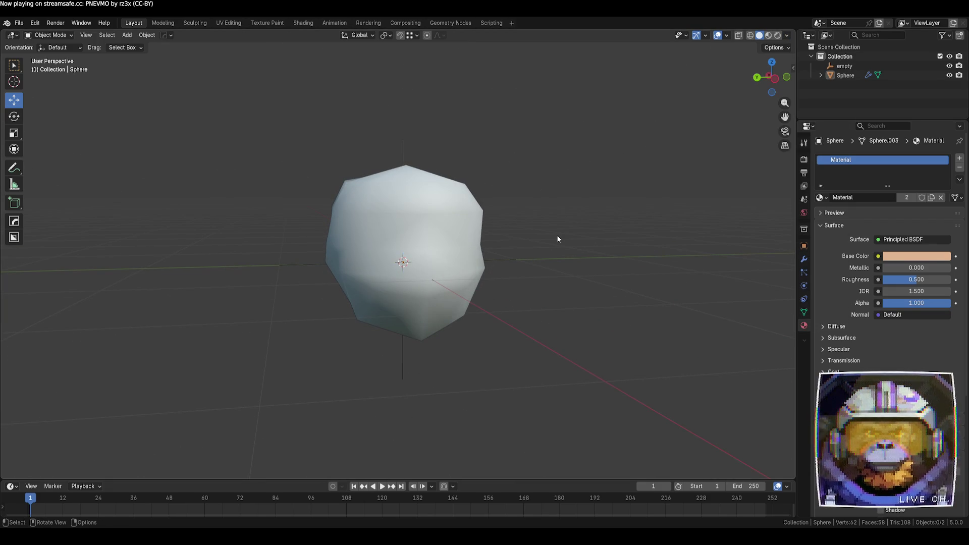
left_click(469, 248)
middle_click_drag(568, 301, 496, 302)
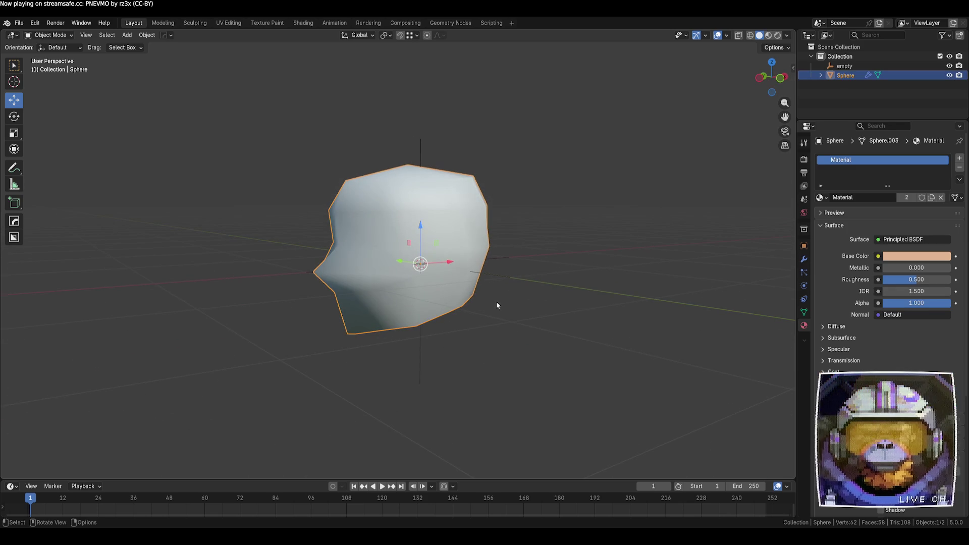
key("Tab")
- Slide a vertex on the mesh's opposite side along its edge with Shift+V
scroll(513, 352, "down", 2)
middle_click_drag(513, 353, 482, 350)
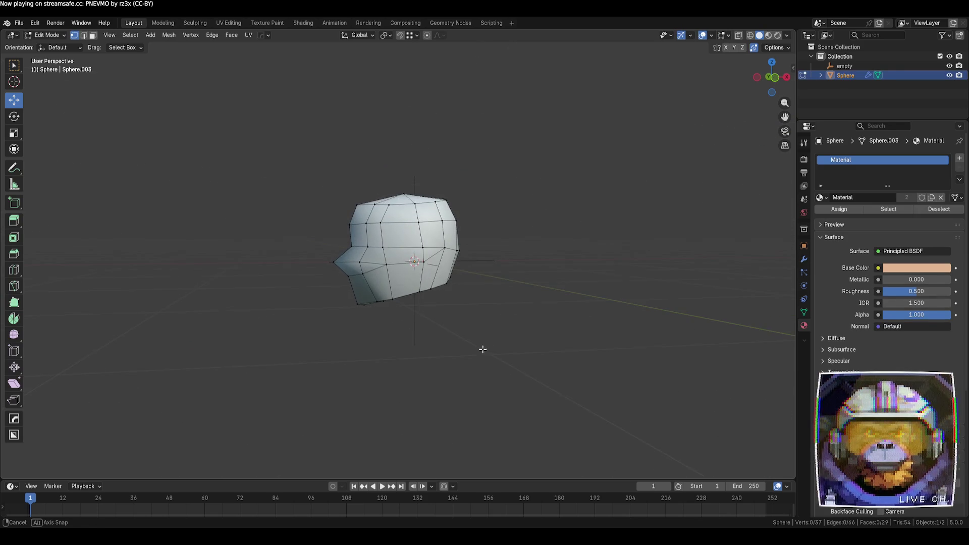
scroll(483, 350, "up", 2)
left_click(378, 269)
key("shift+v")
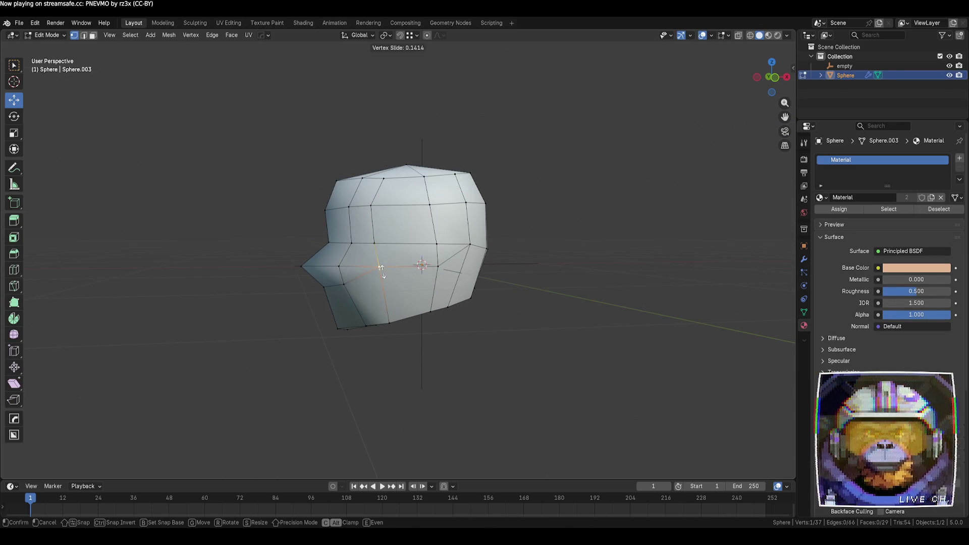
left_click(381, 268)
left_click(538, 346)
mouse_move(413, 352)
middle_mouse_down()
mouse_move(472, 354)
mouse_move(556, 333)
mouse_move(597, 350)
mouse_move(495, 351)
middle_mouse_up()
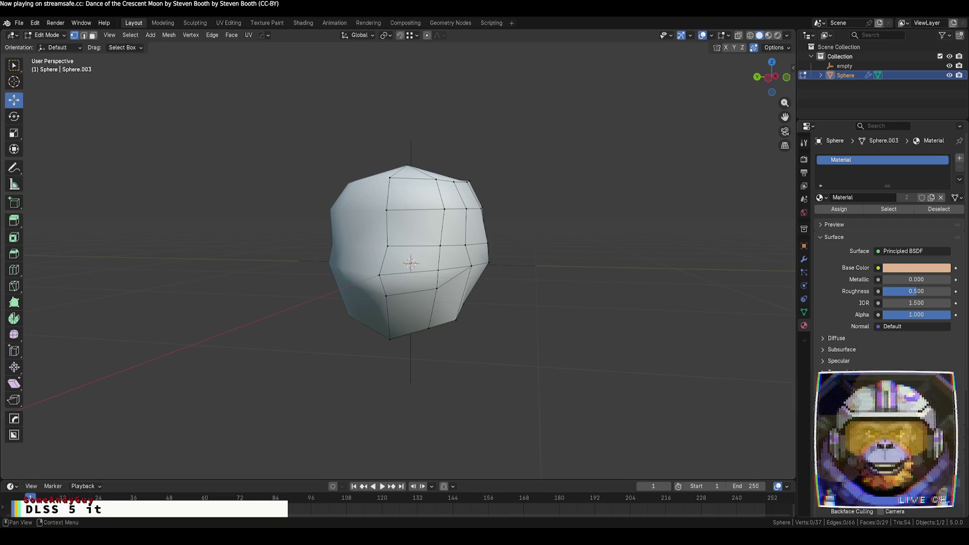
- Import Young Link.fbx into the scene as the character reference
scroll(409, 253, "down", 8)
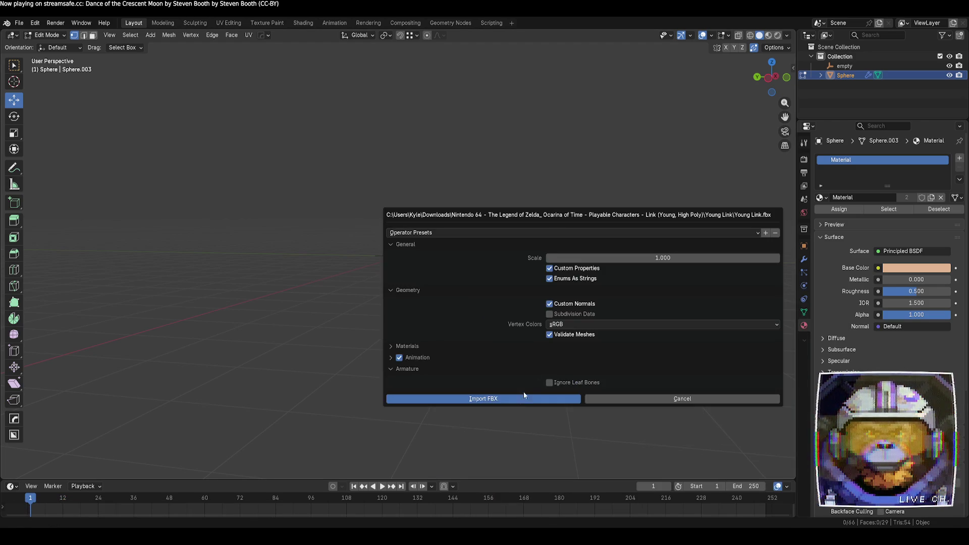
left_click(517, 399)
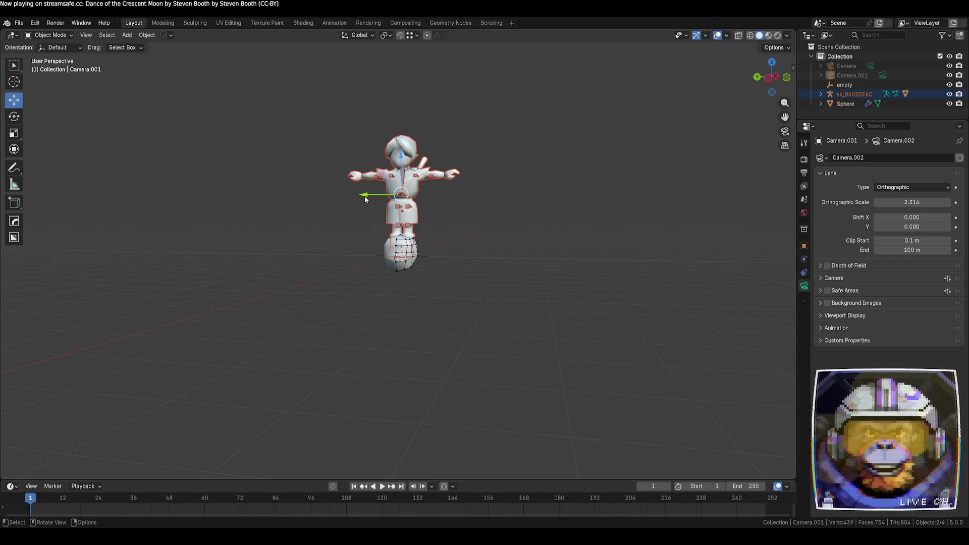
- Move the imported Young Link character along the Y axis, away from the hair sphere
key("g")
key("y")
left_click(582, 271)
left_click(581, 271)
mouse_move(565, 260)
middle_mouse_down()
mouse_move(522, 289)
mouse_move(587, 268)
mouse_move(559, 266)
mouse_move(481, 318)
middle_mouse_up()
scroll(400, 246, "up", 3)
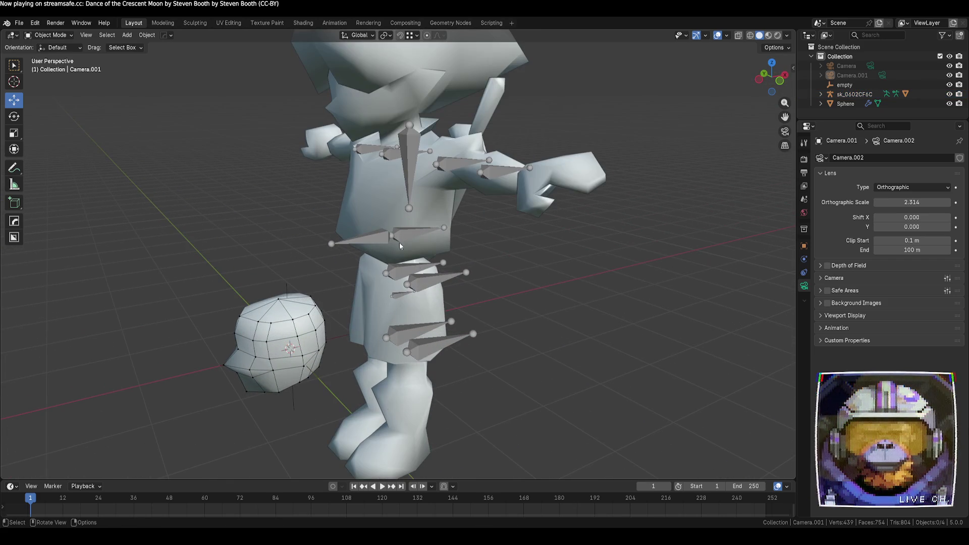
- Open the character's body mesh in Edit Mode, inspect its polygons from several angles, then exit
left_click(388, 211)
key("Tab")
mouse_move(518, 283)
middle_mouse_down()
mouse_move(573, 281)
mouse_move(551, 303)
mouse_move(560, 285)
mouse_move(524, 294)
mouse_move(515, 313)
mouse_move(520, 298)
mouse_move(544, 299)
middle_mouse_up()
scroll(599, 256, "up", 3)
scroll(559, 285, "up", 2)
scroll(507, 316, "down", 4)
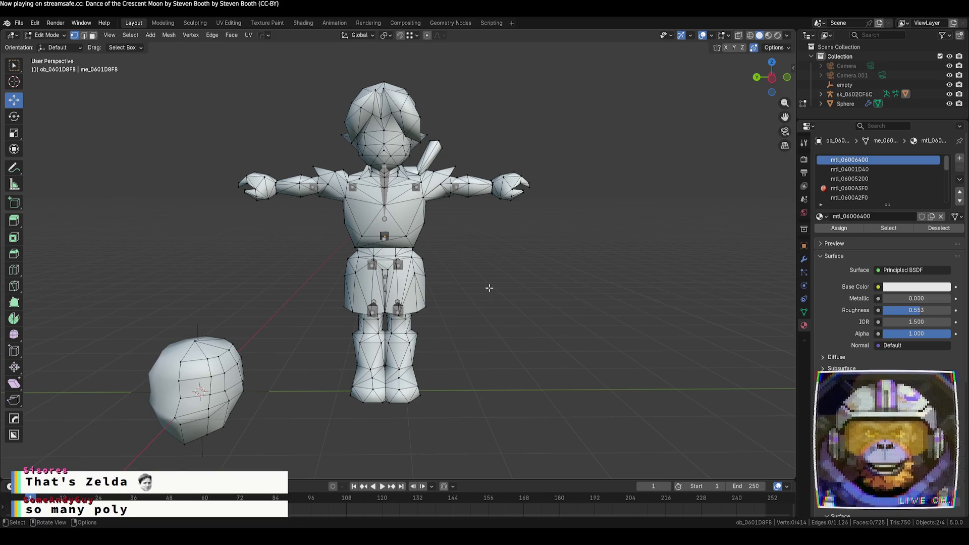
scroll(489, 287, "up", 5)
mouse_move(490, 287)
middle_mouse_down()
mouse_move(457, 298)
mouse_move(453, 277)
mouse_move(471, 259)
mouse_move(462, 259)
mouse_move(483, 264)
mouse_move(488, 296)
mouse_move(488, 284)
mouse_move(423, 289)
mouse_move(478, 277)
mouse_move(459, 272)
middle_mouse_up()
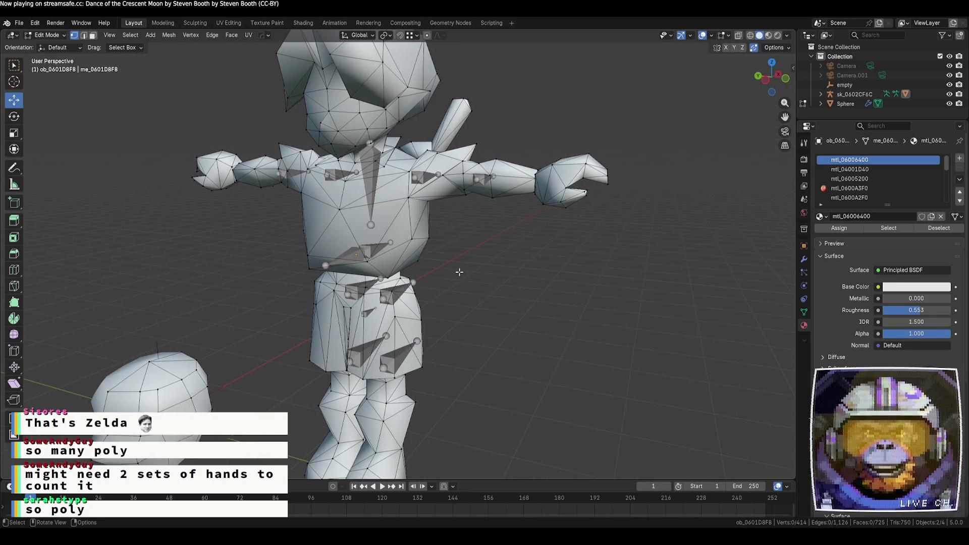
key("Tab")
- Show the character with textures and switch the armature into Pose Mode
left_click(768, 35)
left_click(58, 48)
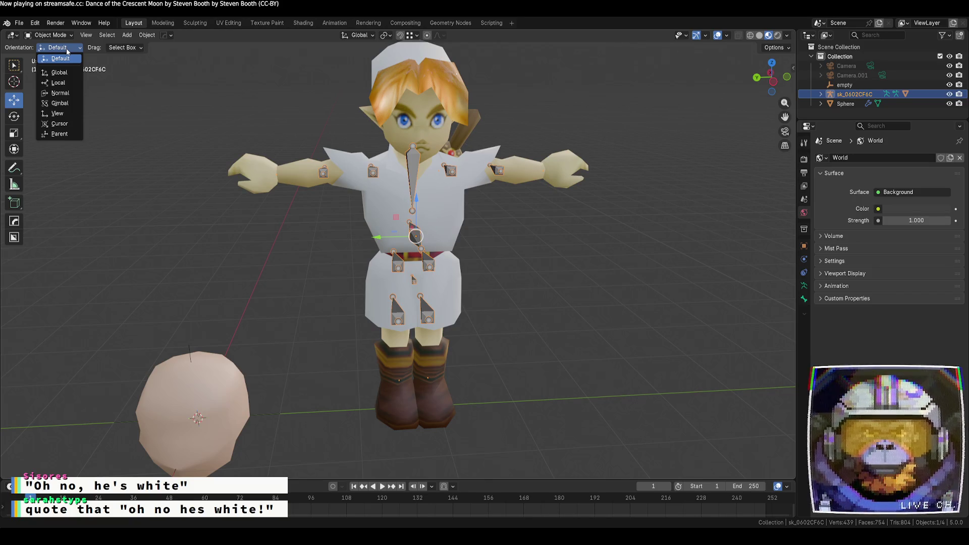
left_click(132, 49)
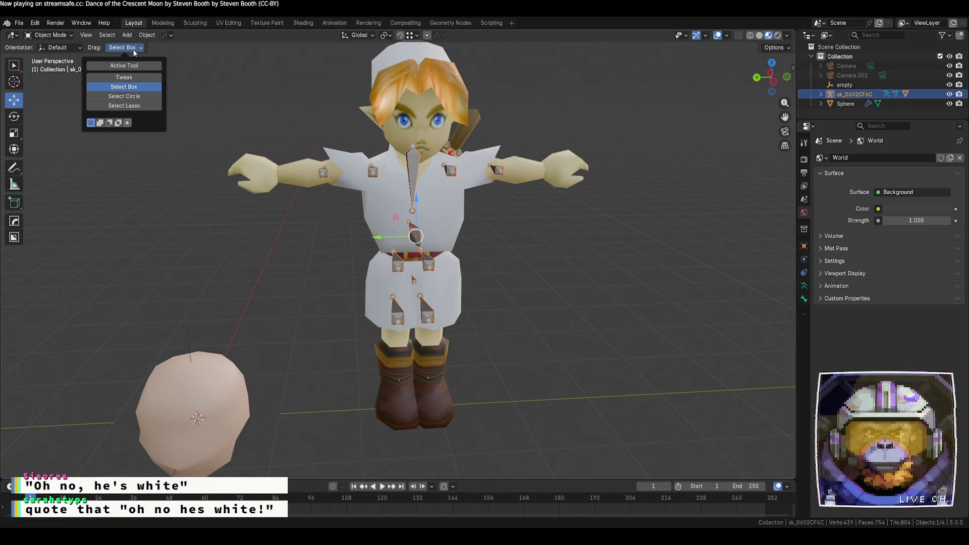
left_click(69, 50)
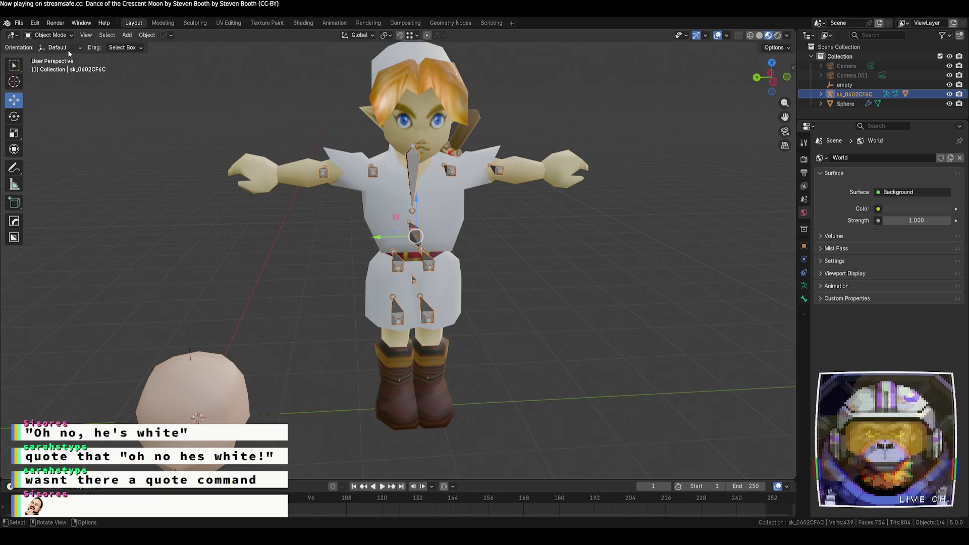
left_click(51, 35)
left_click(59, 67)
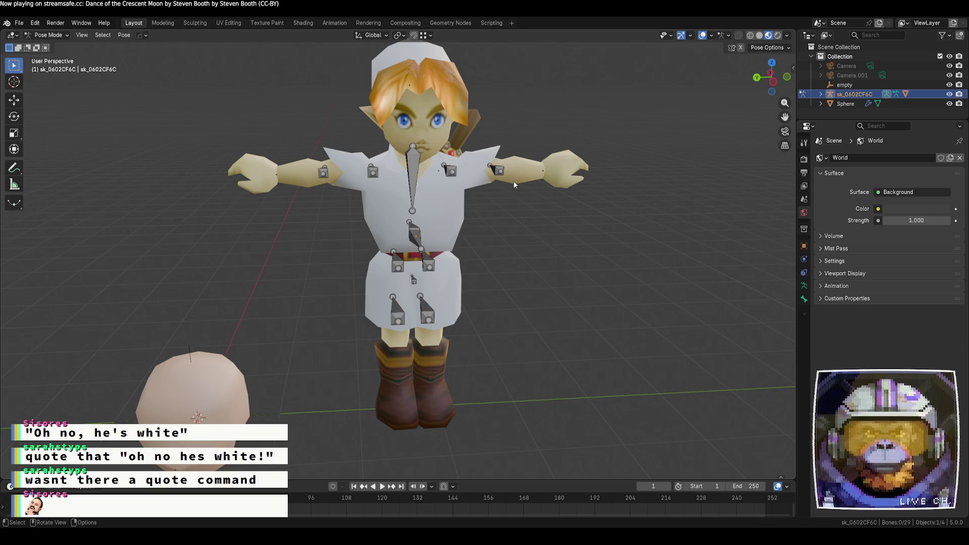
- Test-move the right upper-arm bone and test-rotate an arm bone, cancelling both
left_click(513, 181)
key("g")
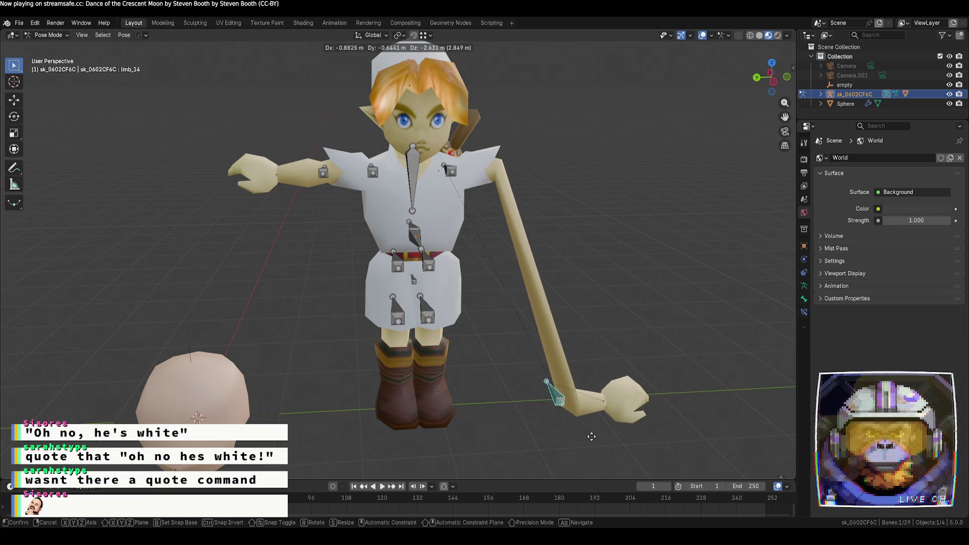
right_click(669, 427)
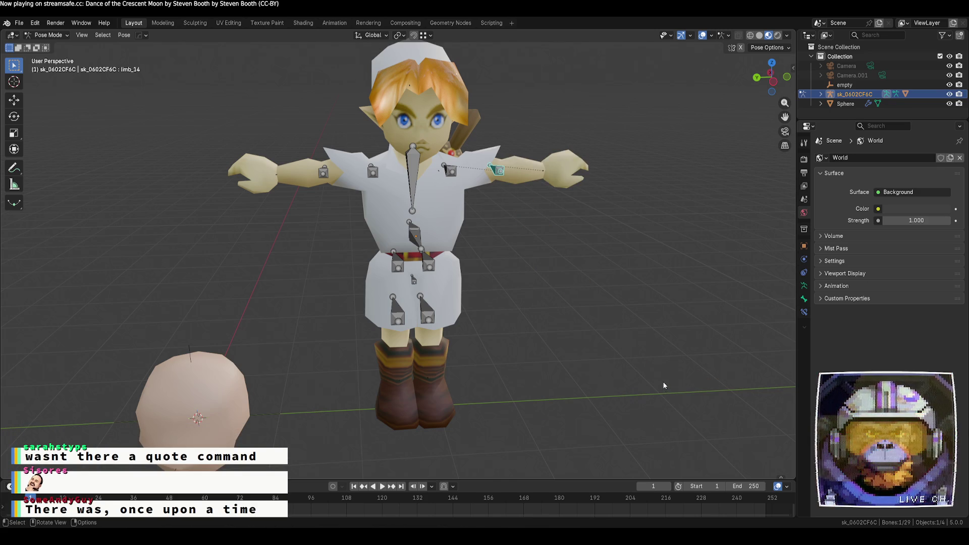
left_click(328, 173)
left_click(373, 172)
key("r")
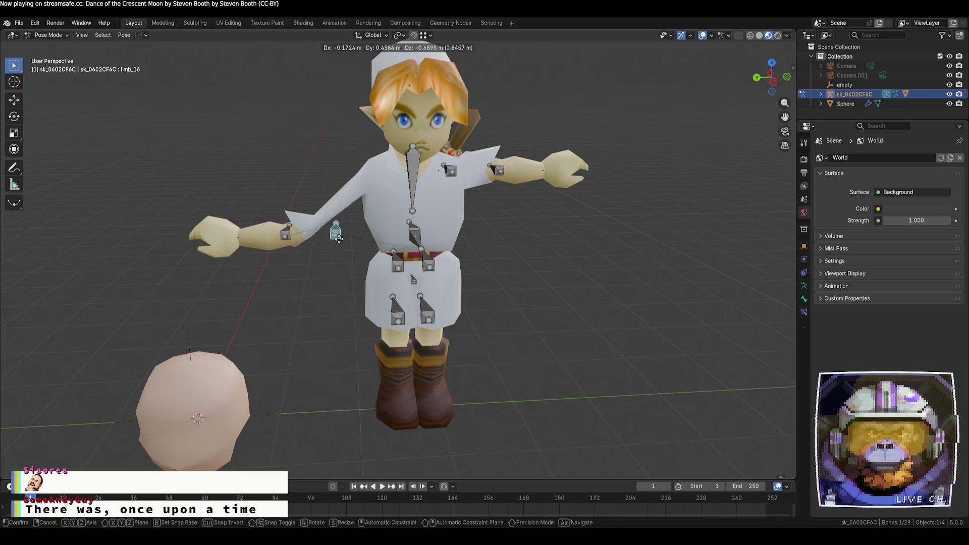
right_click(411, 185)
- Pull the neck bone and head up, then cancel to restore the T-pose
left_click(412, 185)
key("g")
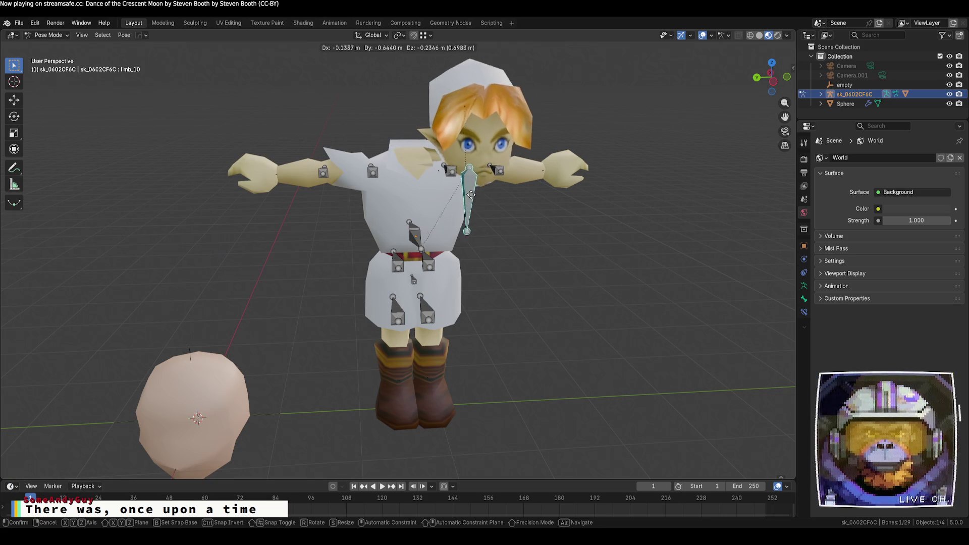
left_click_drag(650, 131, 703, 133)
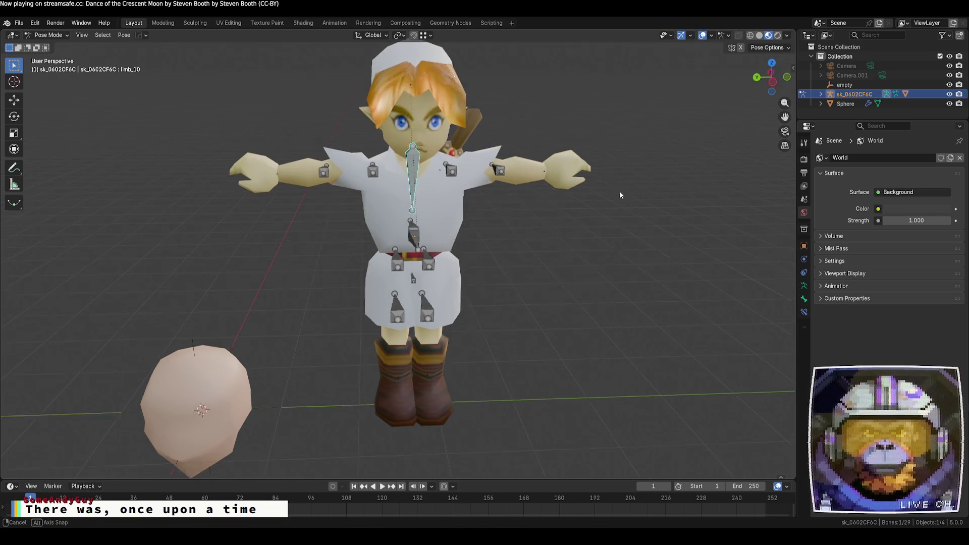
middle_click_drag(619, 191, 367, 179, "alt")
right_click(217, 176)
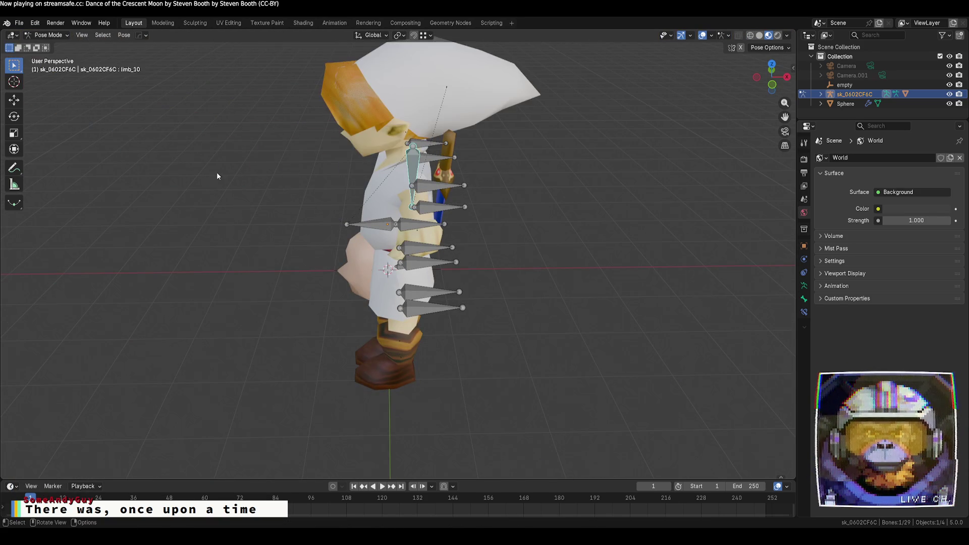
mouse_move(212, 244)
middle_mouse_down()
mouse_move(220, 296)
mouse_move(352, 283)
mouse_move(433, 397)
mouse_move(479, 313)
middle_mouse_up()
scroll(484, 308, "up", 1)
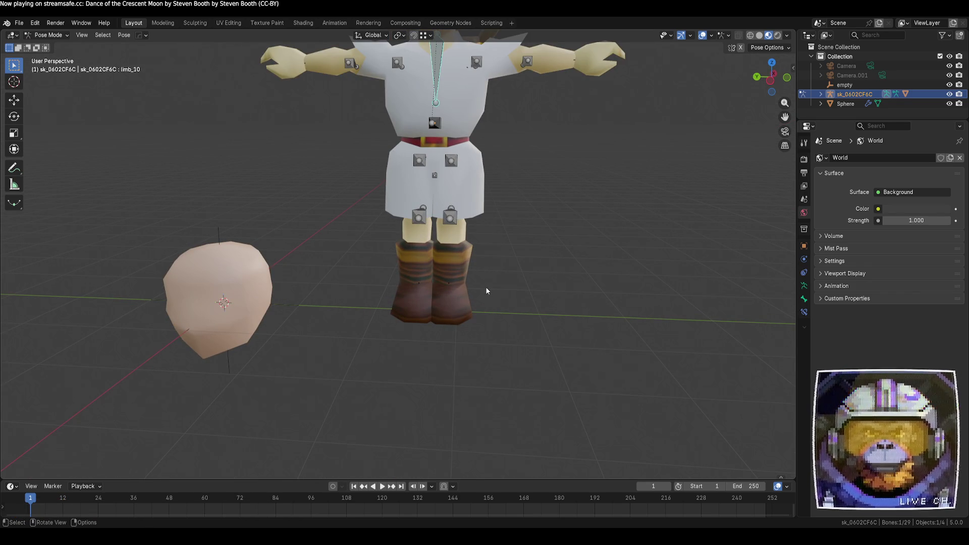
- Test-move both leg bones, cancelling each move, and frame the whole character
left_click(450, 217)
key("g")
key("Escape")
left_click(419, 216)
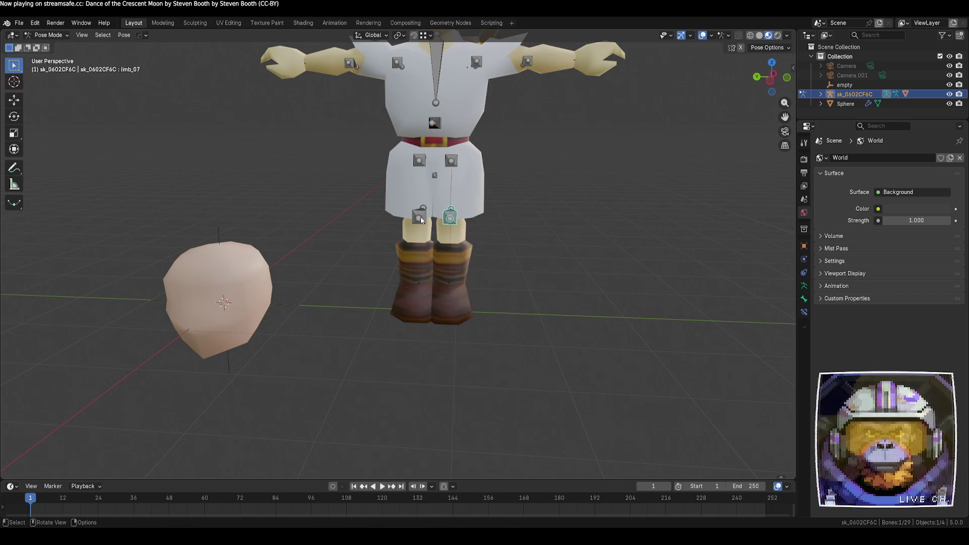
key("g")
key("Escape")
scroll(579, 222, "down", 3)
middle_click_drag(589, 165, 623, 223, "shift")
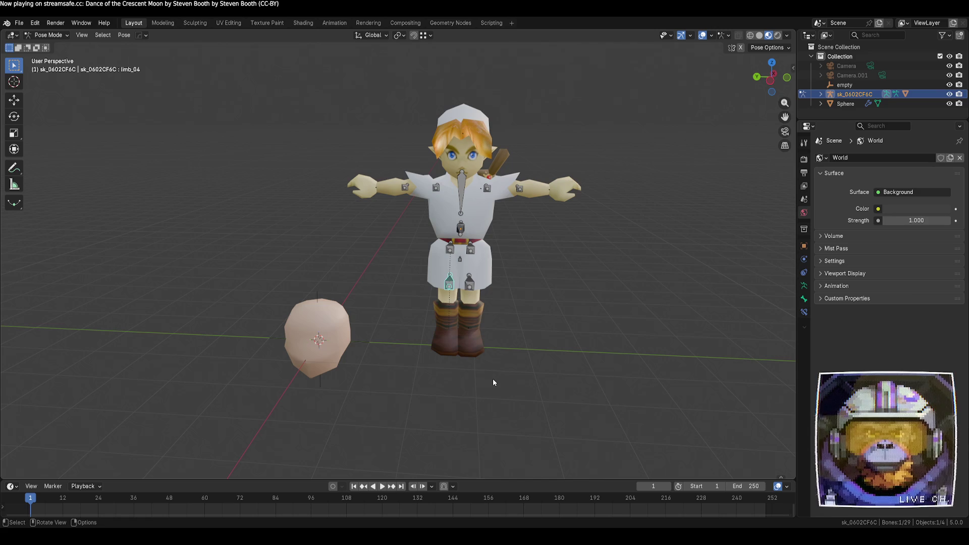
- Deselect all bones, briefly enter the rig's Edit Mode, and return to Pose Mode
left_click(446, 379)
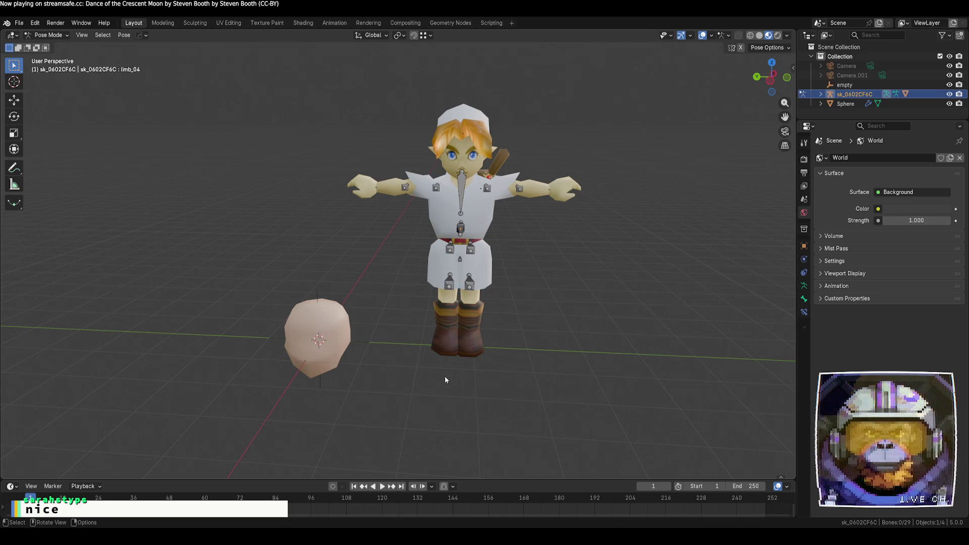
mouse_move(333, 352)
middle_mouse_down()
mouse_move(399, 345)
mouse_move(372, 347)
middle_mouse_up()
scroll(394, 341, "up", 3)
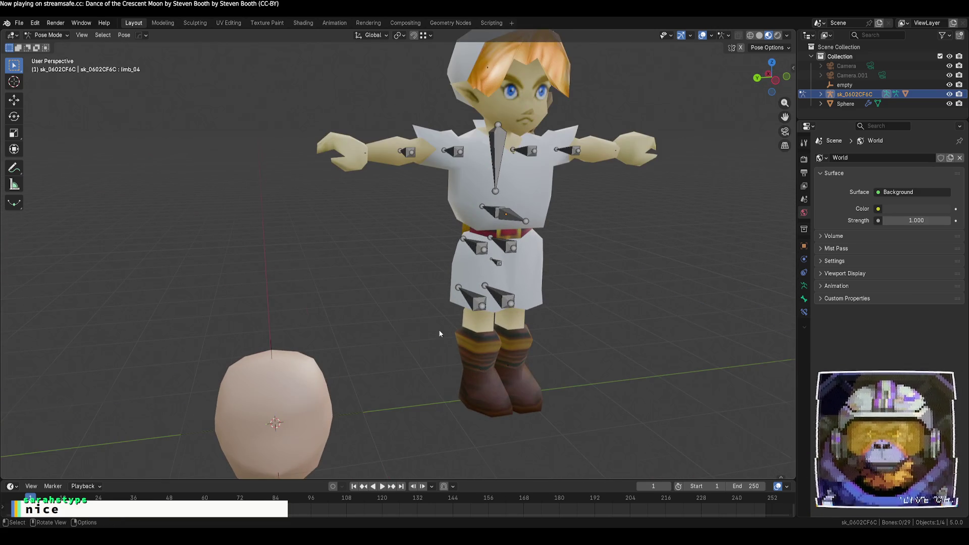
scroll(436, 341, "down", 3)
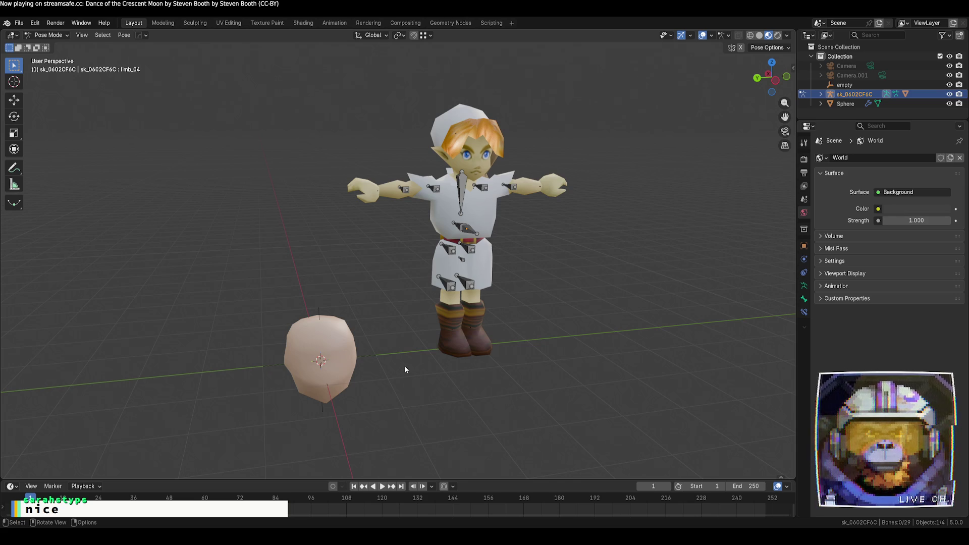
key("Tab")
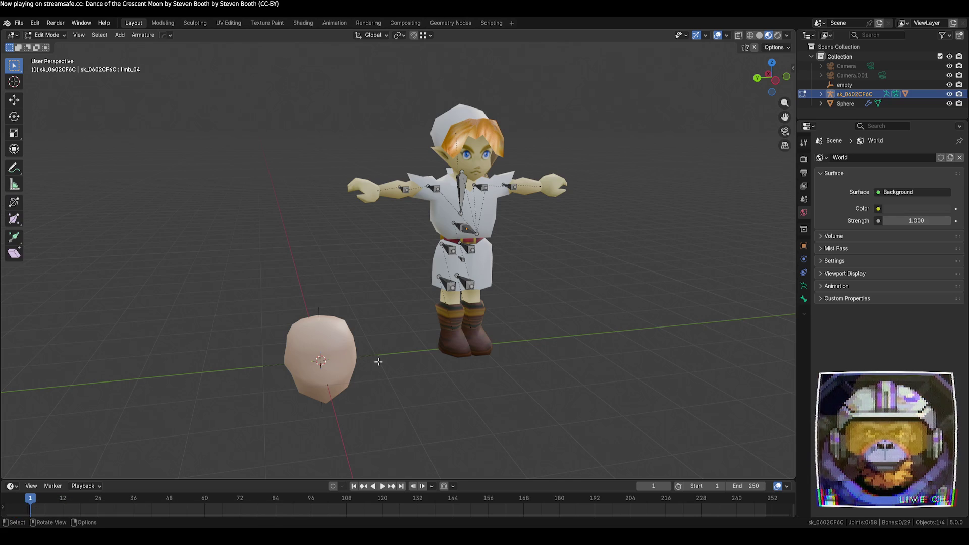
middle_click_drag(391, 353, 420, 351)
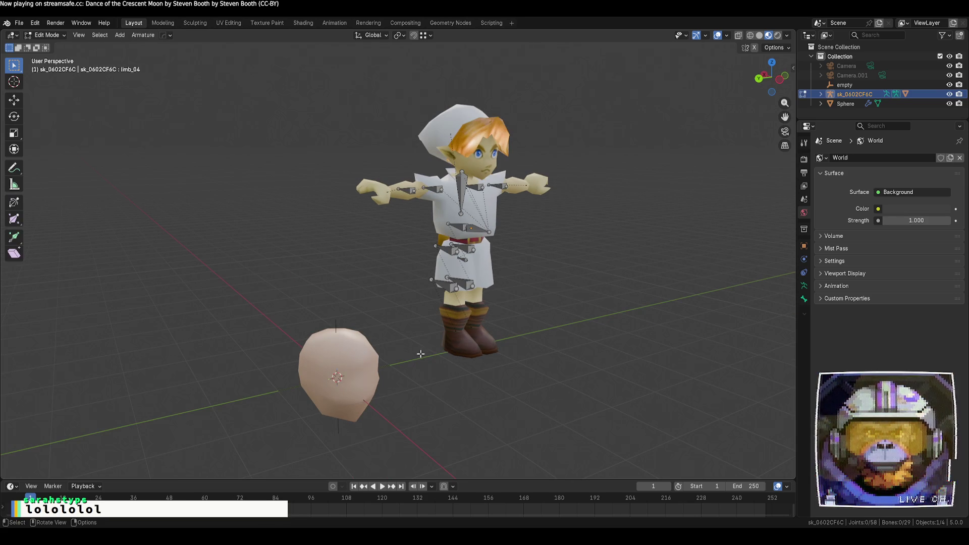
key("ctrl+Tab")
left_click(48, 35)
- Put the rig in Object Mode and raise the sphere 3.628 m to head height
left_click(50, 46)
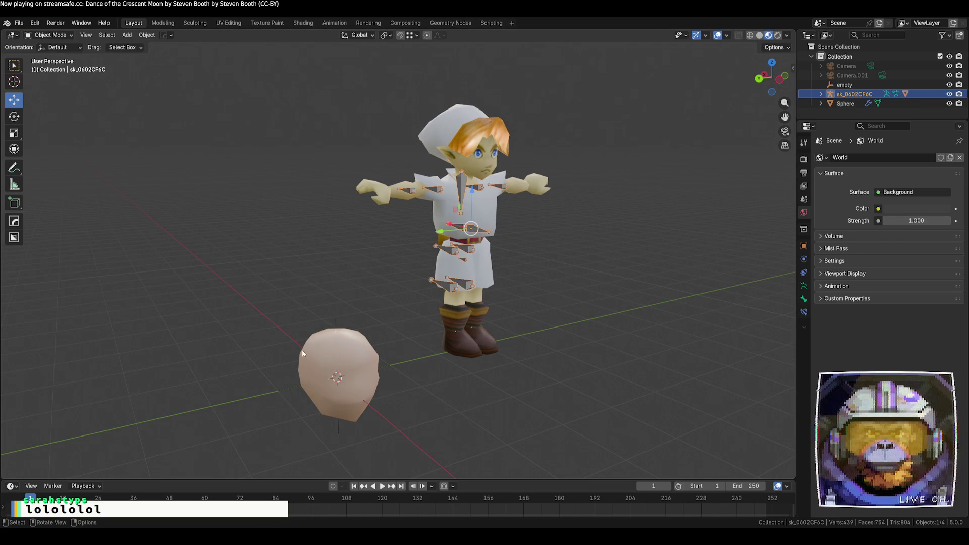
left_click(352, 330)
mouse_move(337, 350)
left_mouse_down()
mouse_move(337, 167)
mouse_move(365, 120)
left_mouse_up()
mouse_move(365, 120)
middle_mouse_down()
mouse_move(356, 183)
mouse_move(378, 167)
middle_mouse_up()
- Duplicate the sphere along Y, then undo the copy
key("shift+d")
key("y")
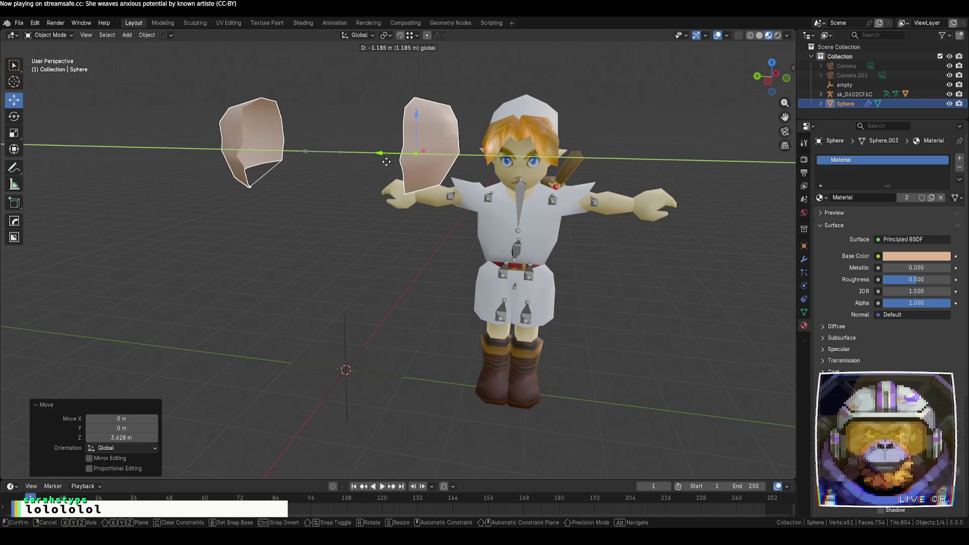
left_click(387, 161)
key("ctrl+z")
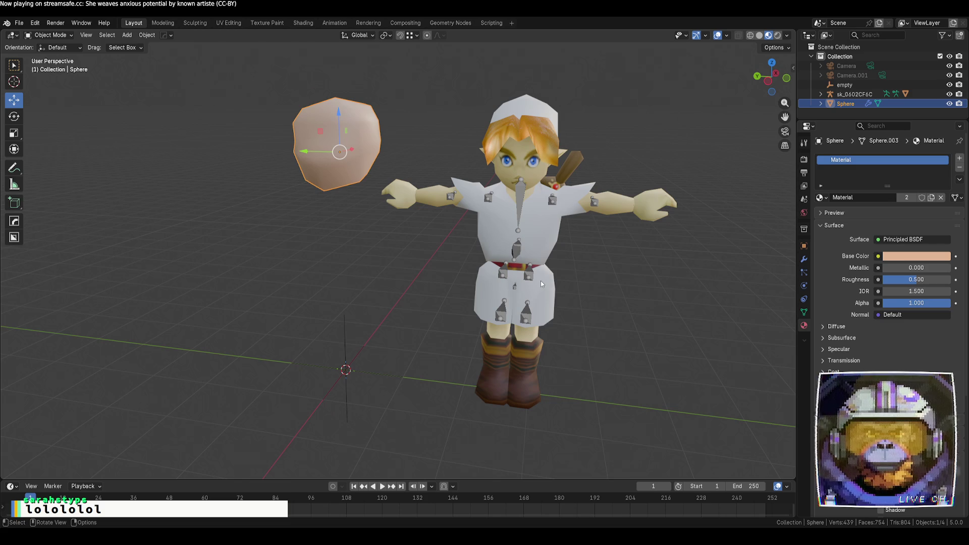
- Switch the viewport to solid shading, checking wireframe briefly
key("z")
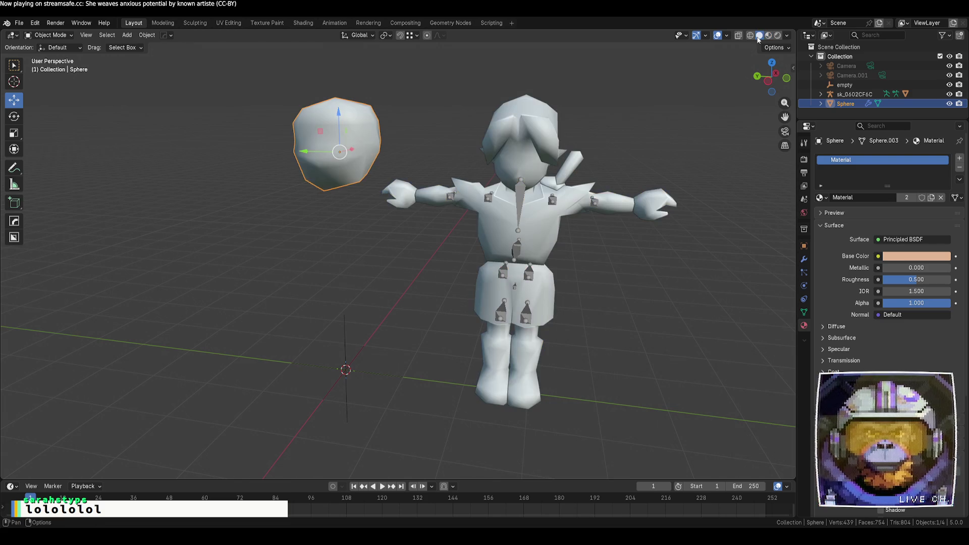
scroll(614, 146, "up", 2)
key("shift+z")
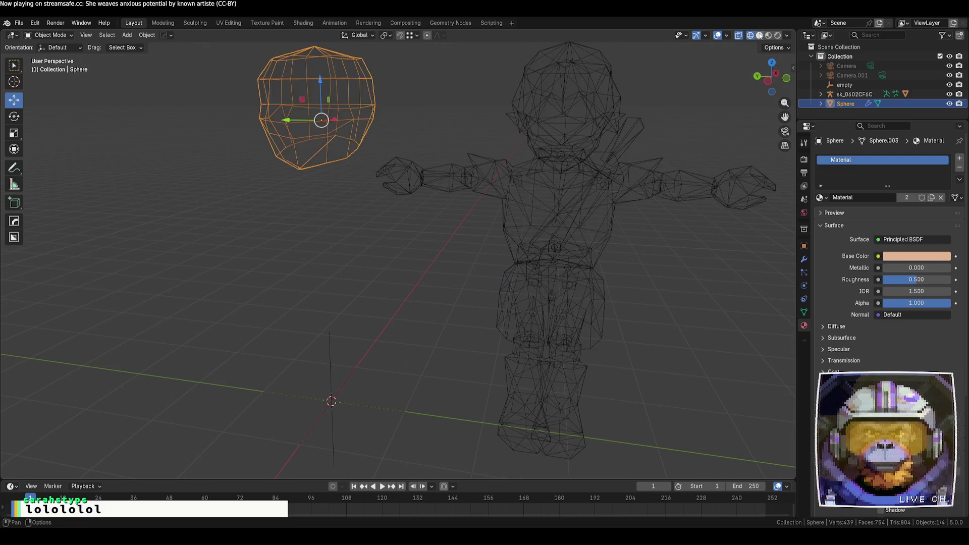
key("shift+z")
- Select the character mesh and toggle into Edit Mode and back to Object Mode
left_click(500, 160)
key("Tab")
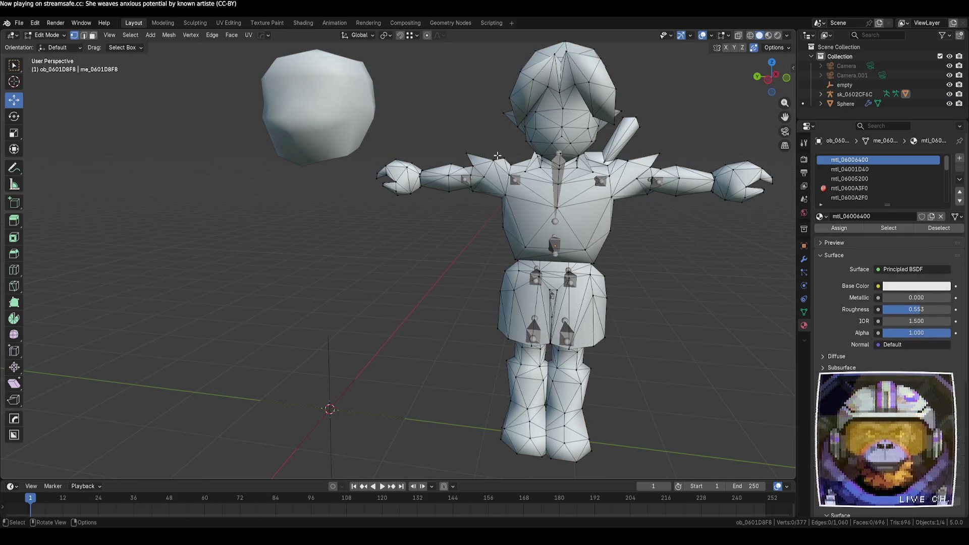
scroll(310, 145, "down", 2)
key("alt+q")
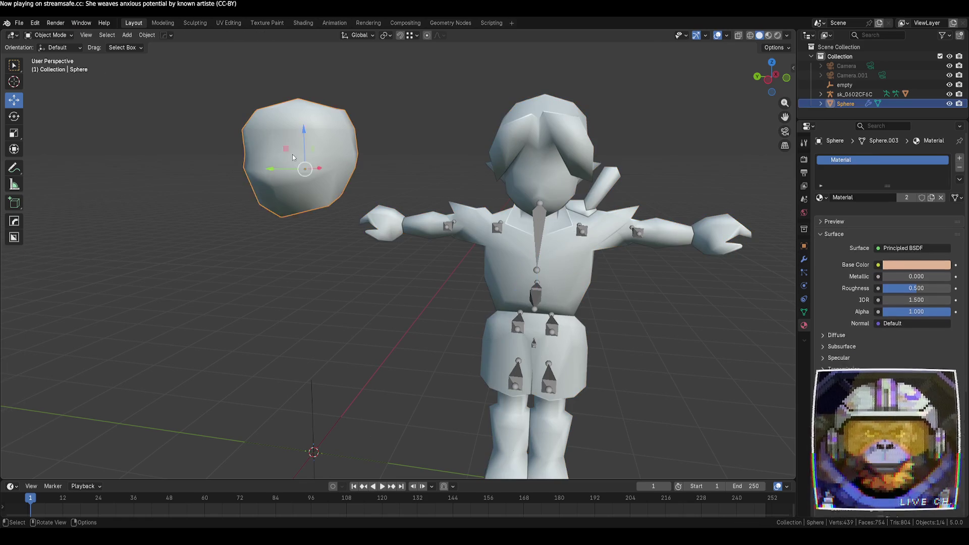
middle_click_drag(376, 180, 428, 179)
key("Tab")
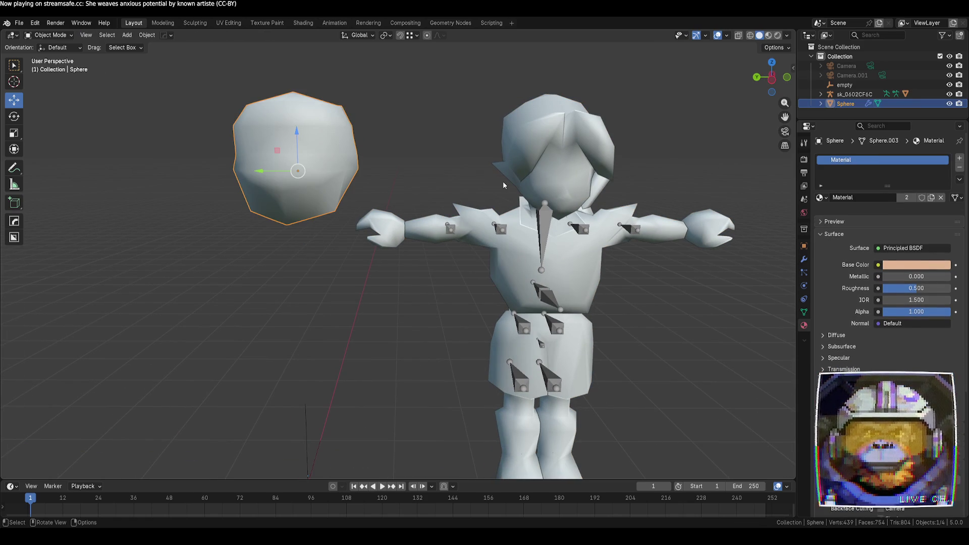
left_click(563, 180)
key("Tab")
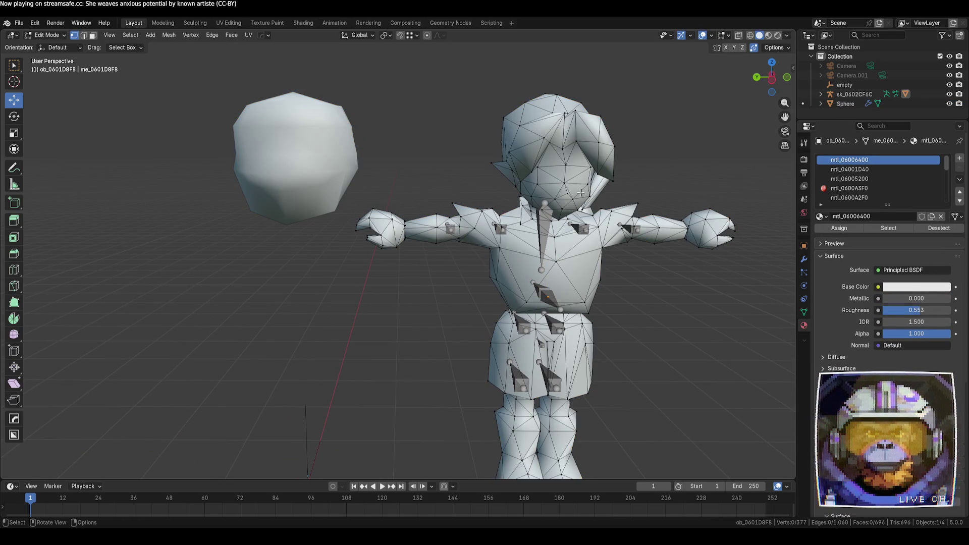
key("Tab")
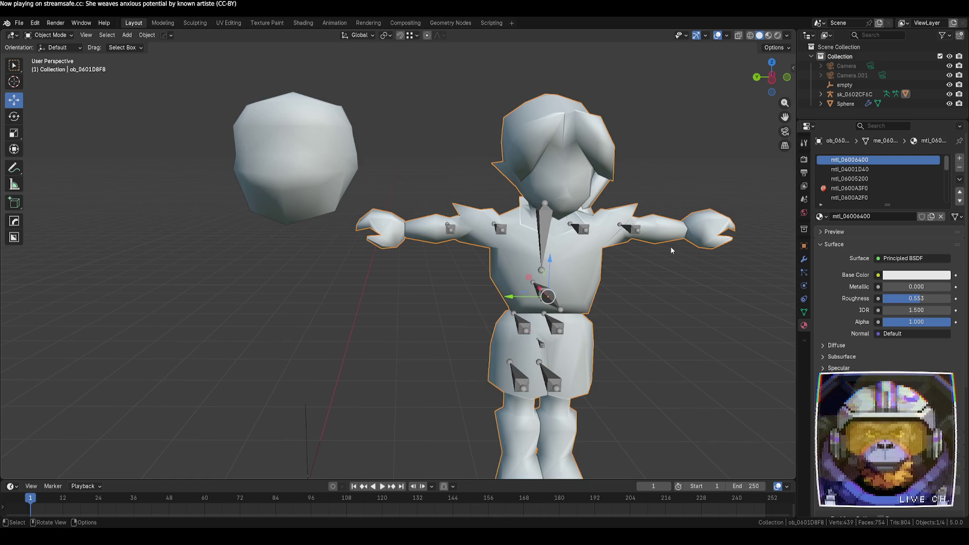
- Bring up the character's object context menu and dismiss it without choosing
right_click(577, 205)
mouse_move(579, 317)
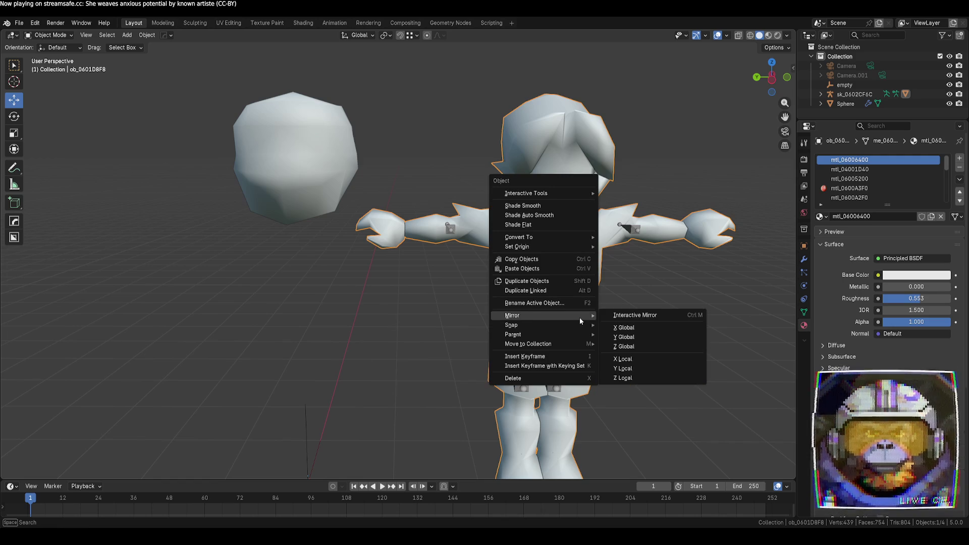
key("Escape")
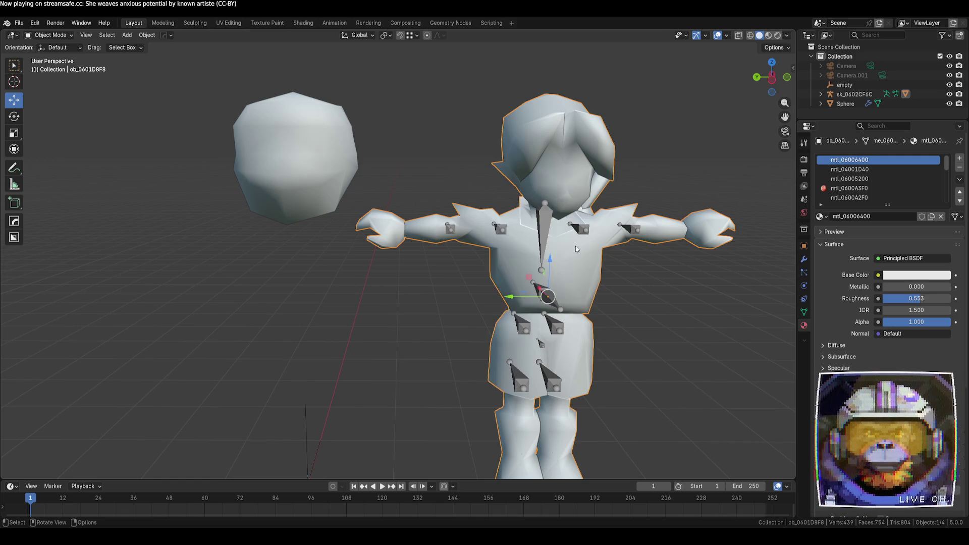
- Convert the whole character mesh's triangles to quads with Alt+J, cutting the scene to 524 faces
key("Tab")
right_click(568, 269)
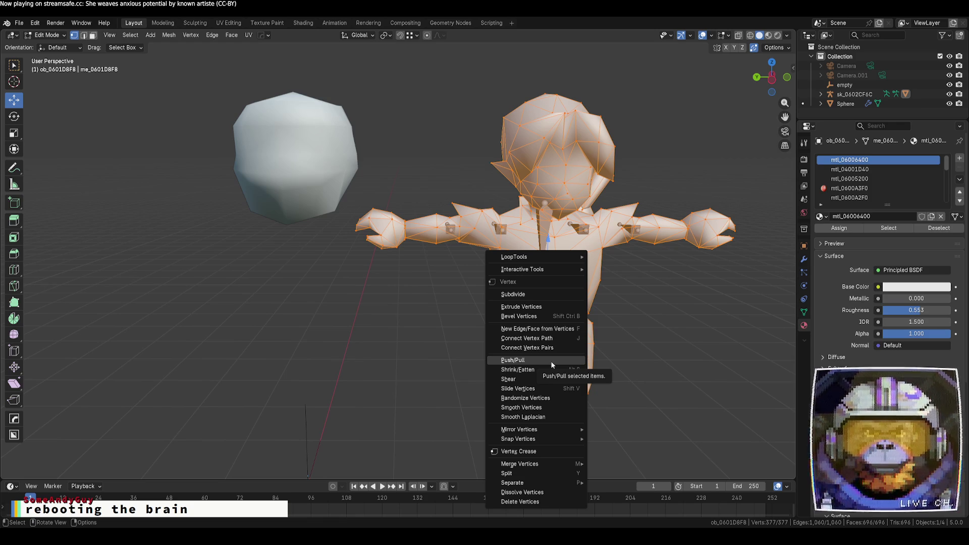
mouse_move(561, 461)
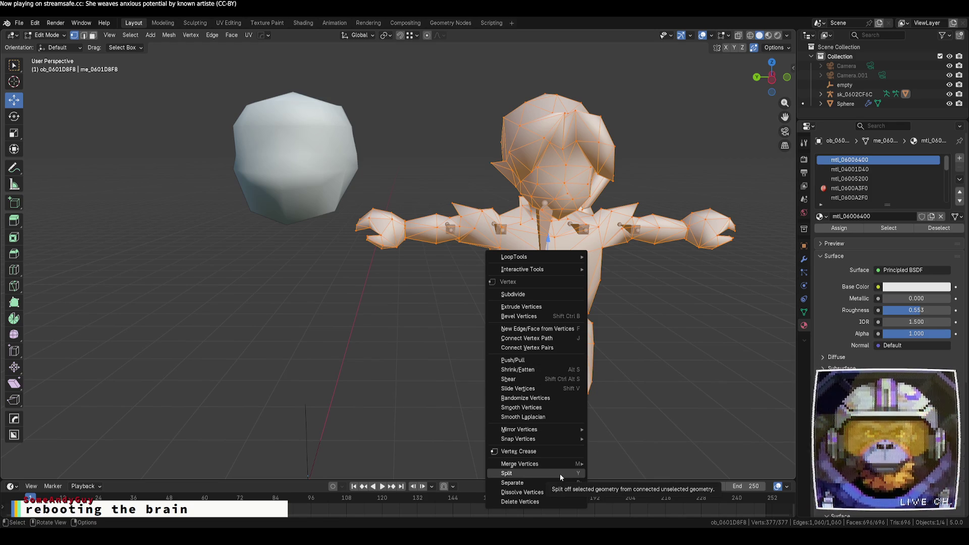
mouse_move(555, 483)
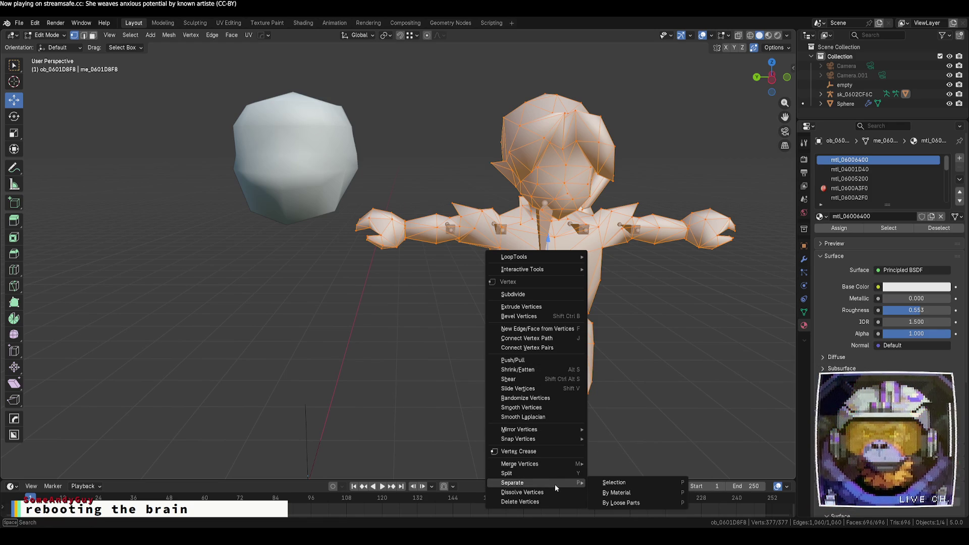
mouse_move(556, 428)
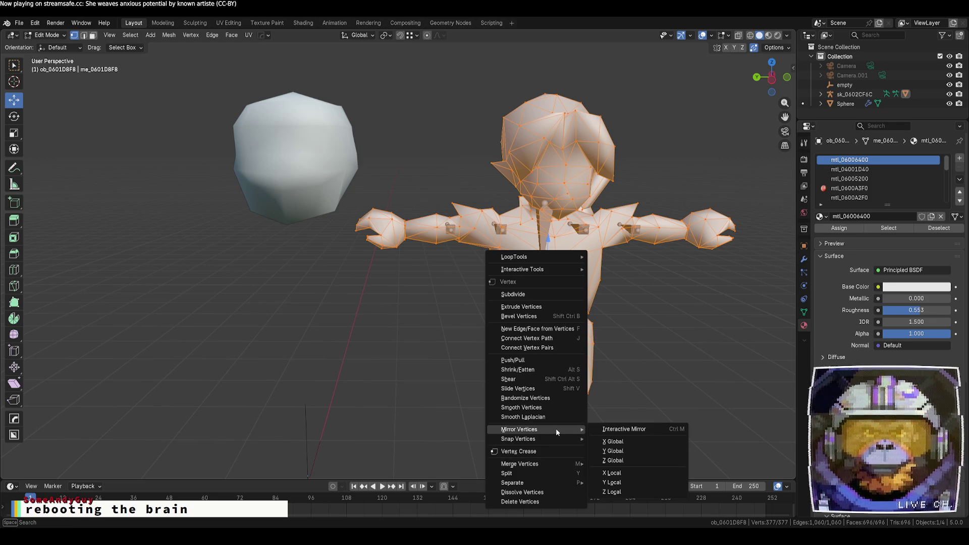
mouse_move(565, 270)
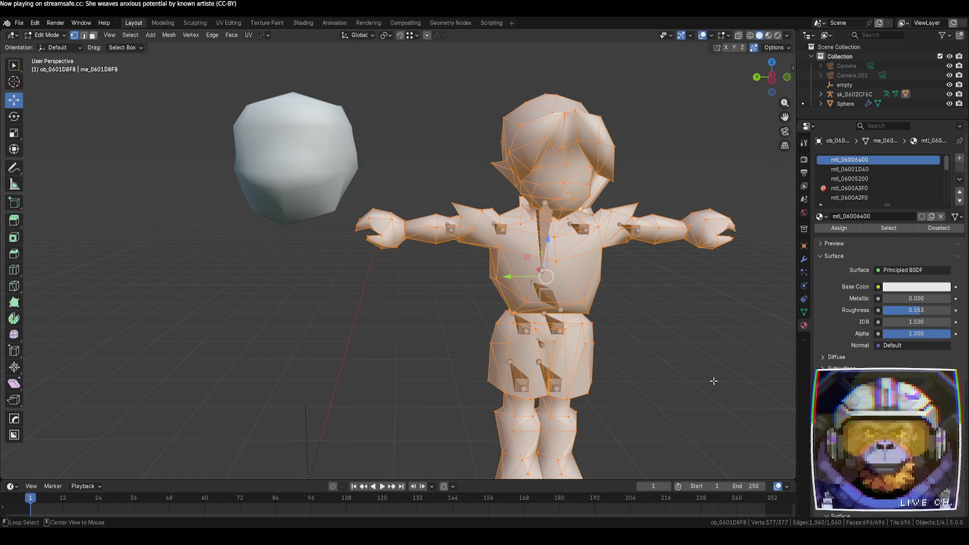
key("alt+j")
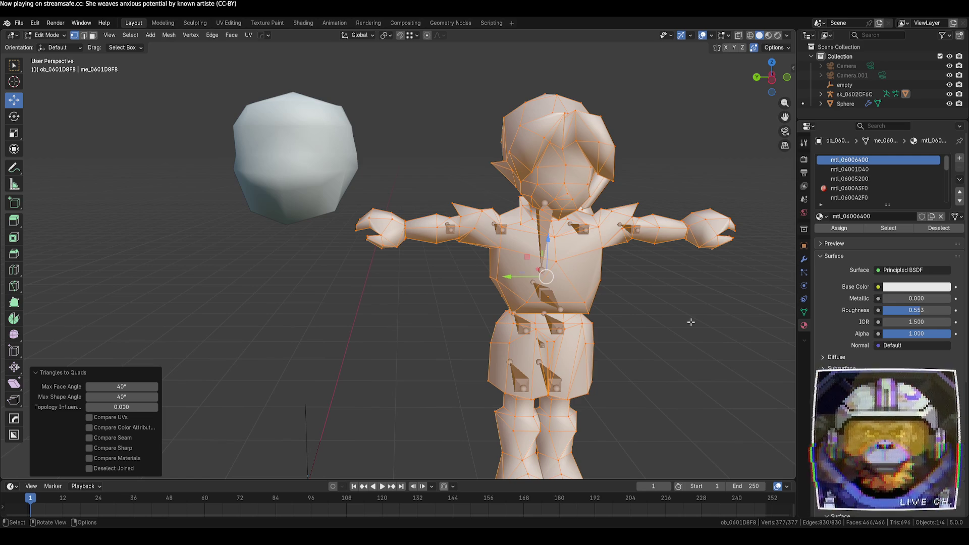
left_click(656, 335)
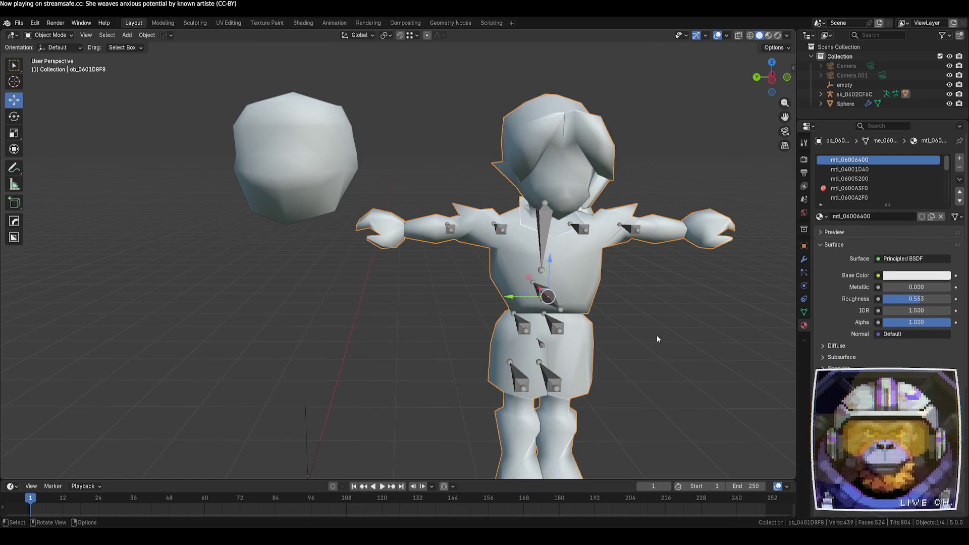
key("ctrl+z")
mouse_move(670, 344)
middle_mouse_down()
mouse_move(638, 335)
mouse_move(654, 329)
mouse_move(673, 292)
mouse_move(707, 313)
mouse_move(642, 339)
mouse_move(696, 391)
mouse_move(572, 399)
mouse_move(420, 375)
mouse_move(454, 329)
middle_mouse_up()
key("Tab")
key("Tab")
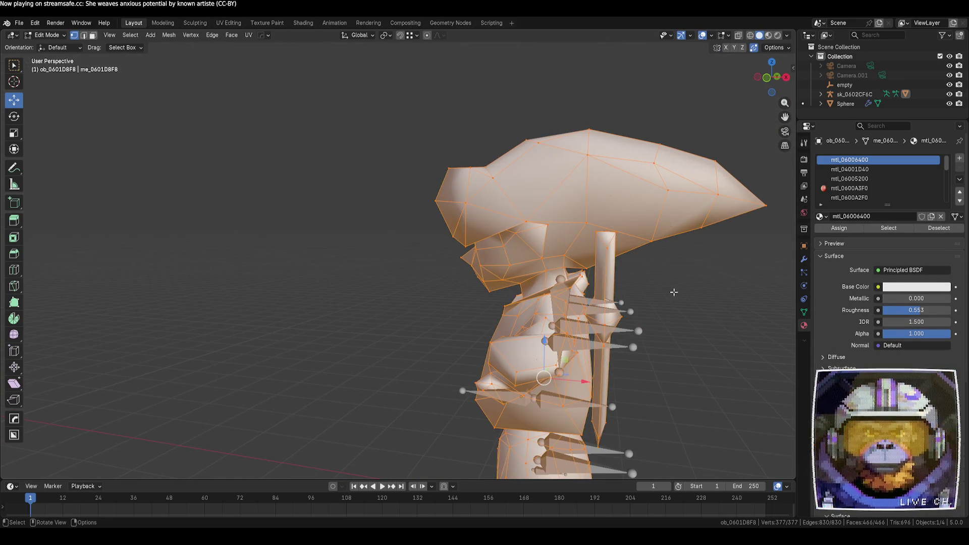
mouse_move(674, 293)
middle_mouse_down()
mouse_move(567, 257)
mouse_move(690, 293)
middle_mouse_up()
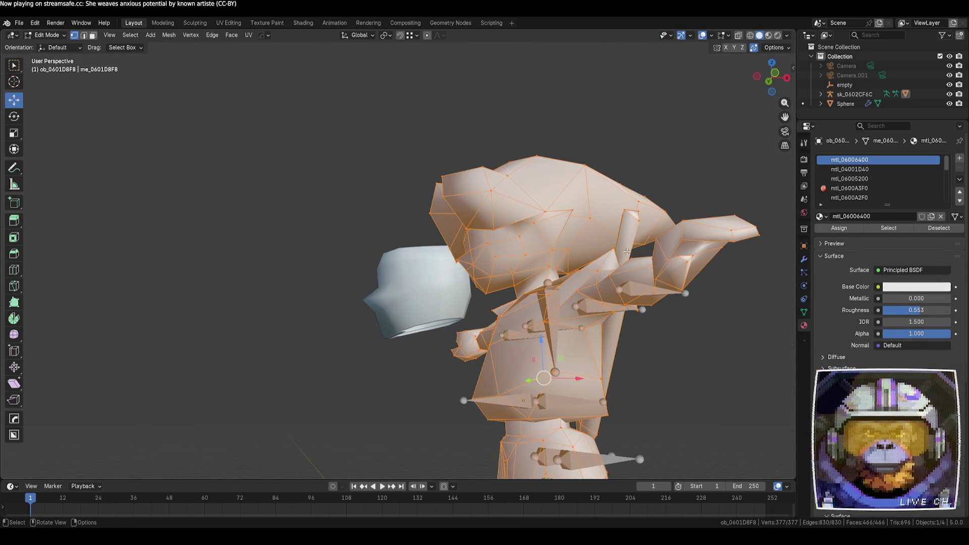
middle_click_drag(626, 252, 633, 291)
mouse_move(569, 249)
middle_mouse_down()
mouse_move(542, 293)
mouse_move(588, 217)
mouse_move(649, 266)
mouse_move(682, 277)
mouse_move(550, 231)
middle_mouse_up()
key("Tab")
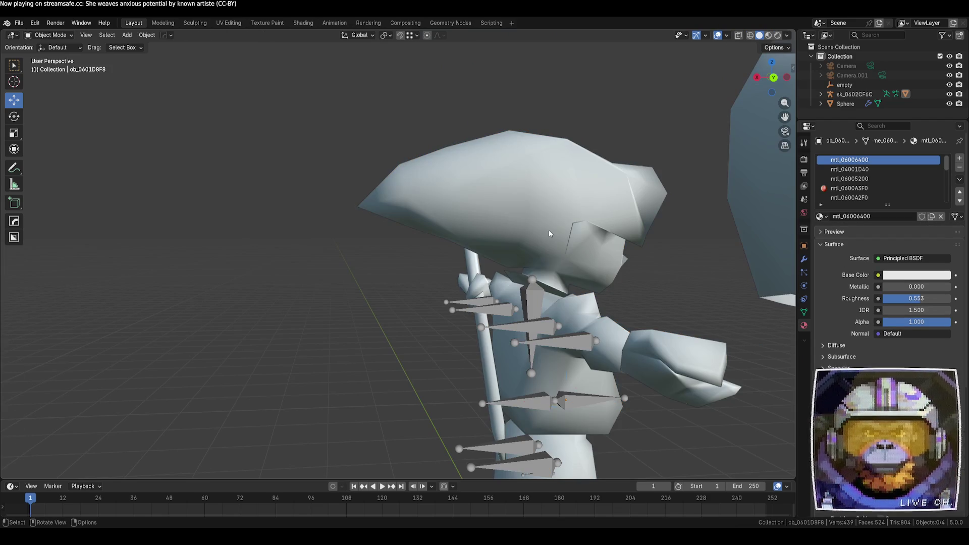
key("Tab")
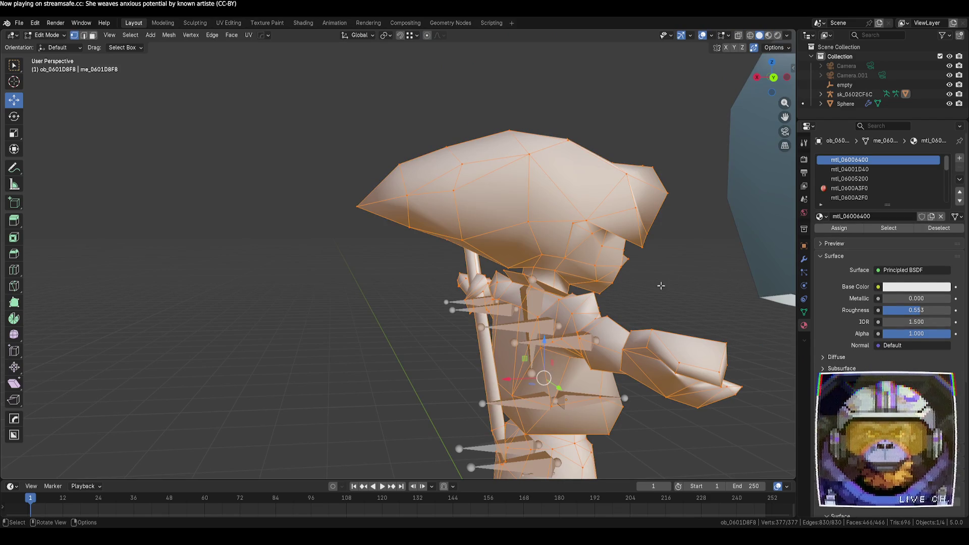
key("alt+a")
key("l")
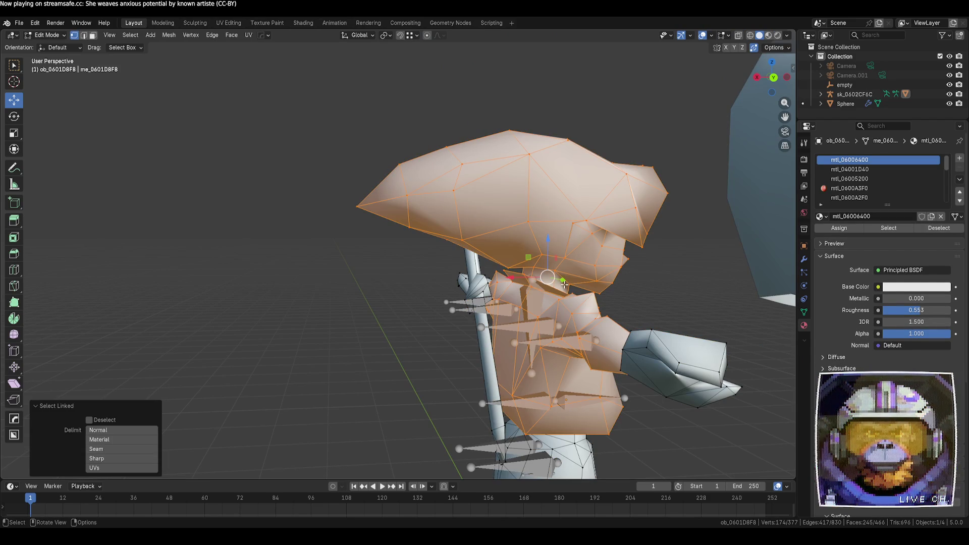
key("g")
key("y")
left_click(592, 282)
middle_click_drag(592, 283, 486, 288)
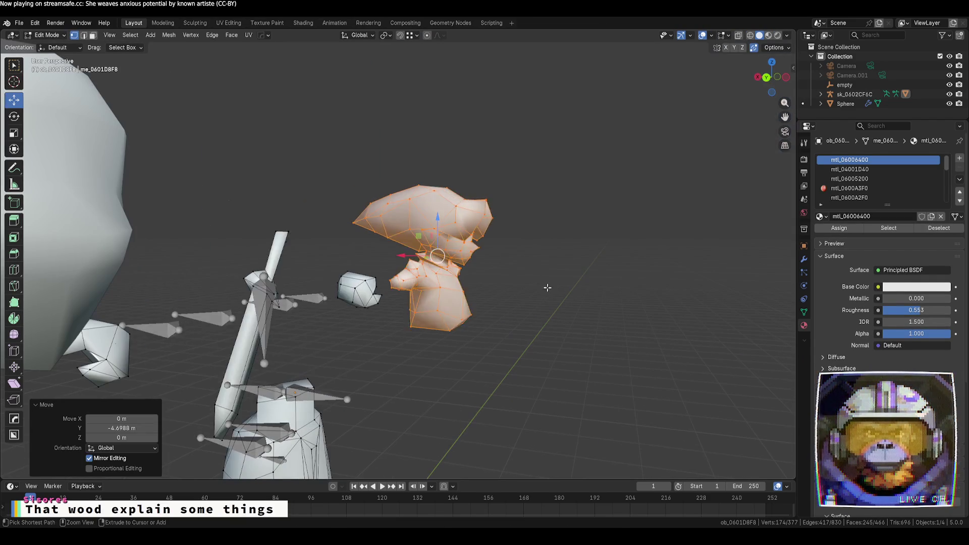
key("alt+a")
scroll(273, 302, "up", 2)
middle_click_drag(263, 297, 257, 262)
scroll(257, 263, "up", 4)
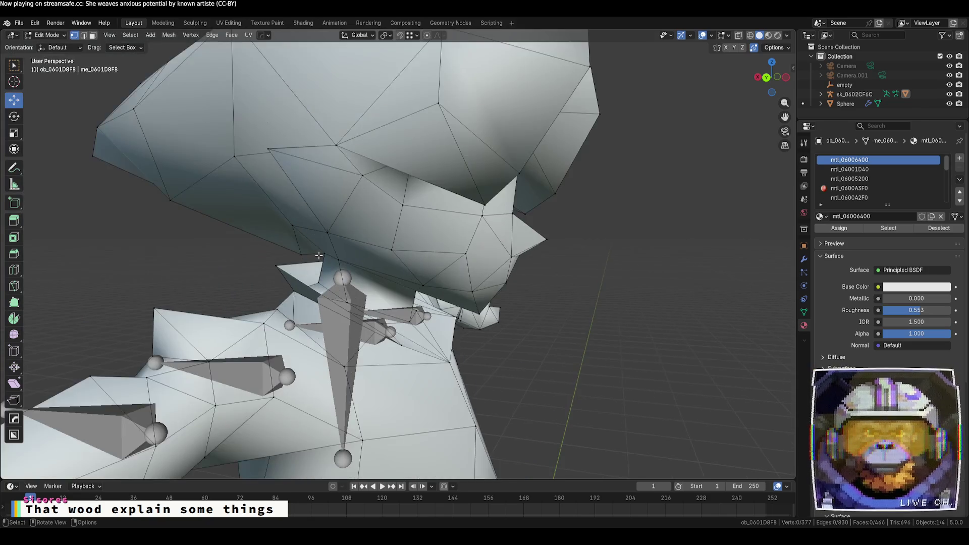
key("alt+z")
middle_click_drag(292, 232, 285, 232)
scroll(285, 232, "up", 3)
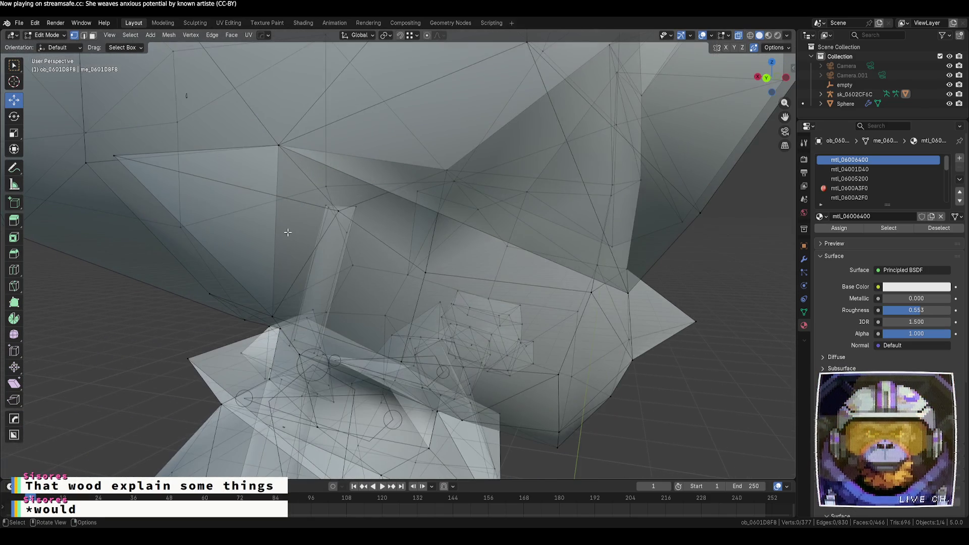
key("alt+z")
key("alt+z")
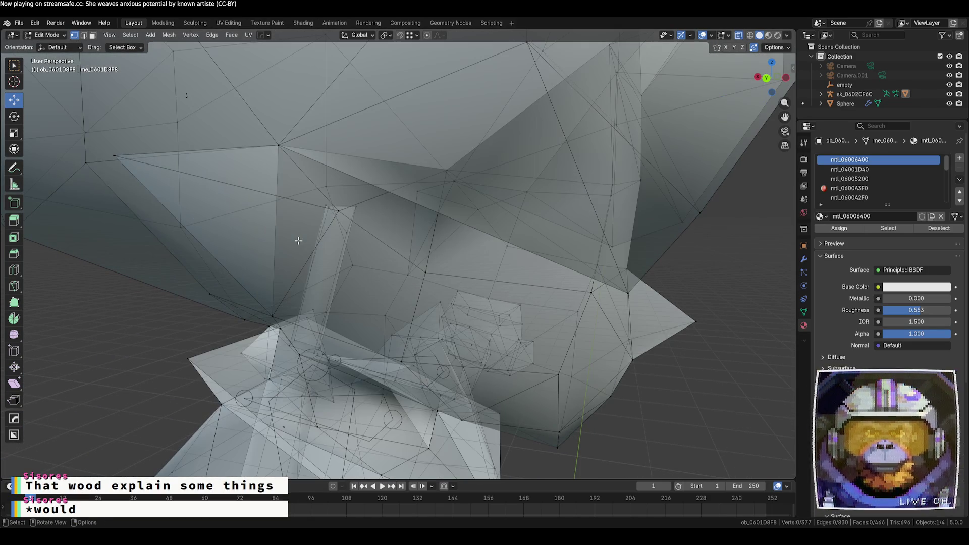
left_click(272, 316)
mouse_move(372, 340)
middle_mouse_down()
mouse_move(389, 340)
mouse_move(362, 342)
mouse_move(379, 338)
mouse_move(357, 328)
mouse_move(447, 331)
mouse_move(459, 338)
mouse_move(462, 376)
mouse_move(424, 340)
mouse_move(435, 323)
mouse_move(424, 287)
mouse_move(465, 307)
middle_mouse_up()
key("2")
left_click(398, 332)
key("alt+z")
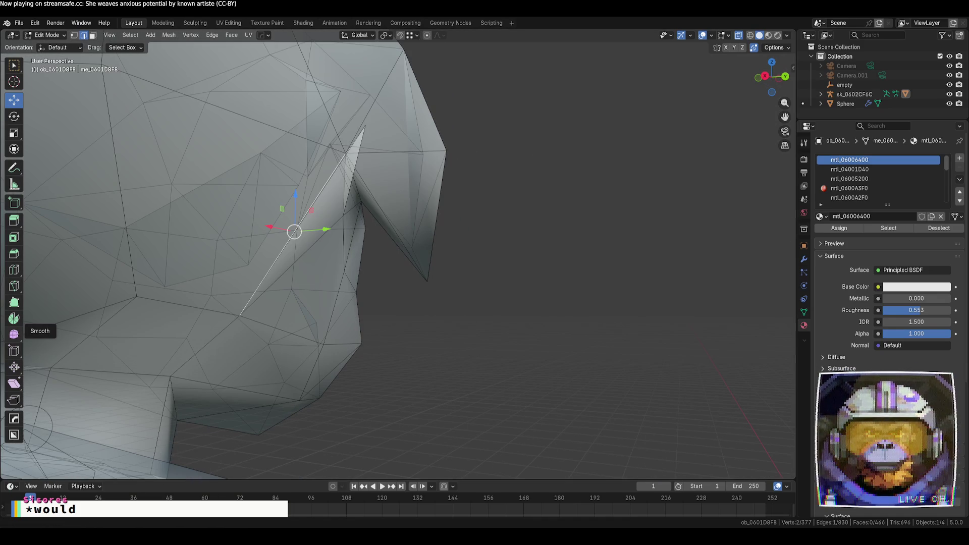
scroll(303, 354, "down", 8)
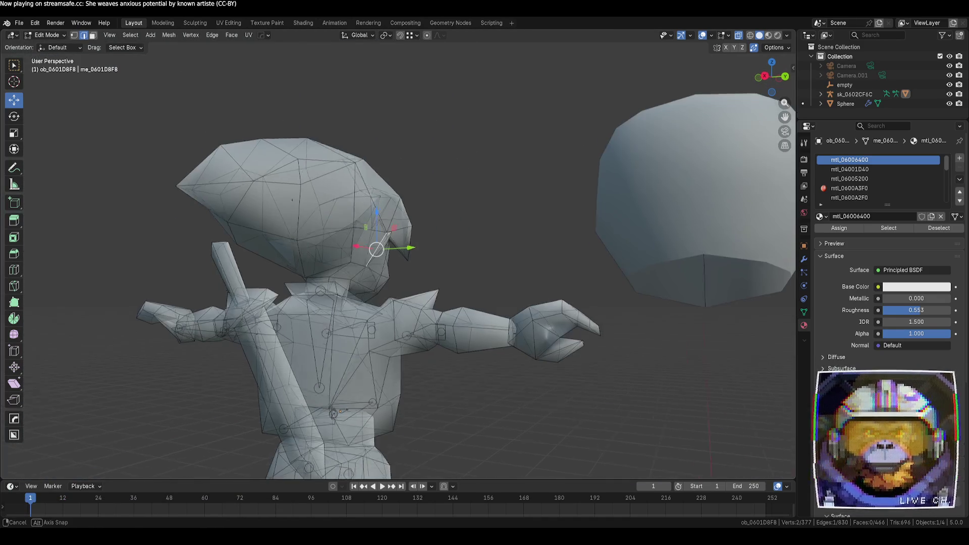
middle_click_drag(354, 404, 270, 409)
key("Tab")
- Turn off see-through display and delete the character's armature
key("alt+z")
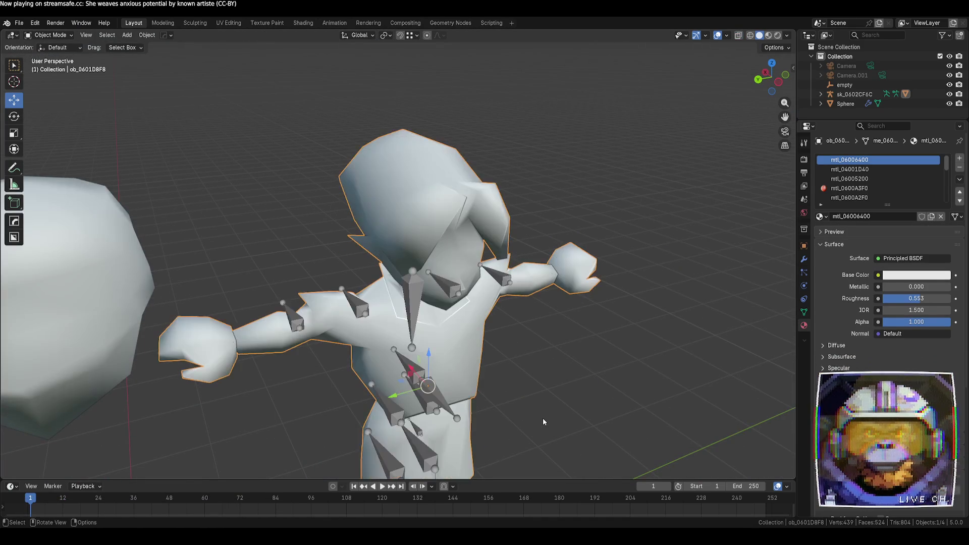
mouse_move(543, 418)
middle_mouse_down()
mouse_move(478, 415)
mouse_move(471, 382)
mouse_move(488, 338)
middle_mouse_up()
mouse_move(531, 390)
middle_mouse_down()
mouse_move(474, 379)
mouse_move(473, 342)
middle_mouse_up()
mouse_move(486, 329)
middle_mouse_down()
mouse_move(522, 310)
mouse_move(480, 320)
mouse_move(459, 312)
mouse_move(485, 332)
mouse_move(512, 332)
middle_mouse_up()
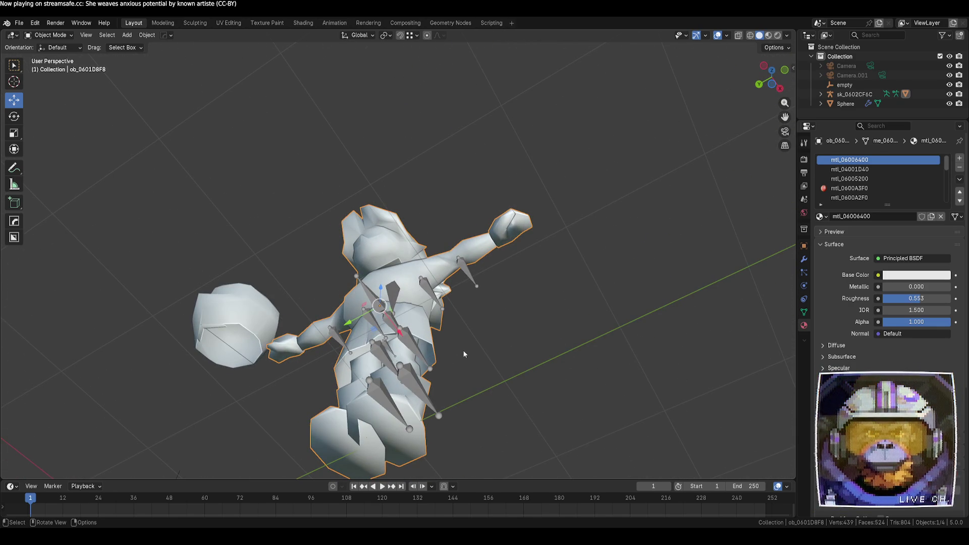
middle_click_drag(526, 365, 522, 379)
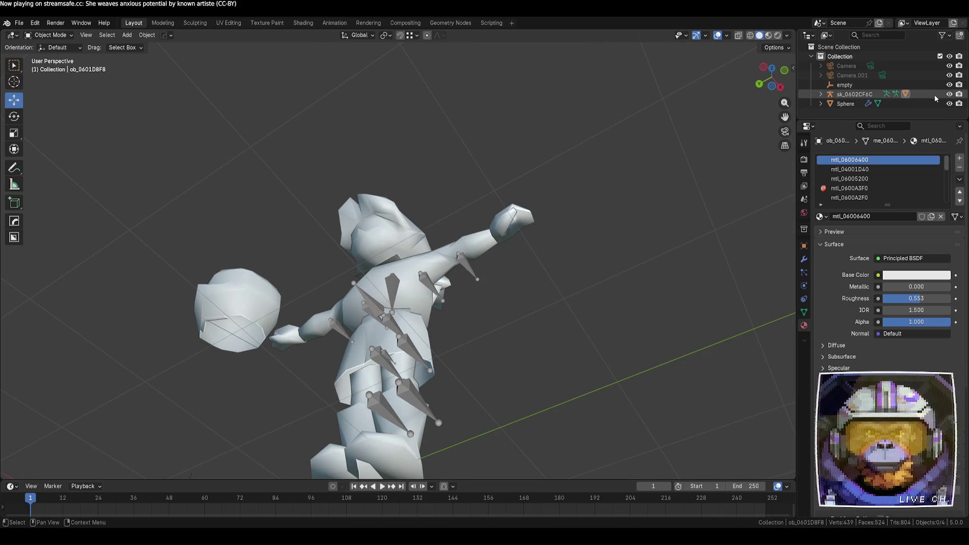
left_click(880, 84)
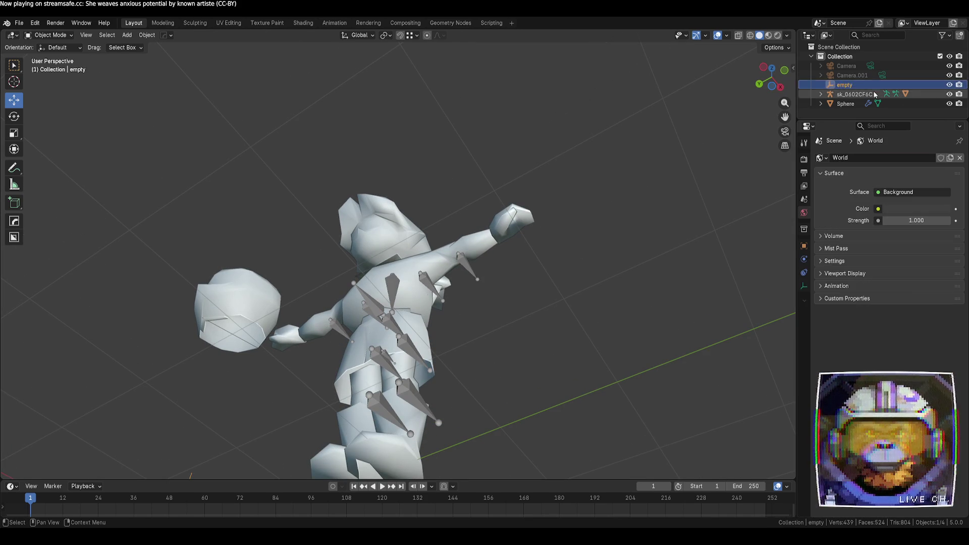
key("Delete")
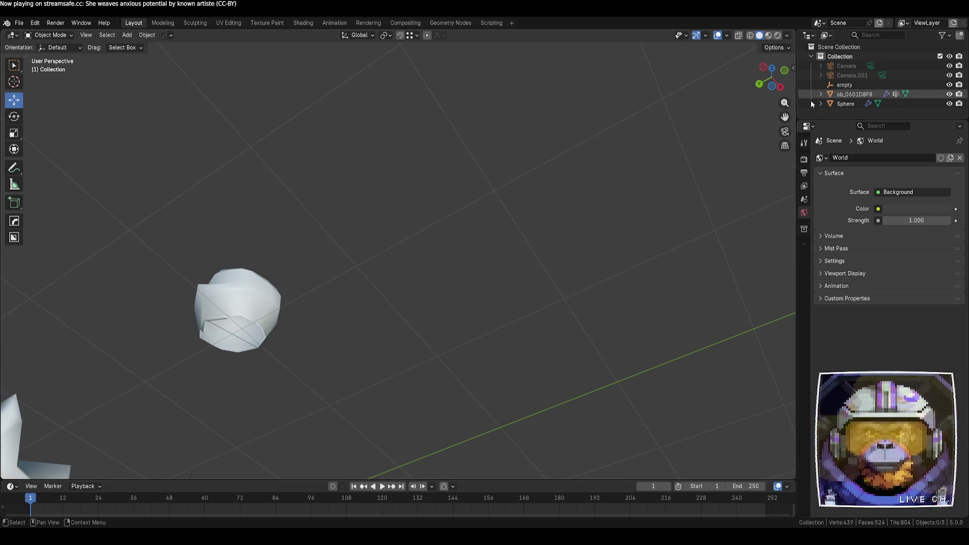
- Rotate the character mesh -90° around global Y so it stands upright
mouse_move(374, 262)
middle_mouse_down()
mouse_move(410, 378)
mouse_move(401, 404)
mouse_move(450, 349)
mouse_move(461, 296)
mouse_move(487, 266)
mouse_move(455, 240)
mouse_move(444, 352)
mouse_move(456, 373)
mouse_move(503, 333)
mouse_move(551, 348)
mouse_move(497, 353)
mouse_move(595, 359)
mouse_move(532, 305)
mouse_move(480, 198)
middle_mouse_up()
left_click(497, 353)
left_click_drag(480, 199, 480, 145)
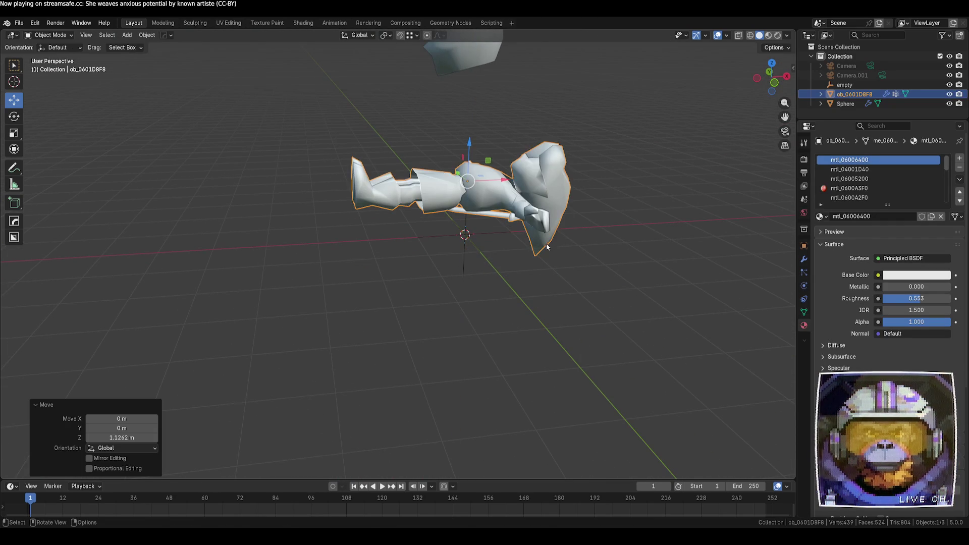
key("r")
key("z")
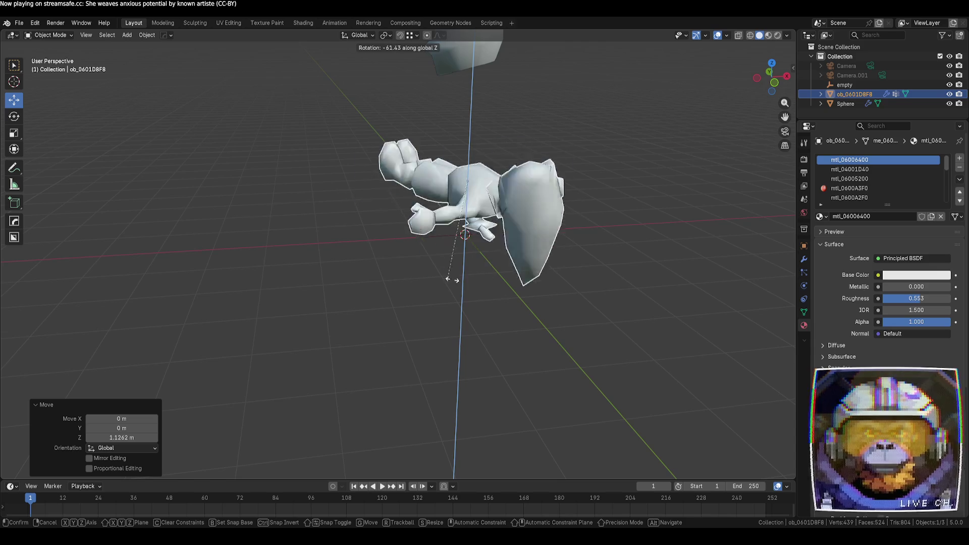
key("y")
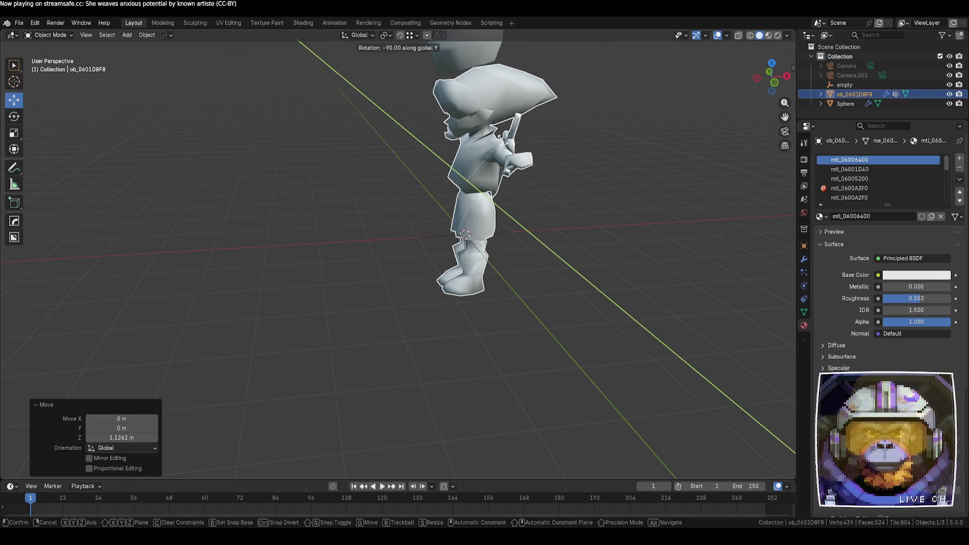
left_click(504, 143)
- Raise the character 1.1 m along Z with gz1.1 to rest on the grid
left_click(359, 223)
mouse_move(358, 223)
middle_mouse_down()
mouse_move(338, 214)
mouse_move(351, 219)
middle_mouse_up()
left_click(469, 207)
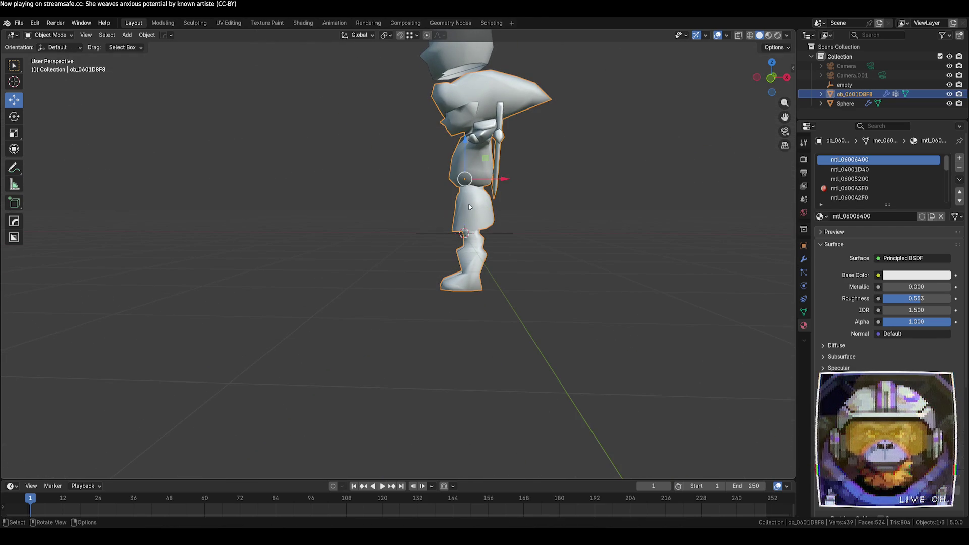
type("gz")
type("1.1")
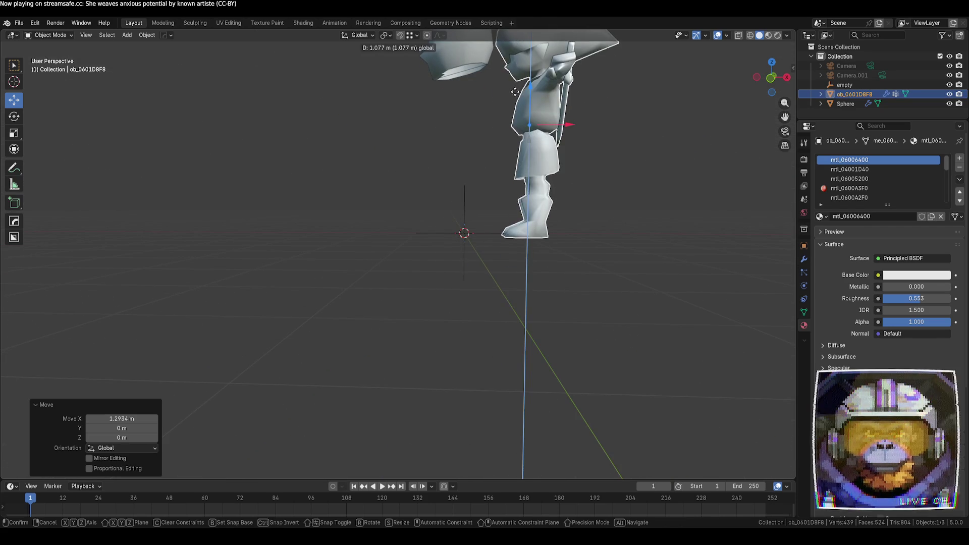
key("Return")
left_click(383, 193)
mouse_move(383, 193)
middle_mouse_down()
mouse_move(541, 164)
mouse_move(302, 360)
middle_mouse_up()
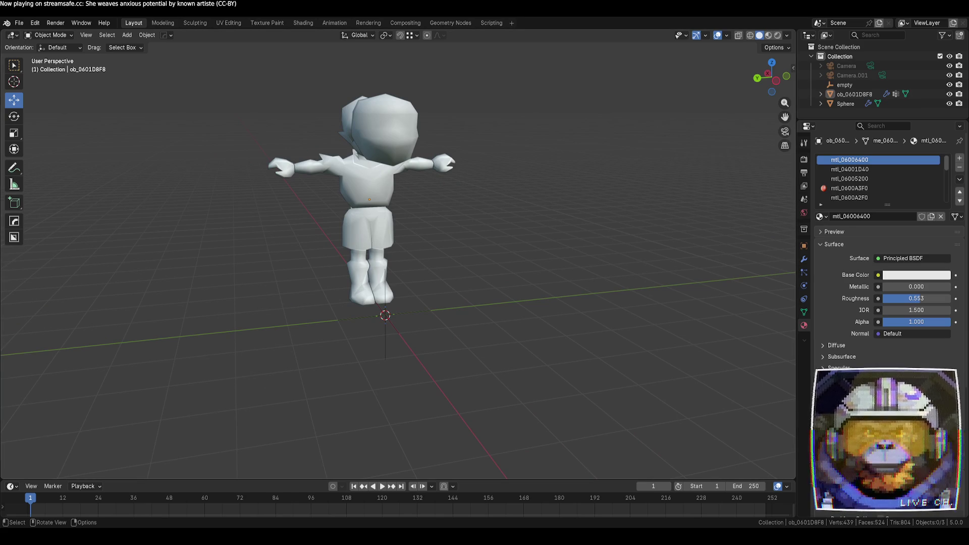
- Move the Sphere hair pieces along Y to -2.7516 m
mouse_move(621, 285)
middle_mouse_down()
mouse_move(508, 299)
mouse_move(444, 283)
middle_mouse_up()
left_click(384, 133)
mouse_move(437, 173)
middle_mouse_down()
mouse_move(506, 201)
mouse_move(384, 166)
middle_mouse_up()
key("g")
key("y")
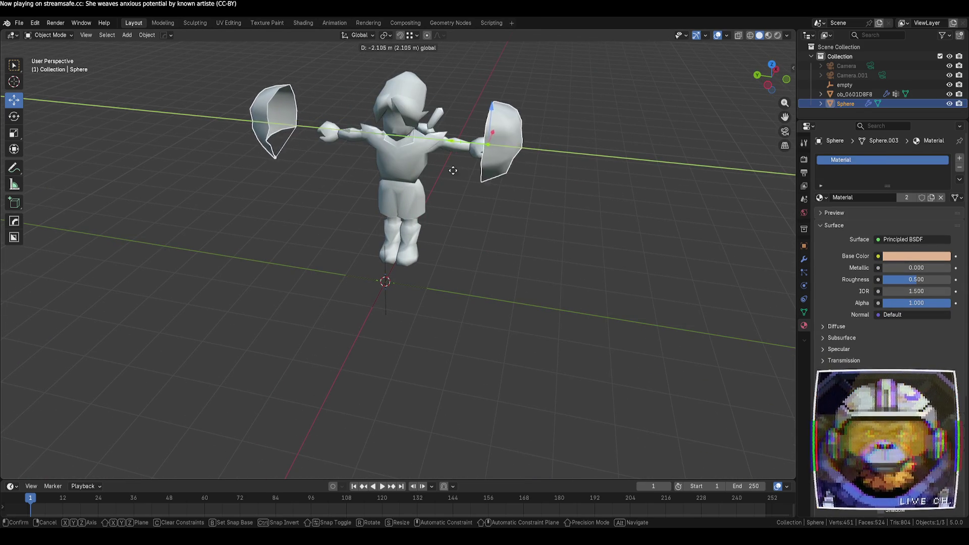
left_click(484, 173)
- Select the character mesh, compare wireframe and solid display, and enter Edit Mode
mouse_move(462, 234)
middle_mouse_down()
mouse_move(469, 217)
mouse_move(449, 256)
middle_mouse_up()
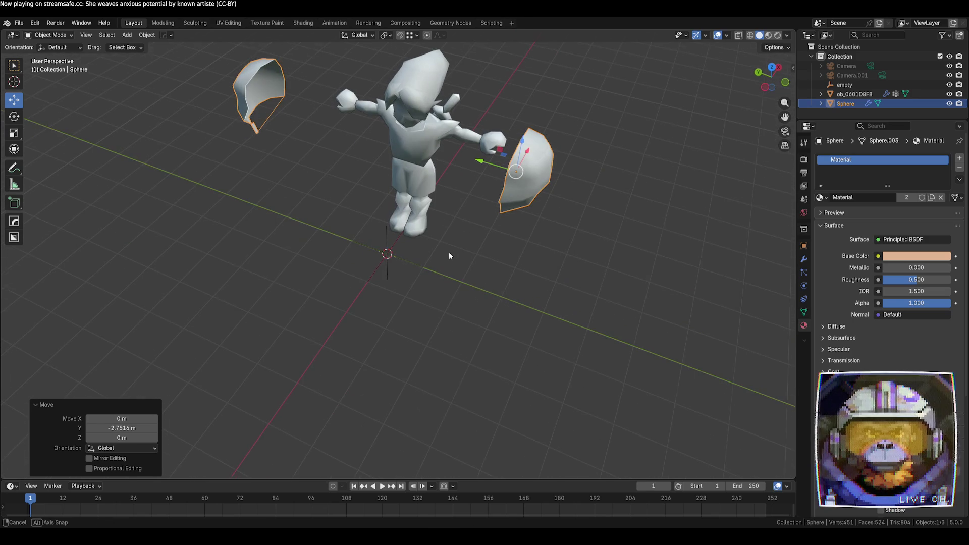
mouse_move(559, 245)
middle_mouse_down()
mouse_move(501, 240)
mouse_move(474, 216)
middle_mouse_up()
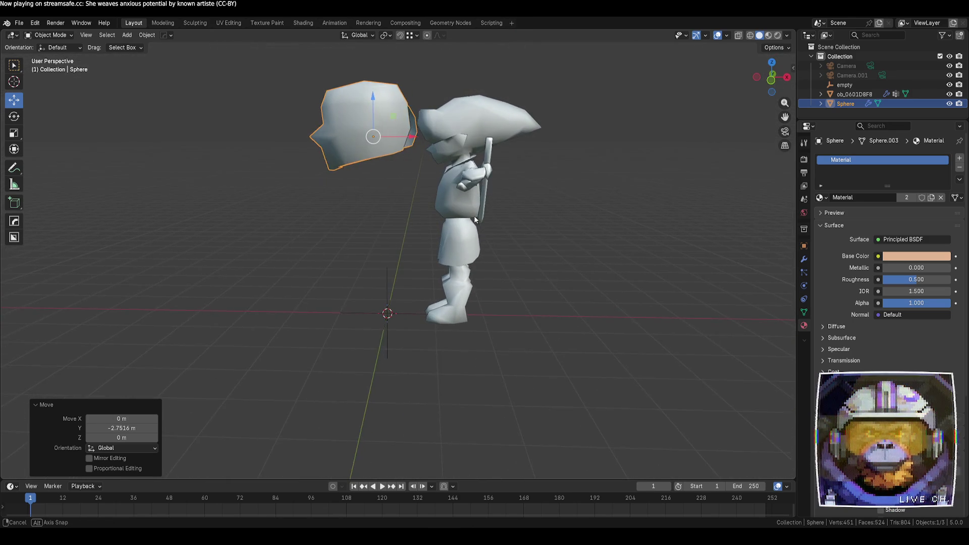
scroll(474, 216, "up", 1)
middle_click_drag(344, 227, 429, 223)
left_click(384, 212)
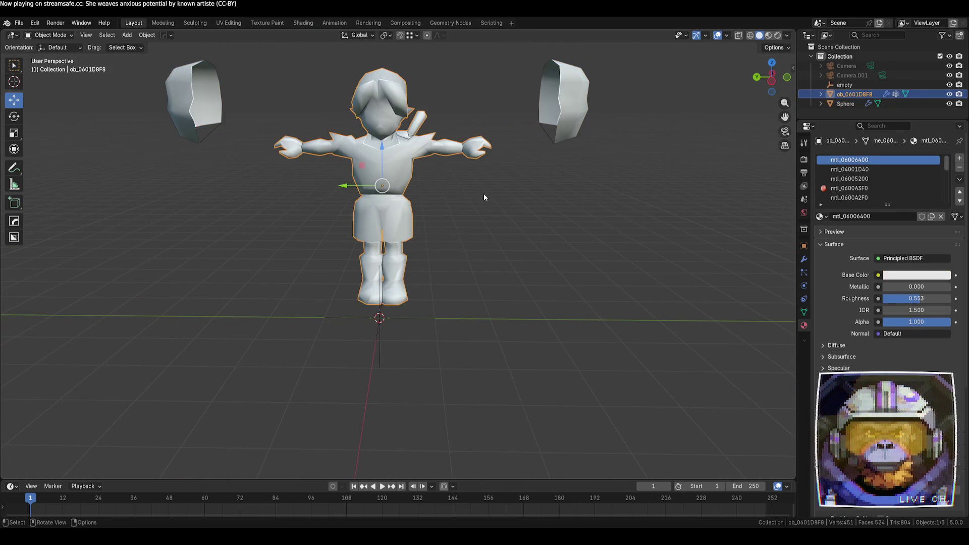
middle_click_drag(484, 193, 478, 270)
scroll(490, 275, "up", 3)
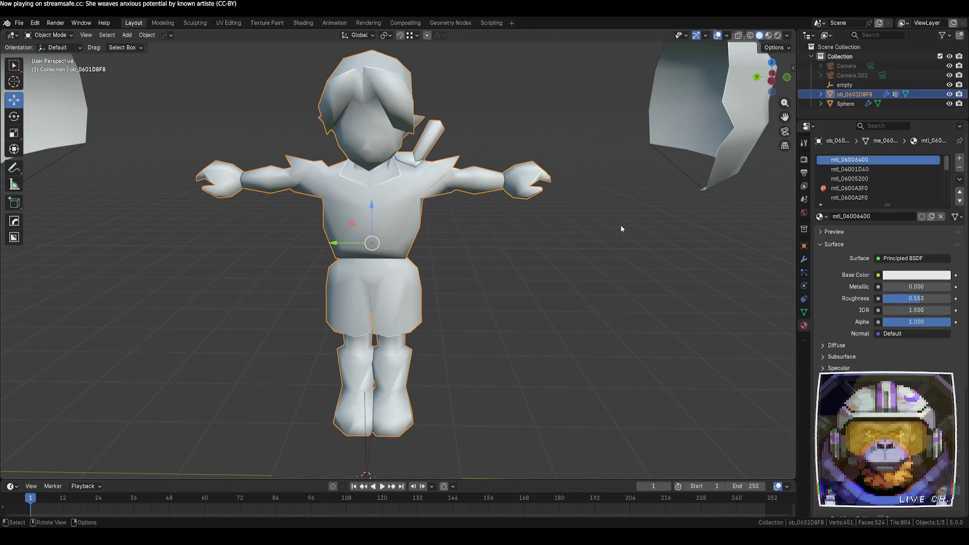
left_click(752, 36)
left_click(759, 36)
left_click(753, 37)
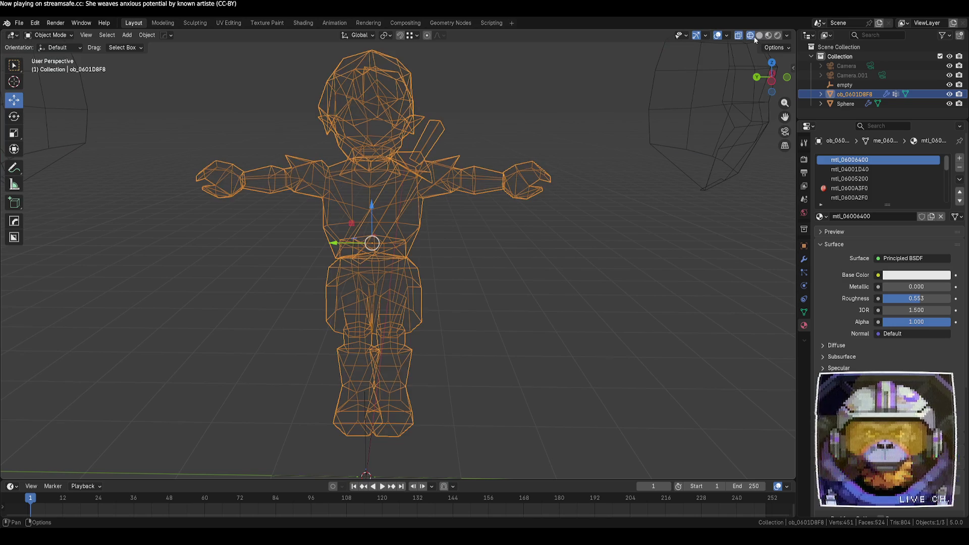
left_click(760, 36)
key("Tab")
- Zoom in on the character's front and select a face on the chin
mouse_move(552, 192)
middle_mouse_down()
mouse_move(439, 227)
mouse_move(371, 212)
middle_mouse_up()
scroll(440, 226, "up", 3)
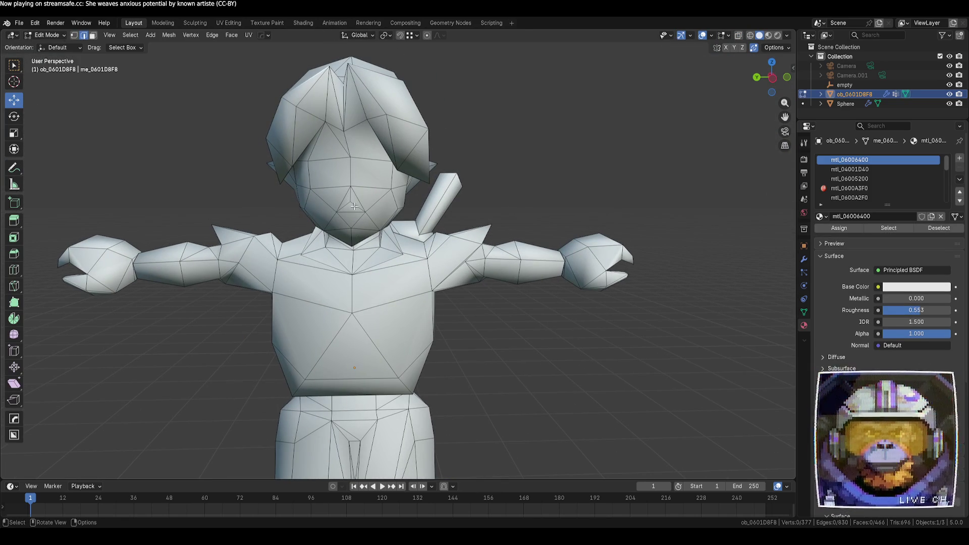
scroll(532, 216, "down", 4)
scroll(440, 227, "up", 6)
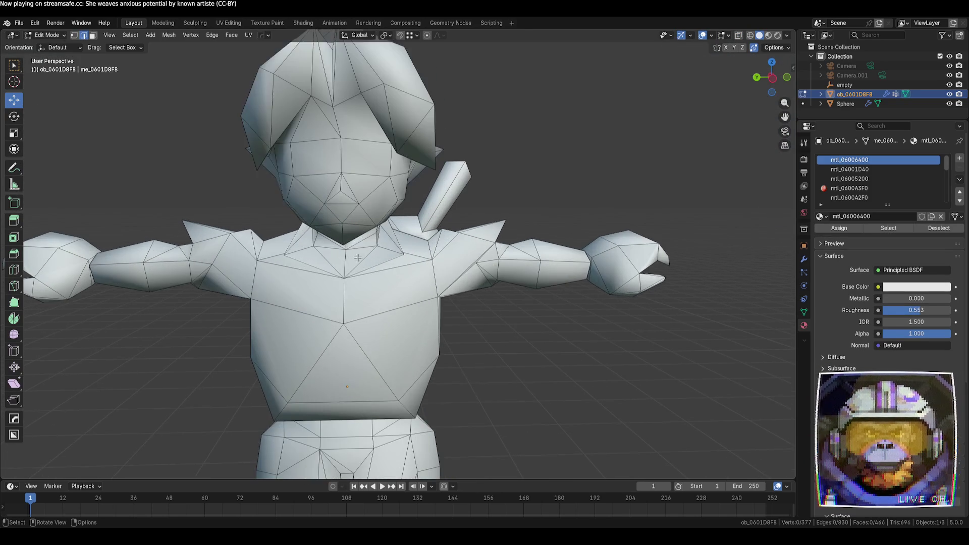
scroll(440, 223, "up", 2)
left_click(414, 170)
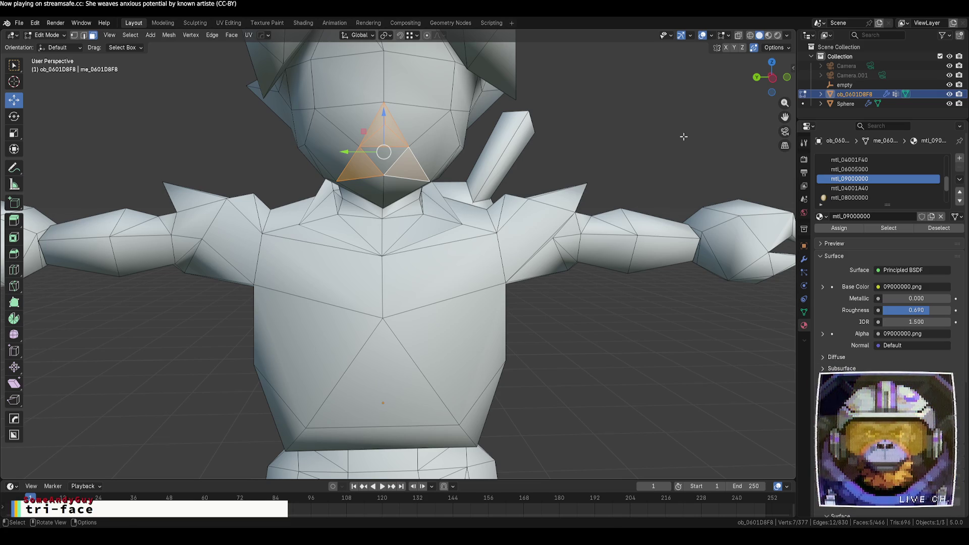
mouse_move(601, 197)
middle_mouse_down()
mouse_move(512, 162)
mouse_move(578, 128)
mouse_move(484, 157)
mouse_move(514, 189)
mouse_move(505, 204)
mouse_move(363, 228)
mouse_move(454, 262)
mouse_move(426, 283)
mouse_move(439, 232)
middle_mouse_up()
scroll(444, 250, "down", 3)
scroll(440, 232, "up", 4)
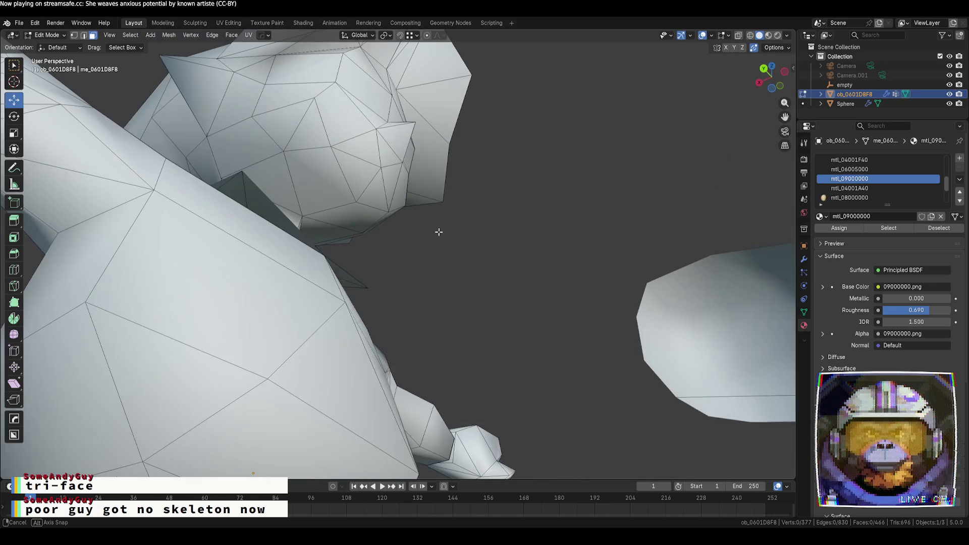
- Move the collar vertex near the shoulder to where the collar meets the neck
left_click(284, 221)
mouse_move(285, 221)
middle_mouse_down()
mouse_move(373, 257)
mouse_move(436, 217)
mouse_move(458, 272)
mouse_move(454, 228)
middle_mouse_up()
middle_click_drag(500, 274, 395, 194)
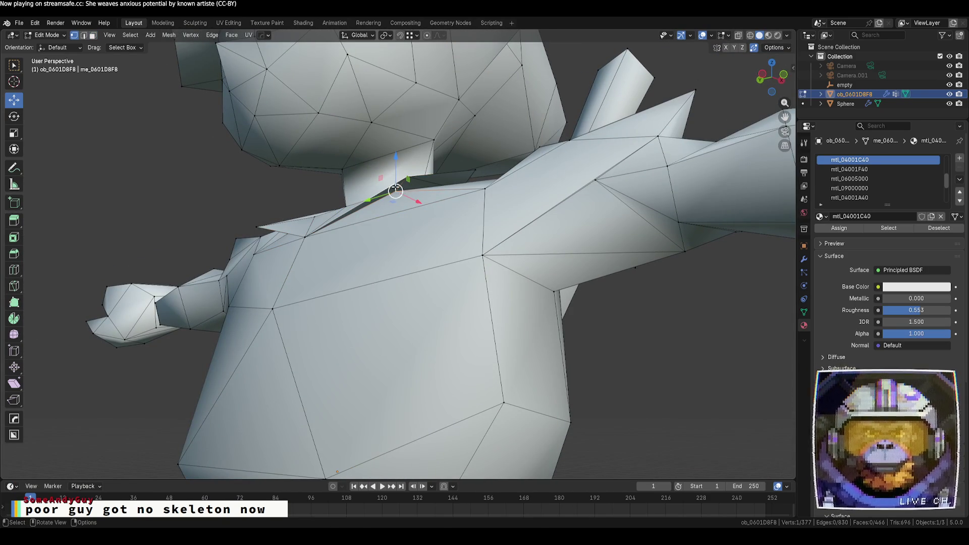
key("g")
left_click(420, 227)
middle_click_drag(420, 227, 592, 365)
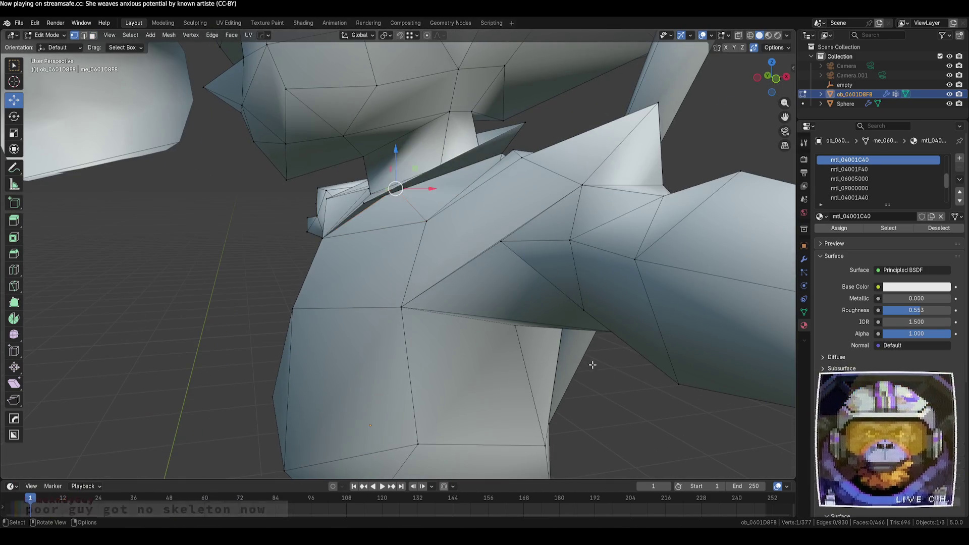
mouse_move(455, 308)
middle_mouse_down()
mouse_move(510, 293)
mouse_move(569, 301)
mouse_move(436, 261)
mouse_move(478, 308)
mouse_move(551, 233)
mouse_move(459, 263)
mouse_move(419, 231)
middle_mouse_up()
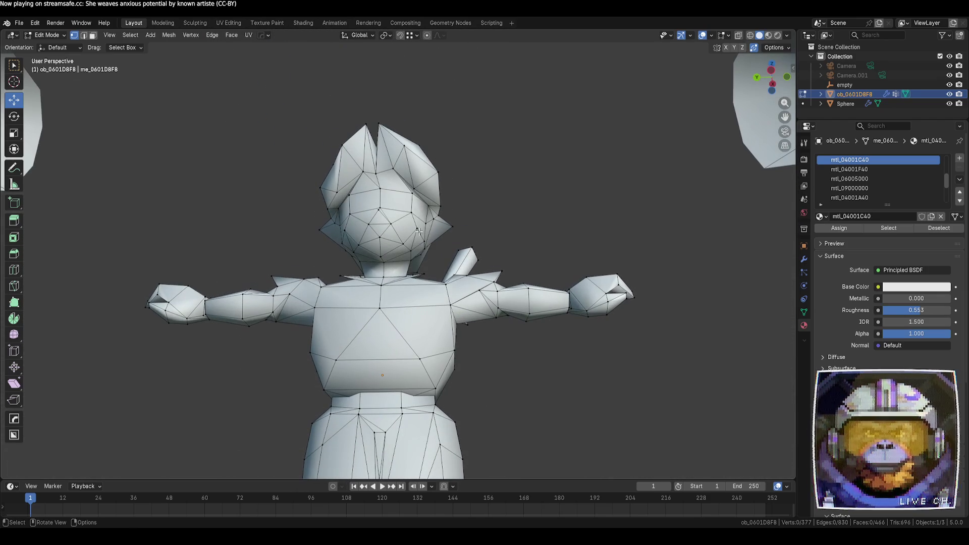
- Switch to Material Preview to show the character's orange hair and blue eyes
middle_click_drag(419, 193, 521, 218)
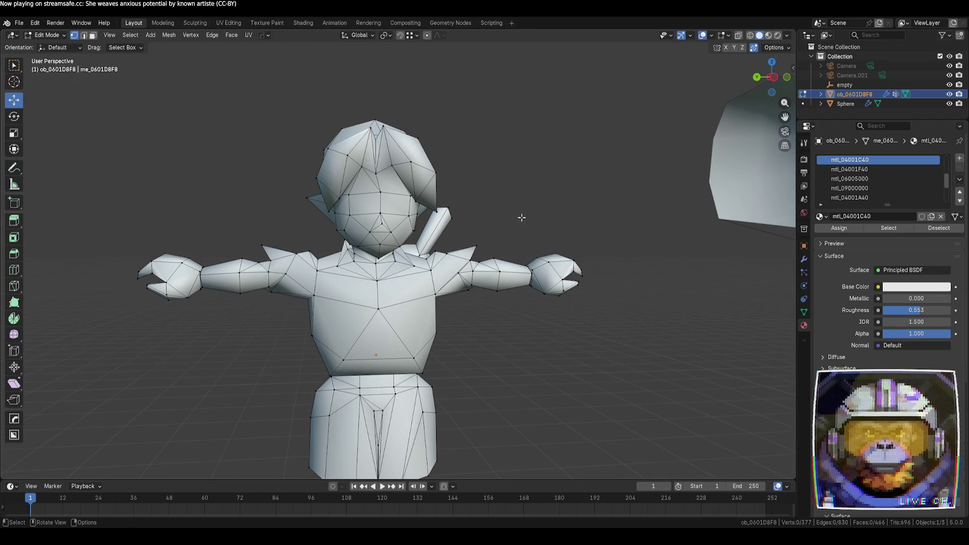
left_click(768, 36)
scroll(553, 205, "up", 2)
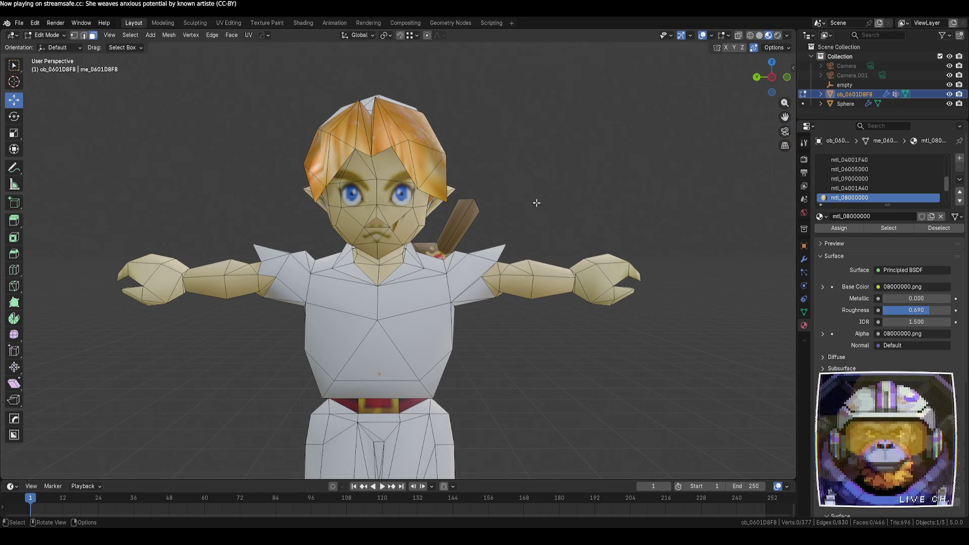
scroll(375, 178, "up", 2)
middle_click_drag(402, 166, 412, 207, "shift")
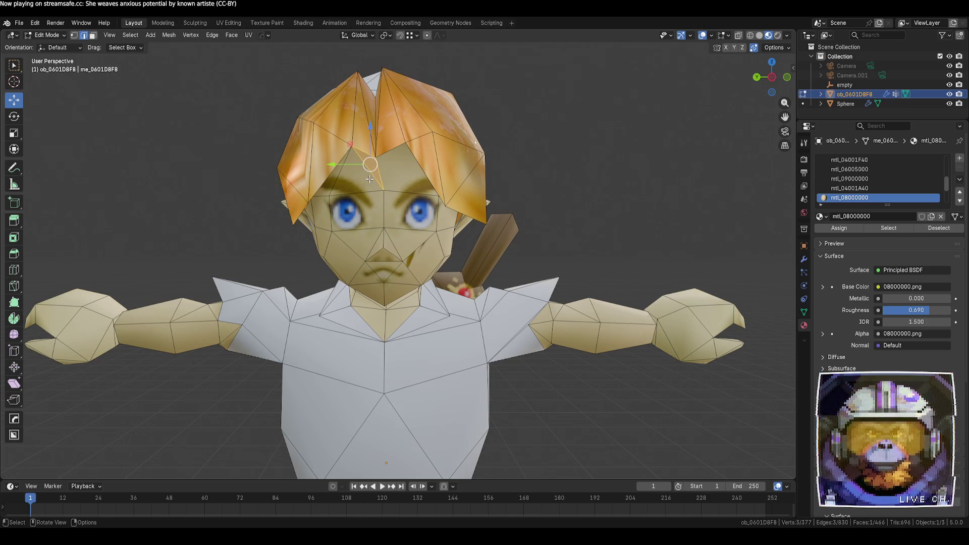
key("x")
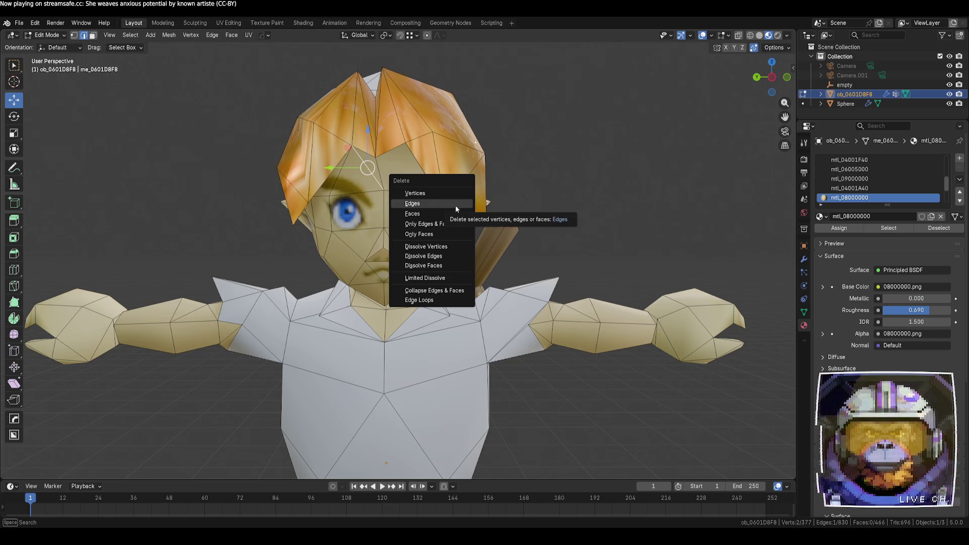
left_click(448, 197)
mouse_move(595, 226)
middle_mouse_down()
mouse_move(630, 260)
mouse_move(626, 232)
mouse_move(646, 251)
mouse_move(539, 253)
mouse_move(580, 229)
mouse_move(650, 264)
mouse_move(552, 275)
mouse_move(430, 237)
mouse_move(467, 220)
mouse_move(504, 240)
middle_mouse_up()
left_click(367, 245)
scroll(367, 245, "down", 5)
key("alt+a")
mouse_move(580, 371)
middle_mouse_down()
mouse_move(601, 381)
mouse_move(569, 394)
mouse_move(476, 397)
mouse_move(454, 373)
mouse_move(530, 364)
mouse_move(478, 341)
mouse_move(404, 348)
mouse_move(337, 334)
mouse_move(322, 349)
mouse_move(374, 362)
mouse_move(309, 346)
mouse_move(314, 291)
mouse_move(317, 329)
middle_mouse_up()
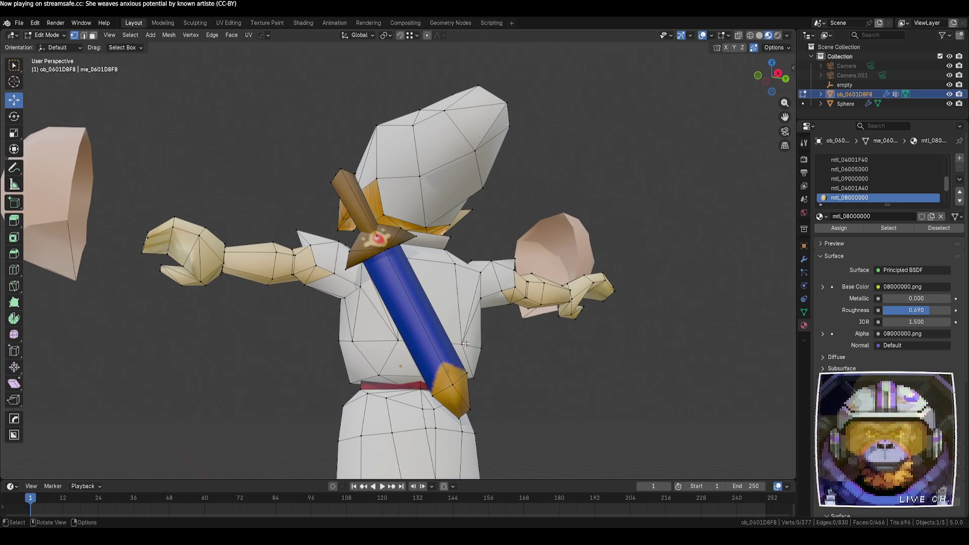
key("l")
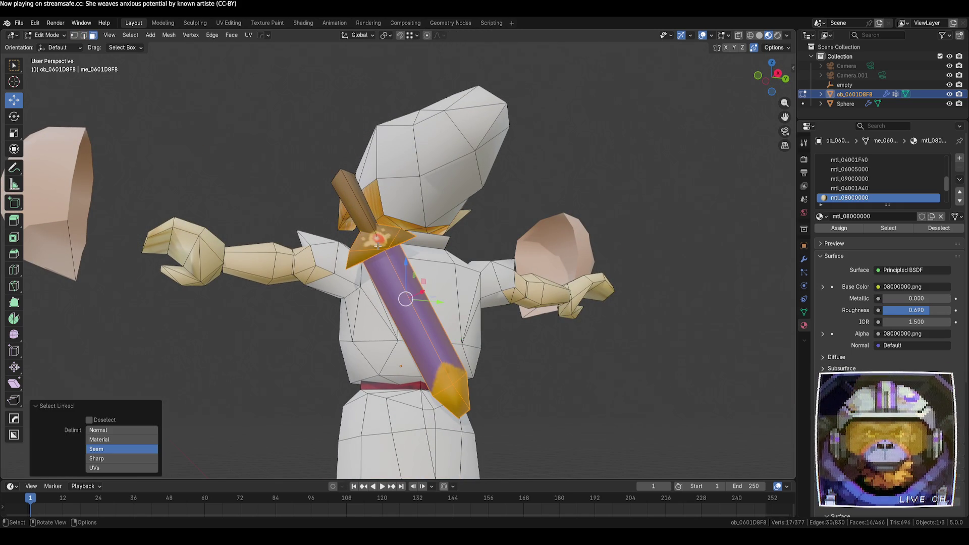
key("ctrl+z")
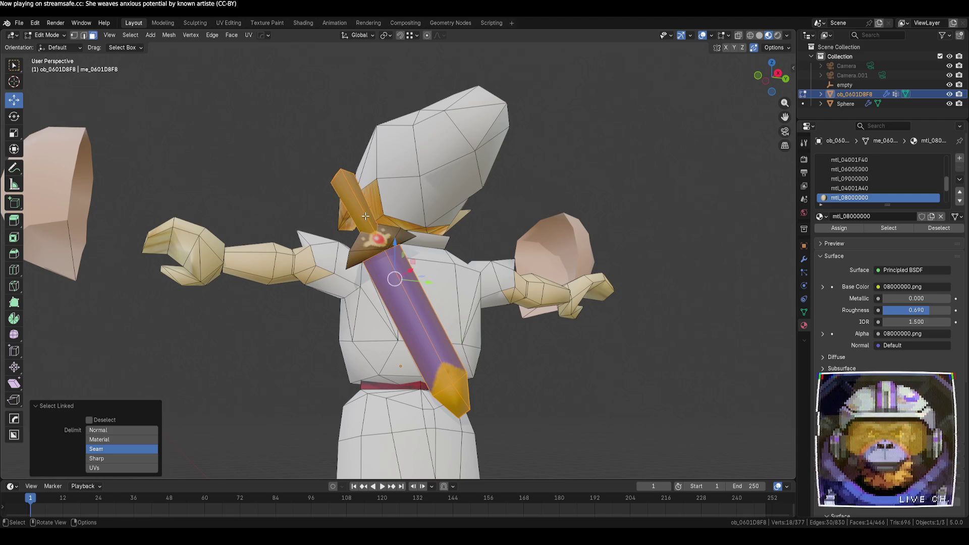
left_click(366, 216)
key("l")
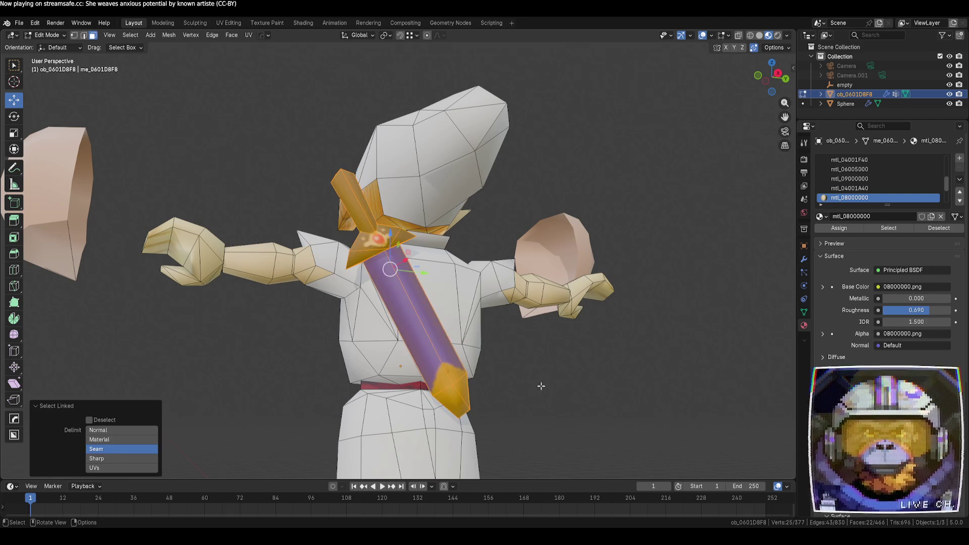
left_click(541, 387)
mouse_move(303, 316)
middle_mouse_down()
mouse_move(368, 351)
mouse_move(429, 350)
middle_mouse_up()
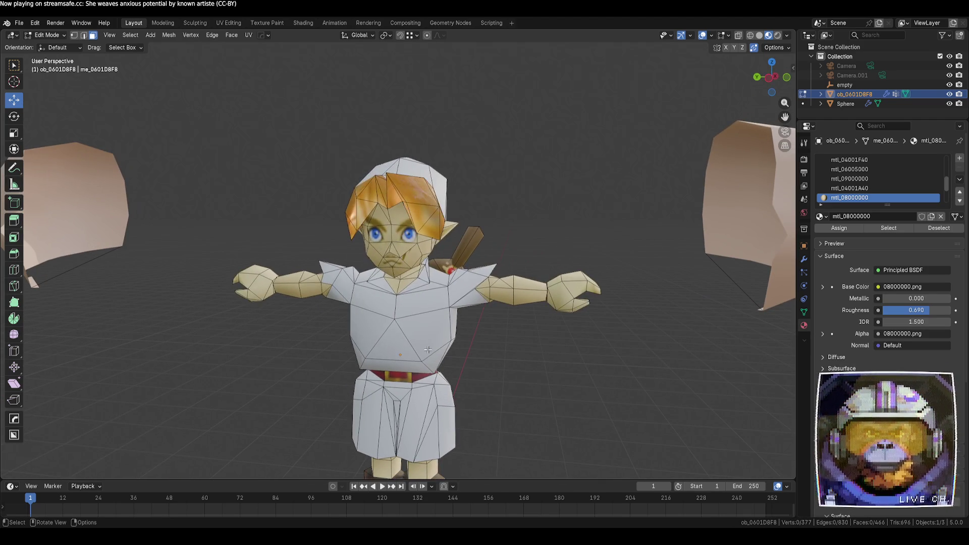
key("l")
left_click(514, 380)
key("l")
- Clear the selection and orbit around the character to find the extra forehead edge
left_click(511, 396)
scroll(487, 416, "up", 1)
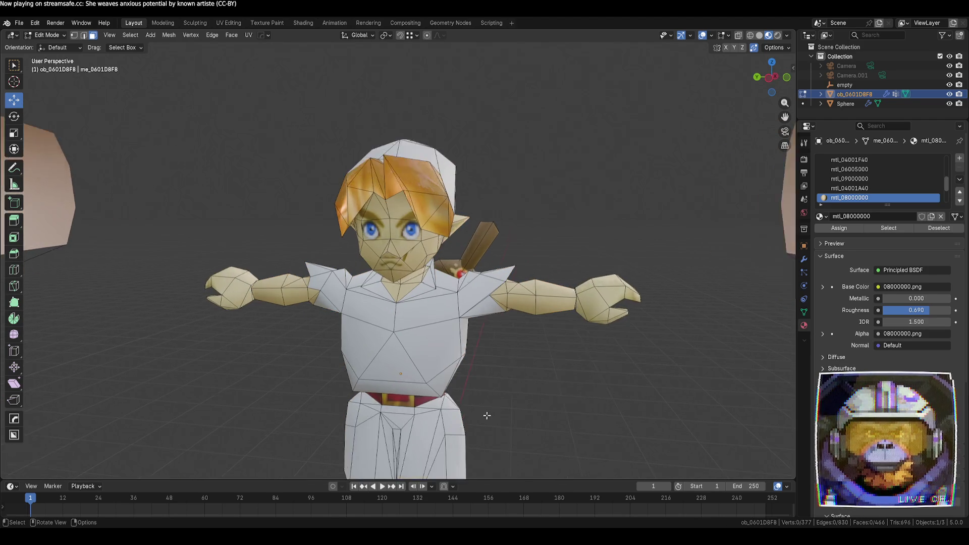
middle_click_drag(486, 415, 519, 401)
scroll(520, 395, "up", 2)
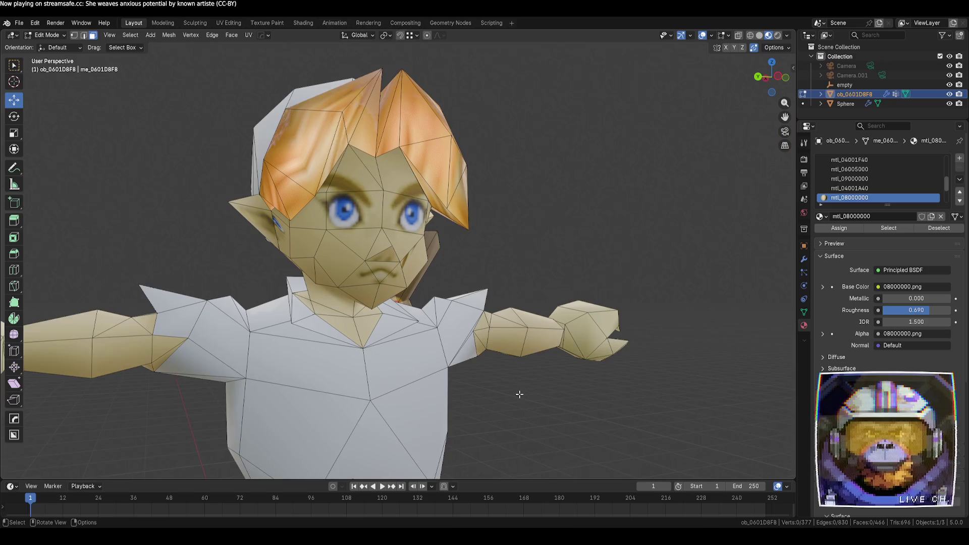
scroll(520, 394, "up", 1)
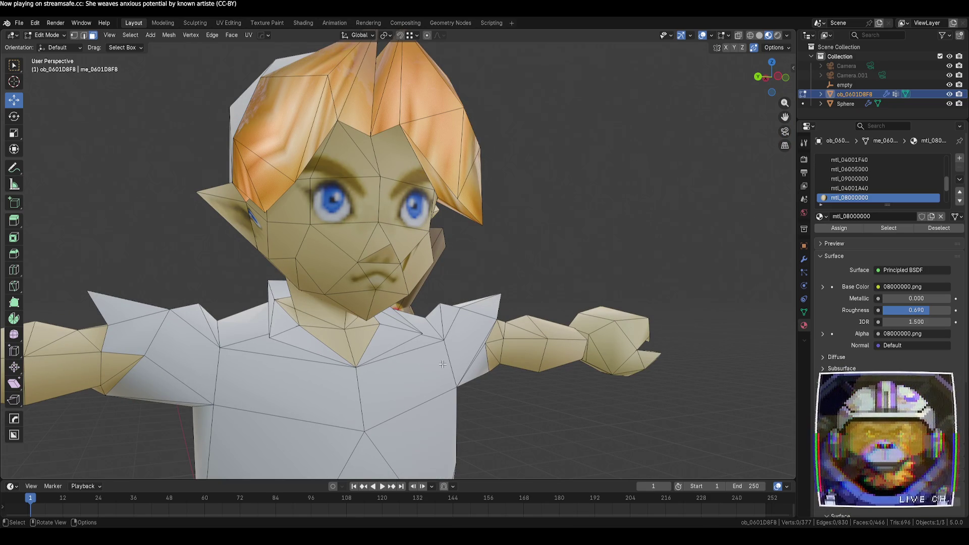
scroll(443, 364, "down", 4)
mouse_move(559, 393)
middle_mouse_down()
mouse_move(513, 368)
mouse_move(466, 359)
mouse_move(326, 392)
mouse_move(534, 405)
mouse_move(462, 249)
mouse_move(538, 184)
middle_mouse_up()
scroll(533, 405, "up", 5)
scroll(538, 184, "down", 5)
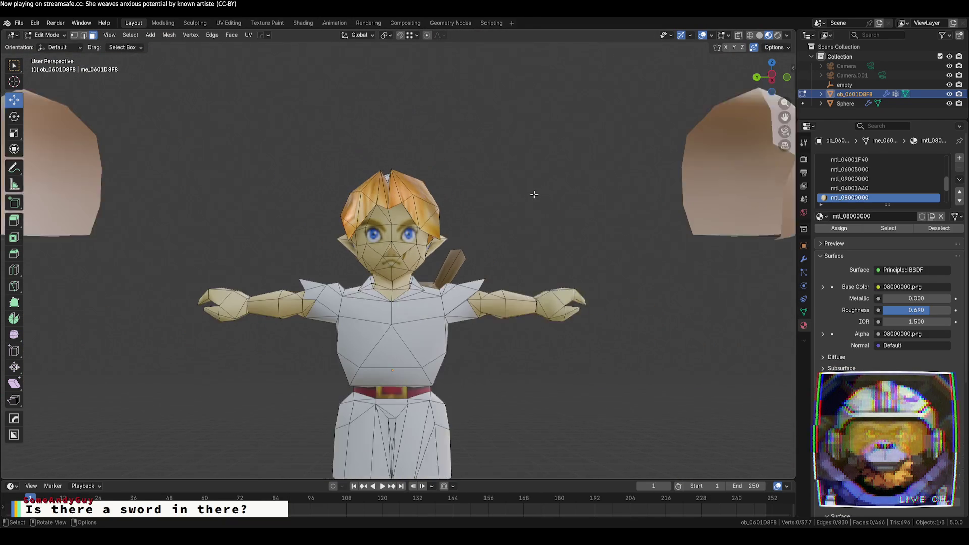
scroll(535, 192, "up", 5)
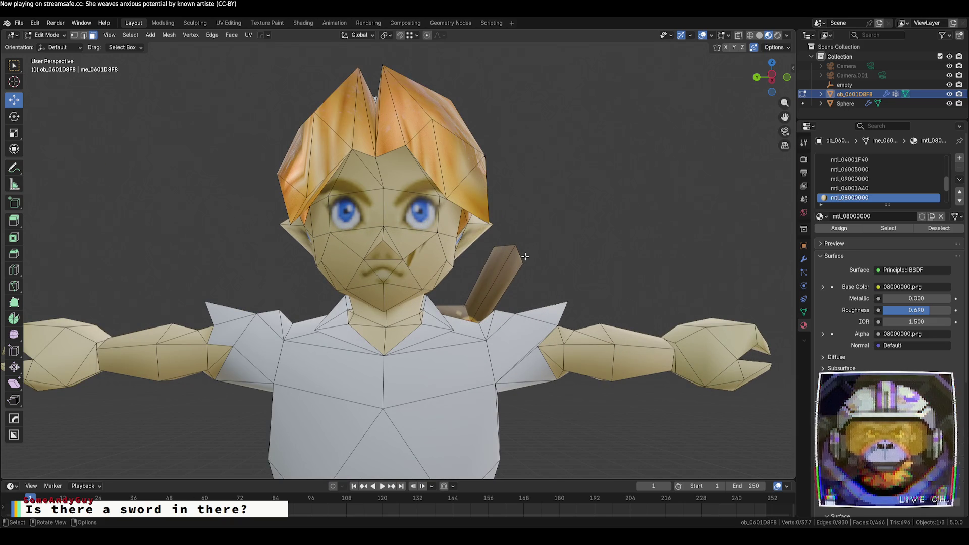
mouse_move(471, 210)
middle_mouse_down()
mouse_move(435, 262)
mouse_move(394, 191)
mouse_move(403, 177)
middle_mouse_up()
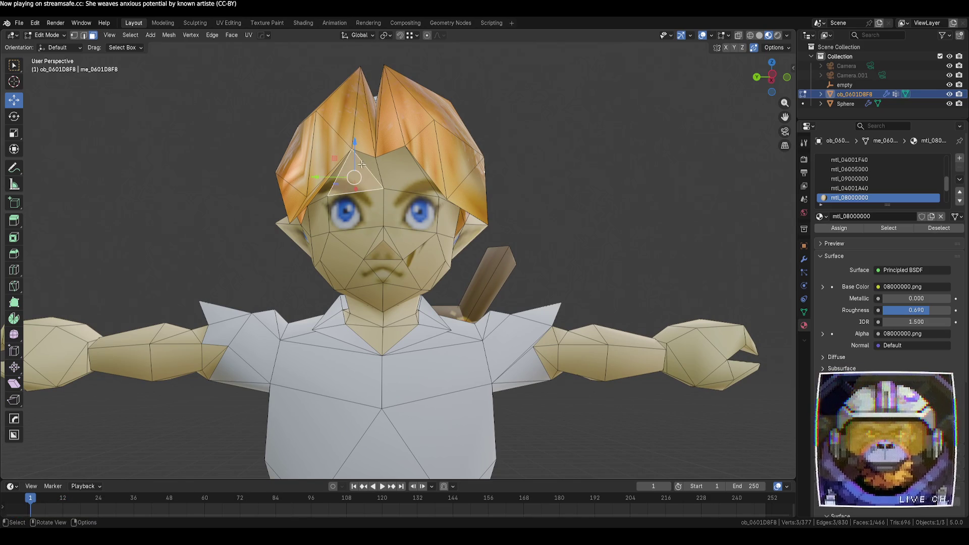
mouse_move(362, 164)
middle_mouse_down()
mouse_move(536, 212)
mouse_move(548, 186)
mouse_move(537, 173)
middle_mouse_up()
left_click(534, 195)
mouse_move(491, 195)
middle_mouse_down()
mouse_move(469, 217)
mouse_move(376, 194)
mouse_move(424, 146)
mouse_move(471, 172)
mouse_move(465, 200)
mouse_move(406, 202)
mouse_move(360, 144)
middle_mouse_up()
- With X-ray on, select the forehead edge and dissolve it
key("alt+z")
scroll(406, 201, "up", 3)
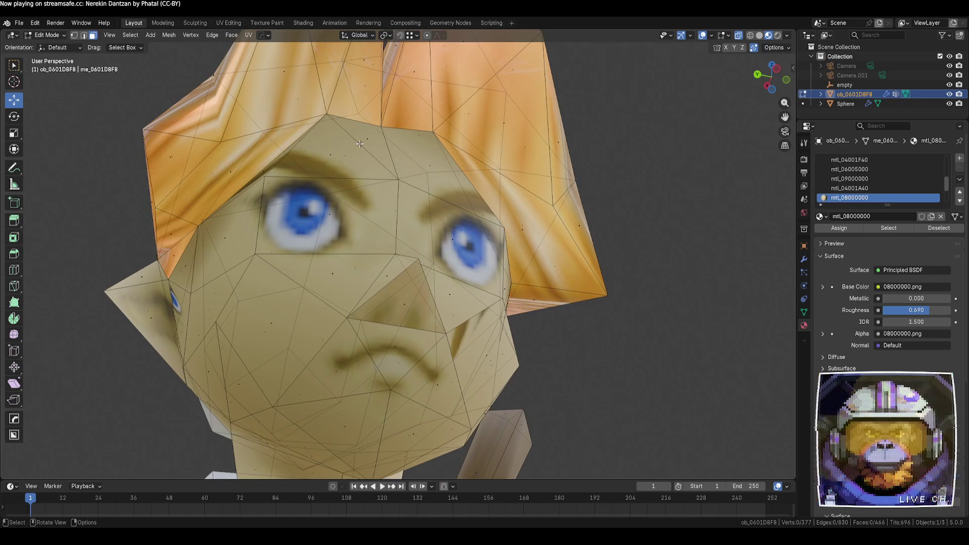
key("2")
left_click(359, 145)
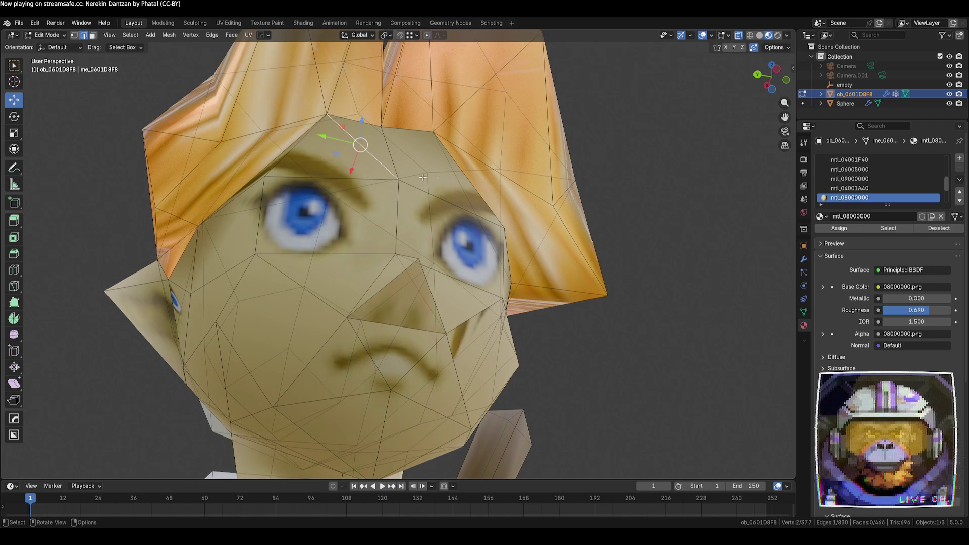
key("x")
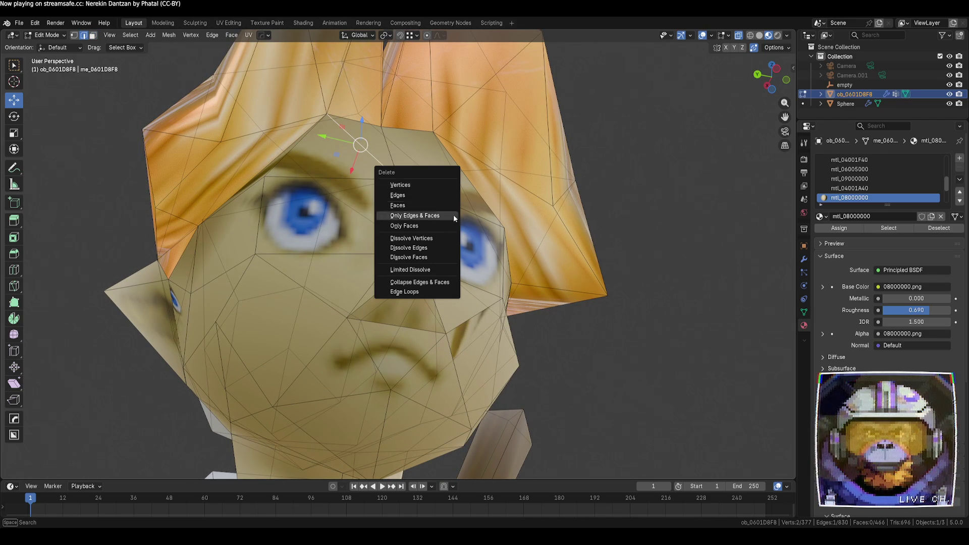
left_click(447, 247)
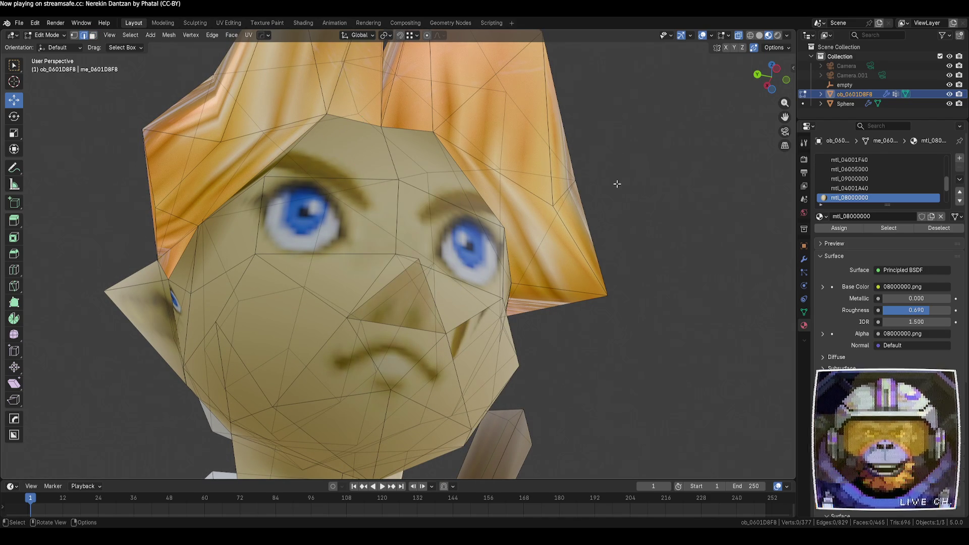
scroll(617, 184, "down", 10)
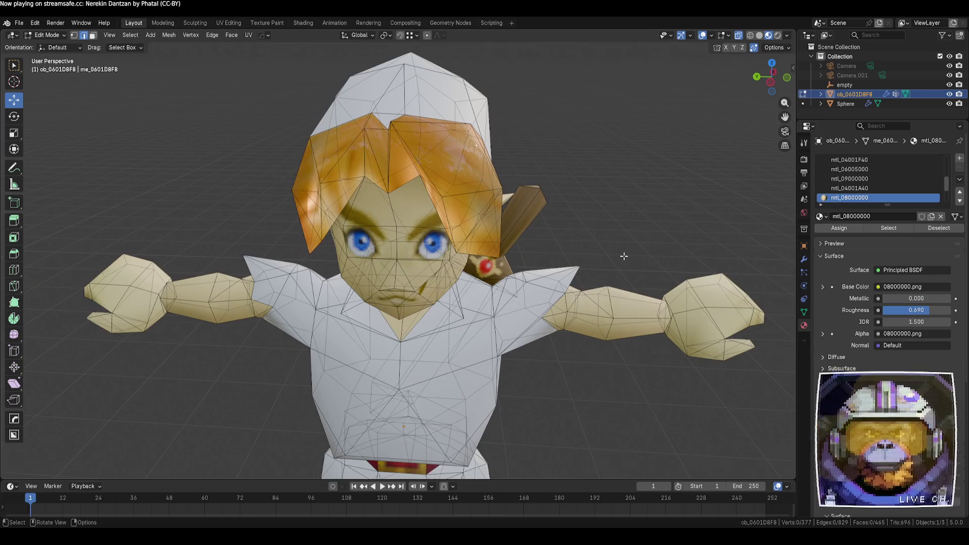
key("Tab")
scroll(601, 296, "down", 1)
key("Tab")
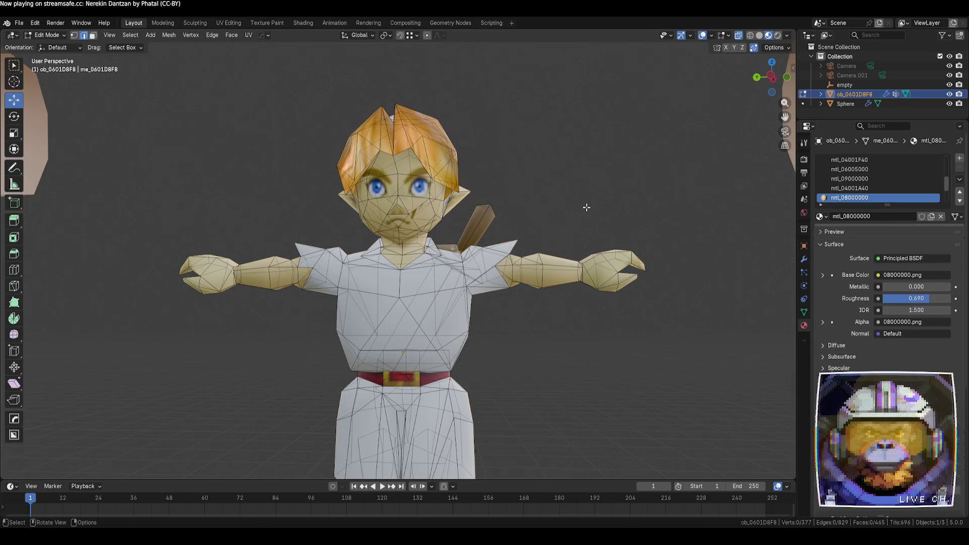
- In face select, slide a side head face along X, then undo the move
mouse_move(597, 218)
middle_mouse_down()
mouse_move(577, 222)
mouse_move(620, 228)
mouse_move(516, 129)
mouse_move(554, 139)
middle_mouse_up()
key("z")
left_click(402, 172)
key("3")
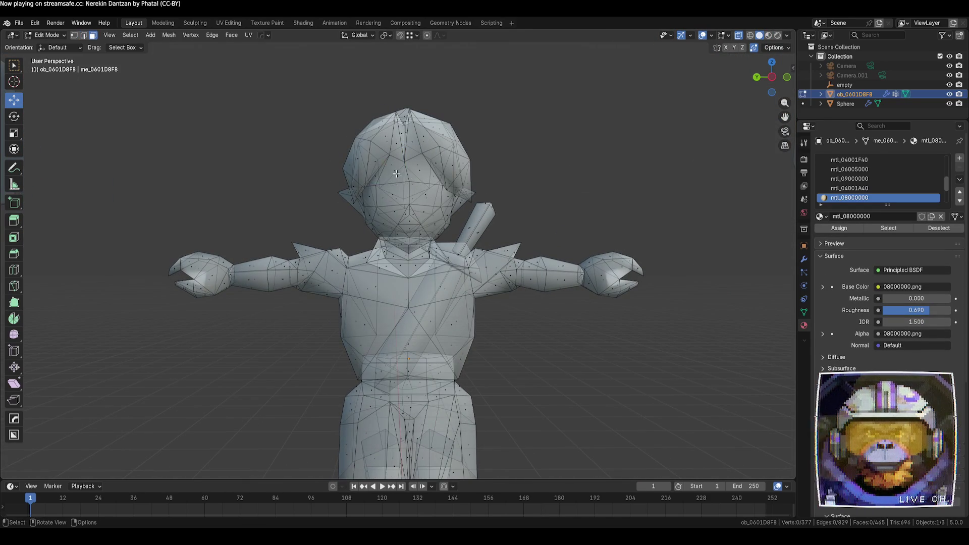
left_click(395, 172)
middle_click_drag(523, 177, 421, 192)
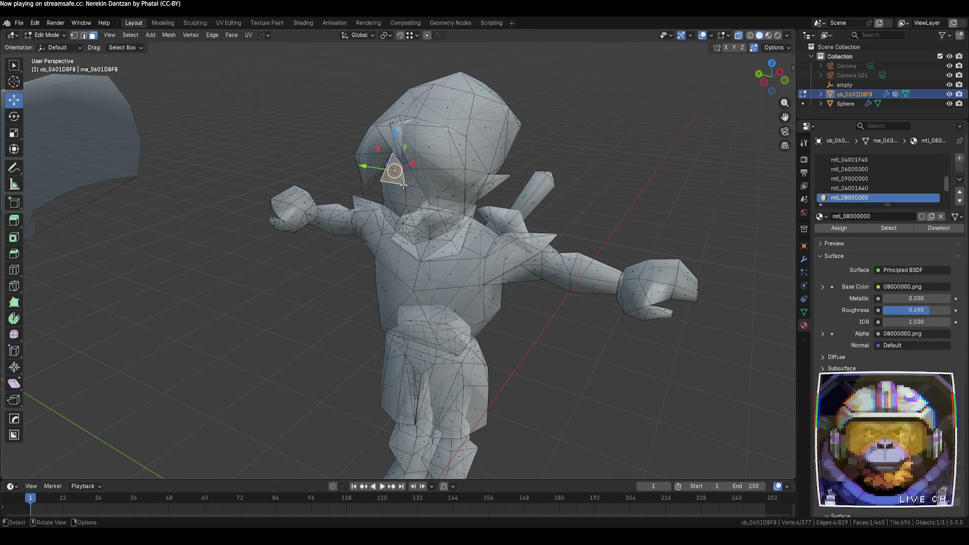
left_click_drag(409, 164, 357, 173)
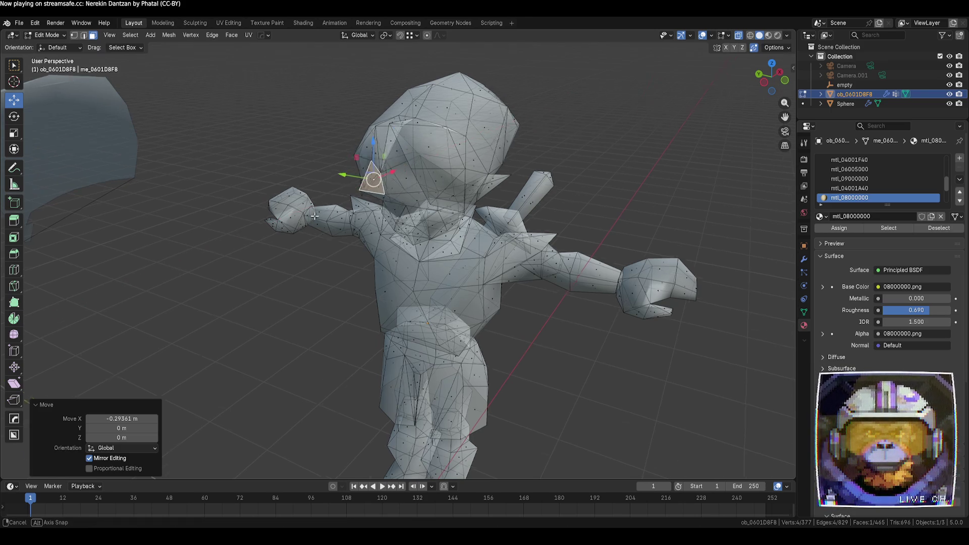
middle_click_drag(348, 177, 500, 187)
key("ctrl+z")
key("ctrl+z")
key("Tab")
key("Tab")
- Turn off X-ray, zoom out and select a face on the head
scroll(495, 211, "up", 3)
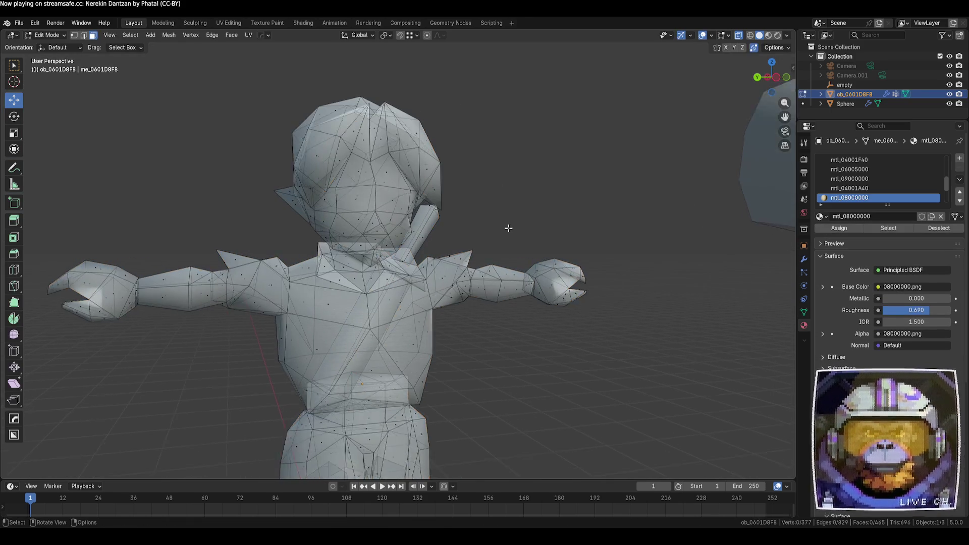
key("alt+z")
scroll(660, 162, "down", 2)
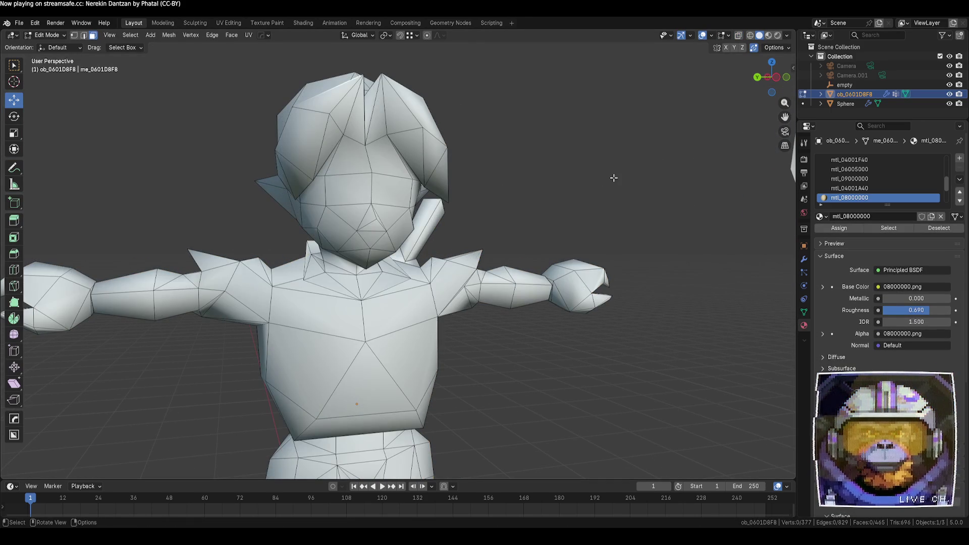
scroll(591, 172, "down", 2)
scroll(591, 193, "down", 1)
scroll(531, 176, "down", 1)
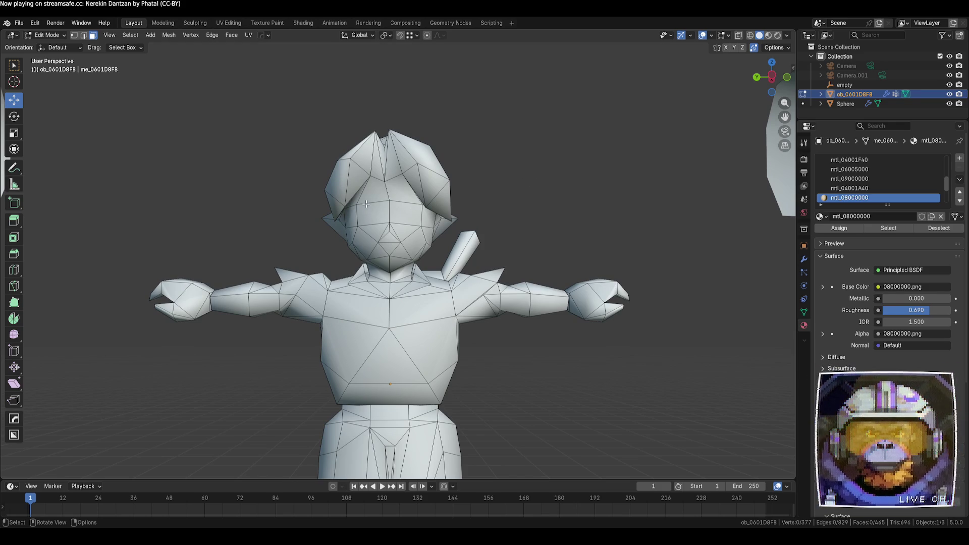
mouse_move(366, 204)
middle_mouse_down()
mouse_move(396, 156)
mouse_move(367, 183)
mouse_move(373, 173)
middle_mouse_up()
left_click(341, 210)
mouse_move(340, 210)
middle_mouse_down()
mouse_move(465, 180)
mouse_move(394, 201)
mouse_move(396, 182)
middle_mouse_up()
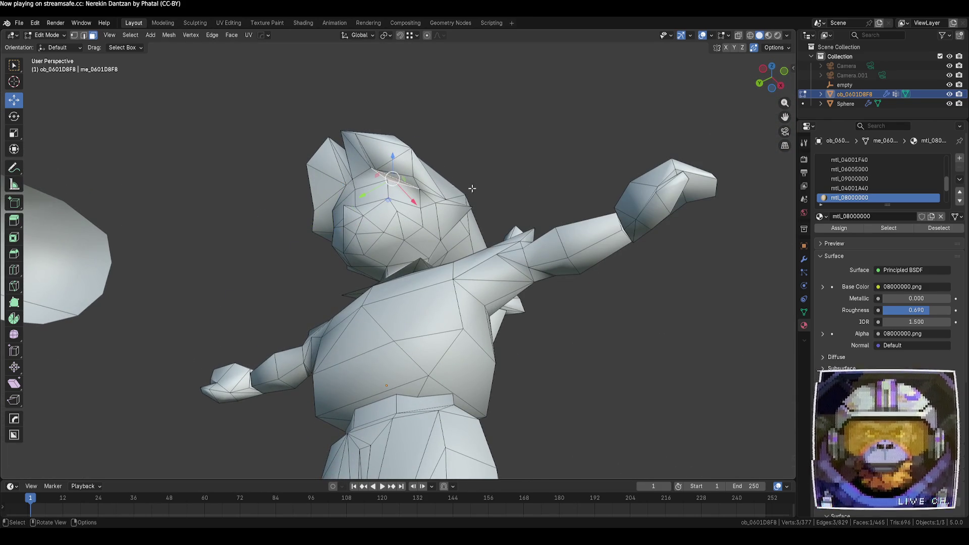
mouse_move(472, 189)
middle_mouse_down()
mouse_move(440, 181)
mouse_move(489, 186)
mouse_move(546, 229)
mouse_move(571, 216)
mouse_move(569, 199)
mouse_move(470, 211)
middle_mouse_up()
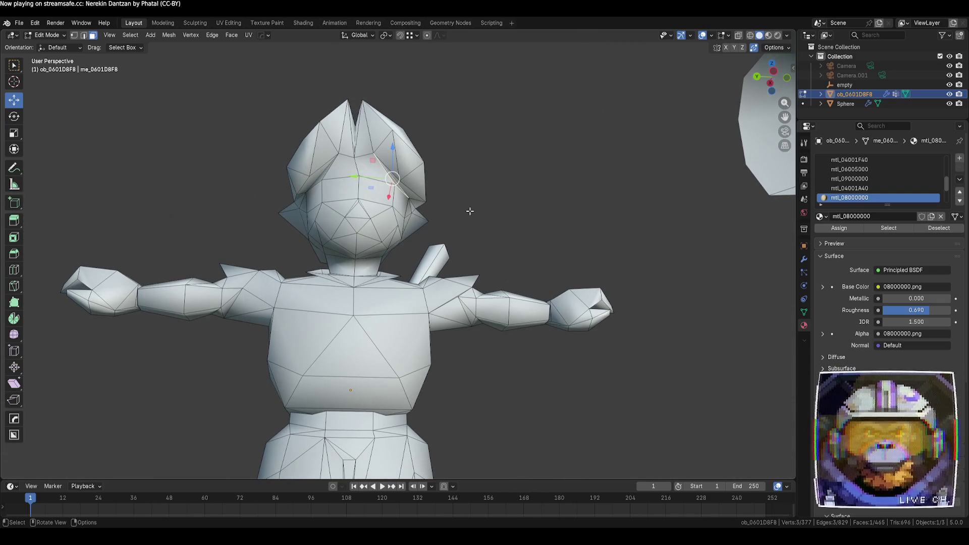
middle_click_drag(581, 224, 374, 251)
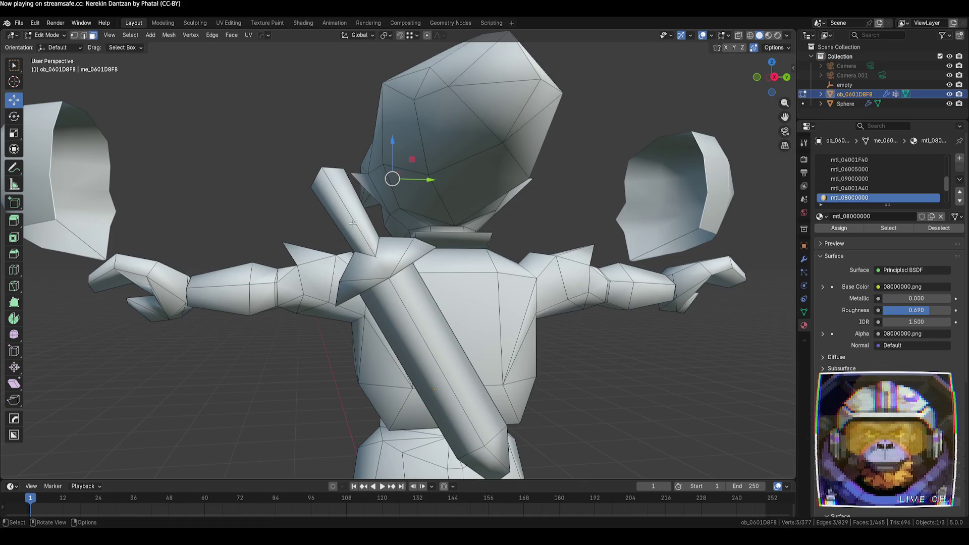
key("l")
left_click_drag(382, 185, 334, 139)
mouse_move(500, 232)
middle_mouse_down()
mouse_move(575, 234)
mouse_move(435, 262)
middle_mouse_up()
left_click(594, 327)
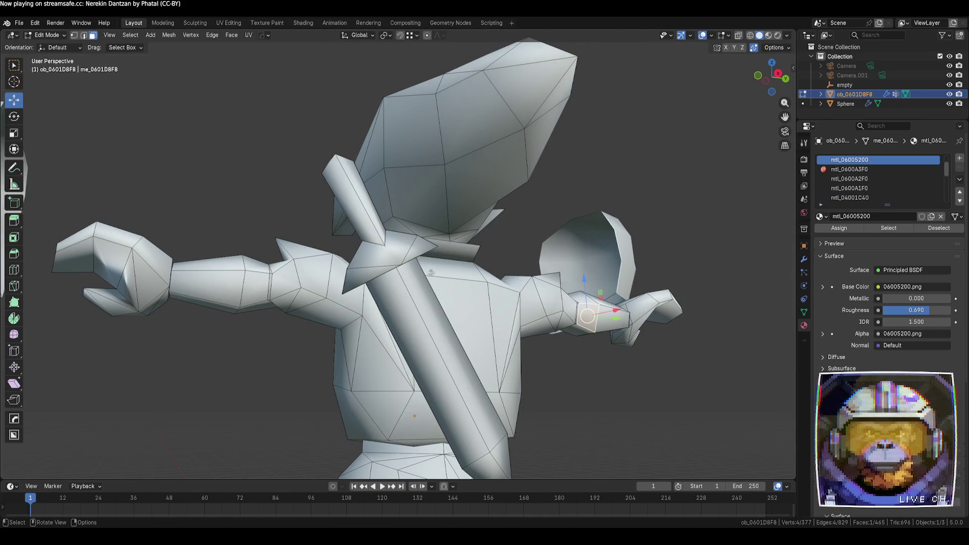
left_click(396, 251)
key("ctrl+l")
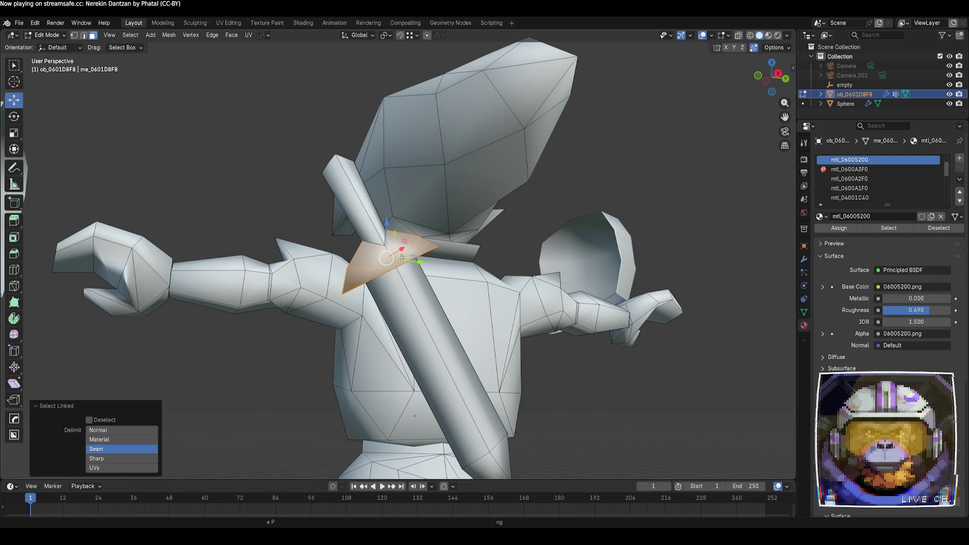
key("g")
key("x")
key("Escape")
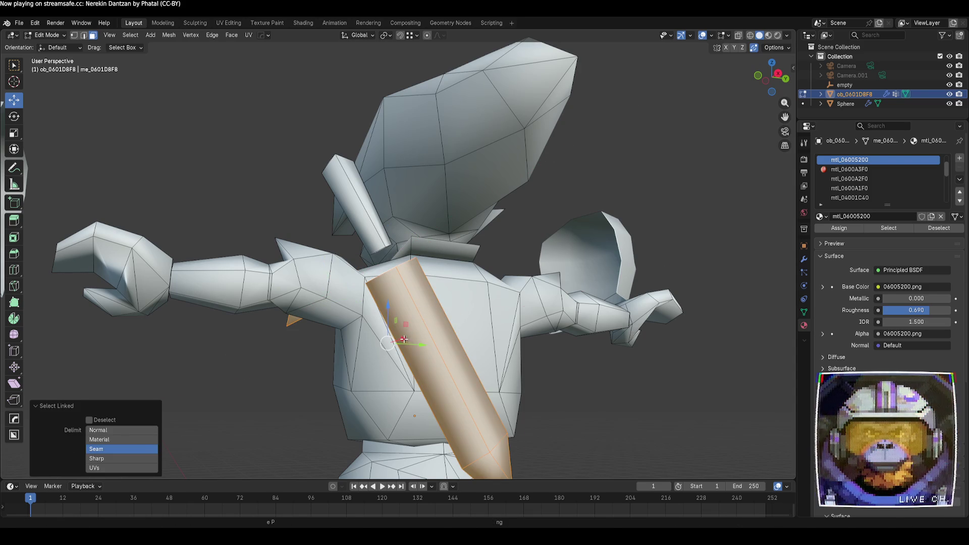
key("g")
key("x")
left_click(500, 337)
key("ctrl+z")
key("ctrl+z")
key("ctrl+z")
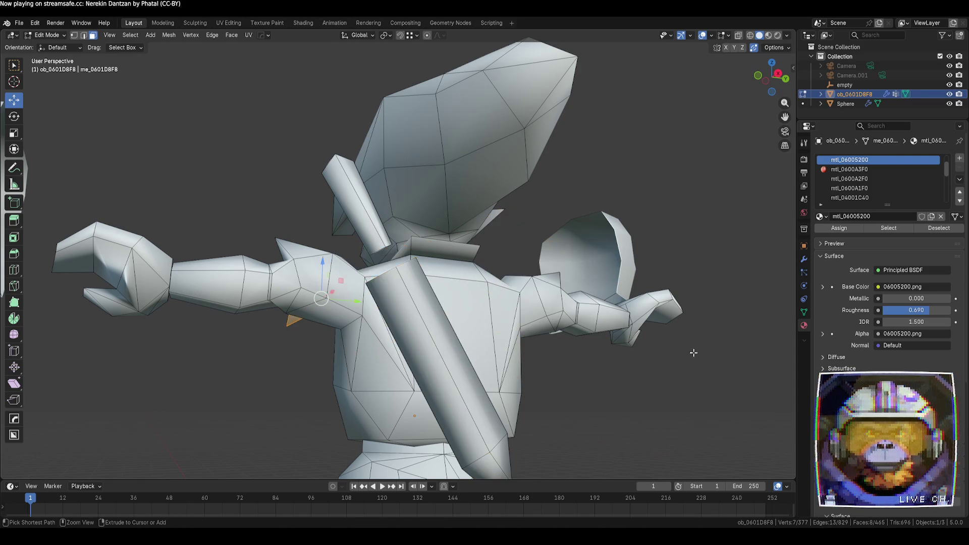
mouse_move(519, 371)
middle_mouse_down()
mouse_move(591, 385)
mouse_move(489, 363)
mouse_move(659, 367)
mouse_move(630, 350)
mouse_move(631, 321)
mouse_move(636, 355)
middle_mouse_up()
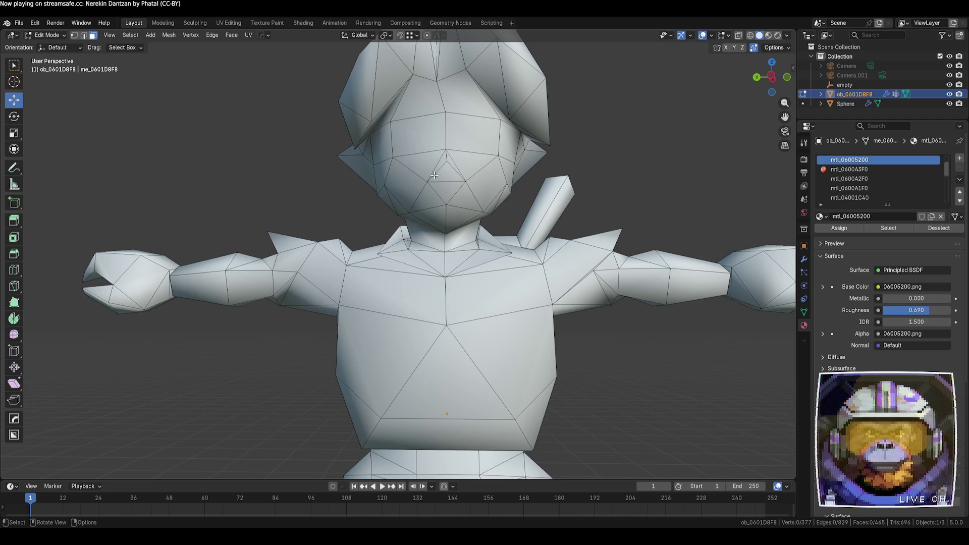
- Preview the character in Material Preview, then return to Solid shading
left_click(768, 35)
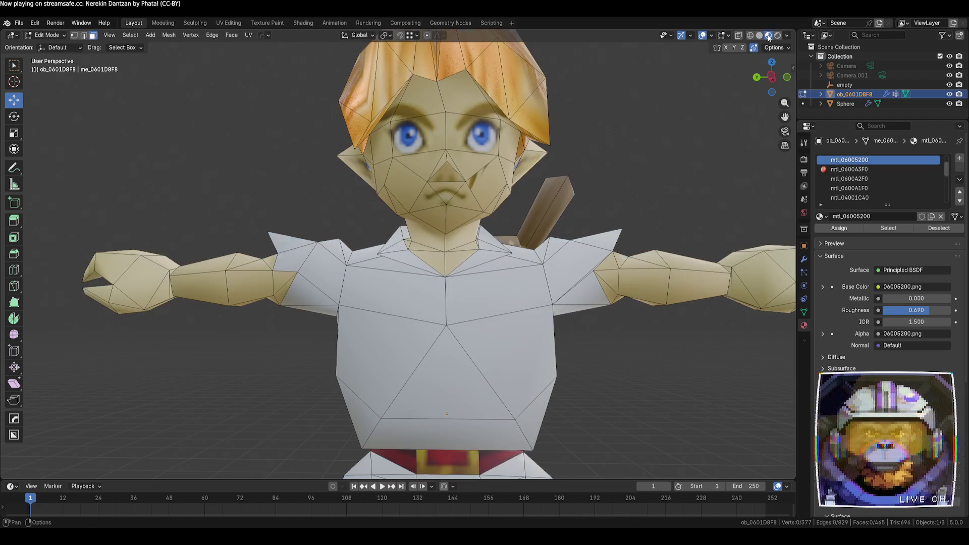
left_click(762, 37)
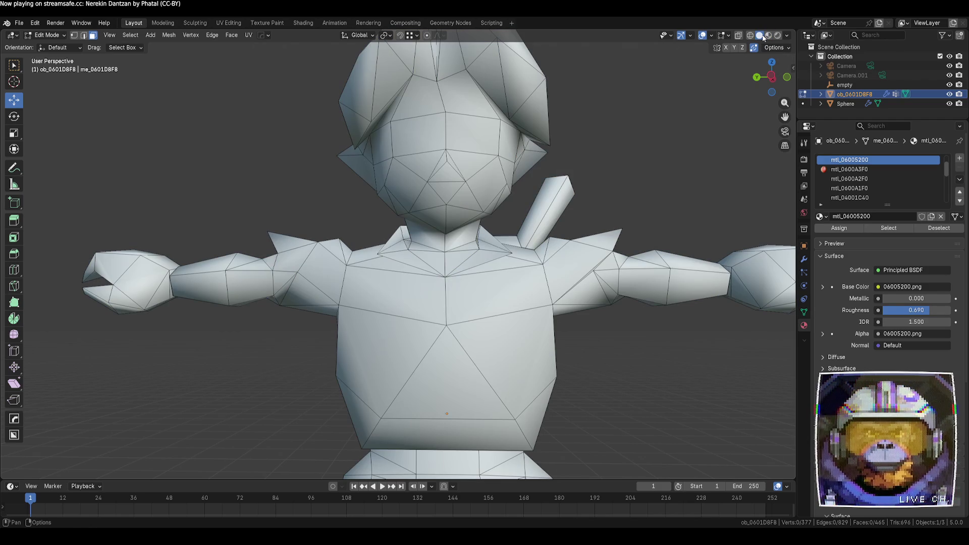
mouse_move(656, 121)
middle_mouse_down()
mouse_move(597, 160)
mouse_move(577, 138)
mouse_move(522, 168)
middle_mouse_up()
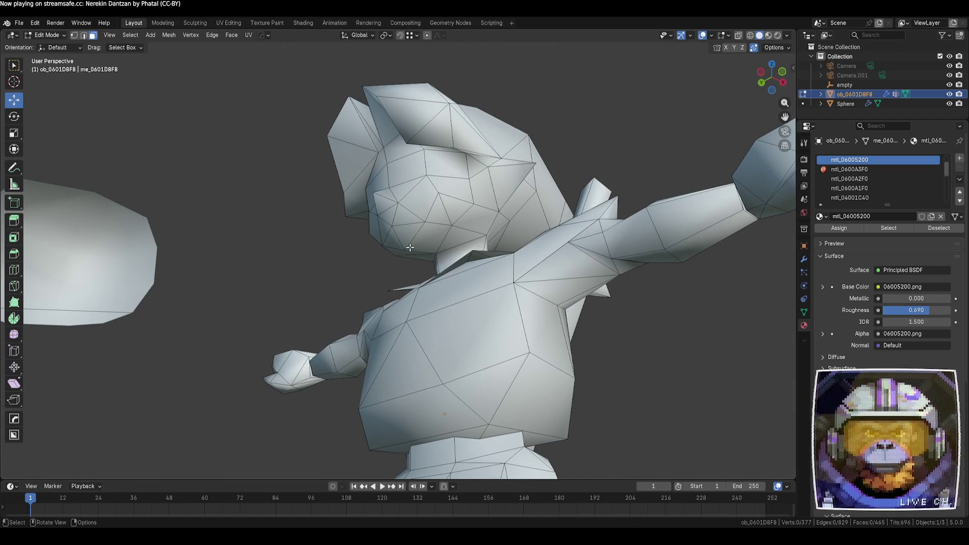
mouse_move(489, 232)
middle_mouse_down()
mouse_move(422, 277)
mouse_move(655, 283)
mouse_move(372, 275)
mouse_move(389, 227)
mouse_move(505, 278)
mouse_move(543, 275)
middle_mouse_up()
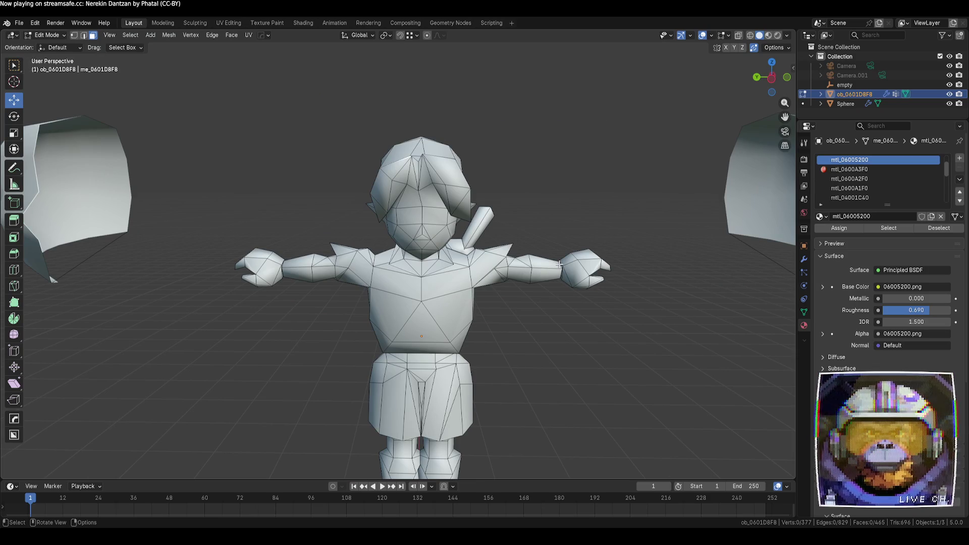
scroll(559, 264, "down", 5)
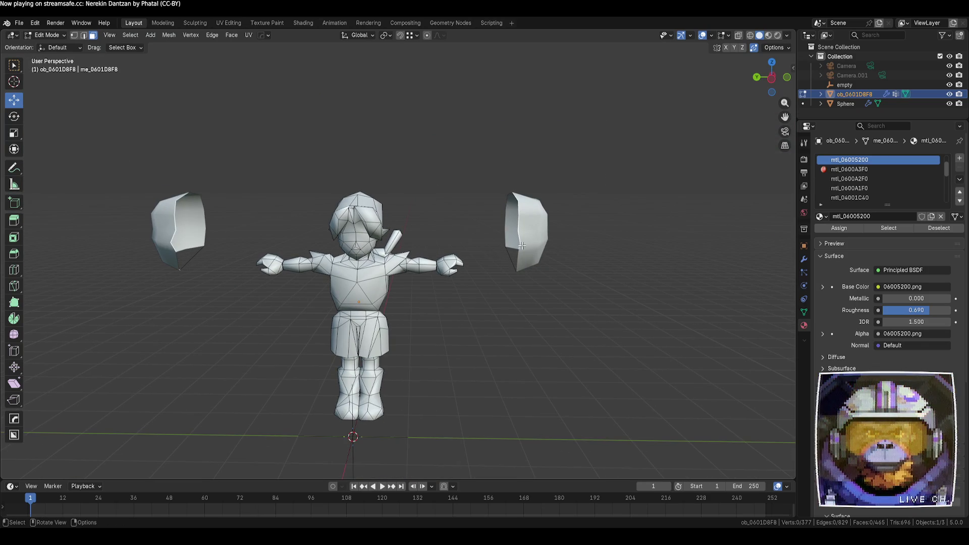
- Move the sphere shells about 1.651 m inward beside the head and edit the shell mesh
key("Tab")
left_click(529, 237)
mouse_move(529, 236)
left_mouse_down()
mouse_move(404, 242)
mouse_move(430, 254)
left_mouse_up()
key("Tab")
scroll(550, 242, "up", 2)
scroll(547, 244, "up", 2)
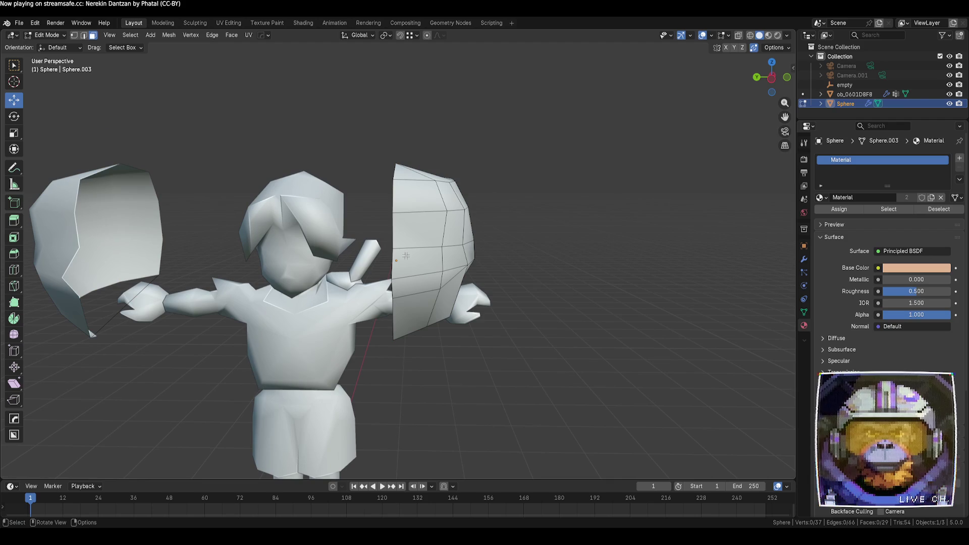
- Switch editing from the body to the right-hand shell, selecting and deselecting all its vertices
key("alt+q")
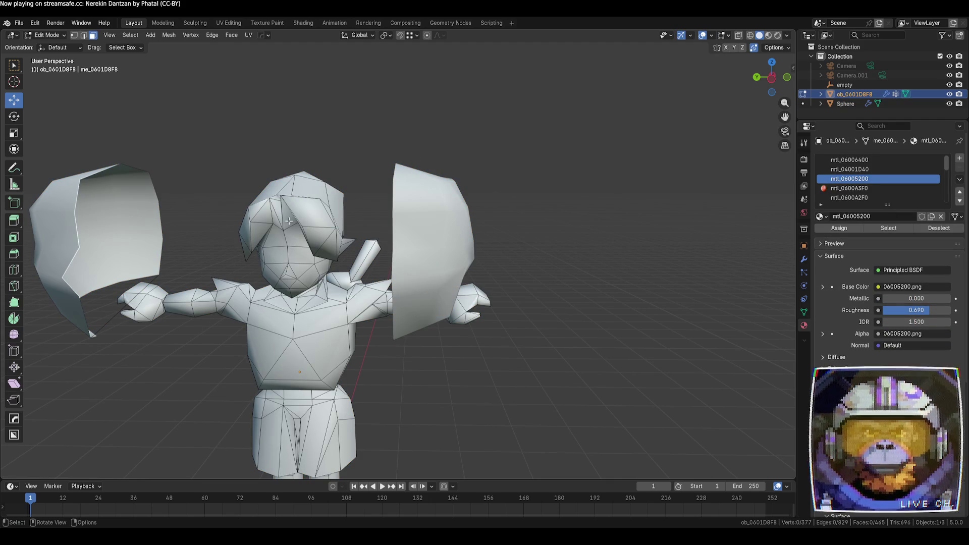
key("Tab")
left_click(448, 243)
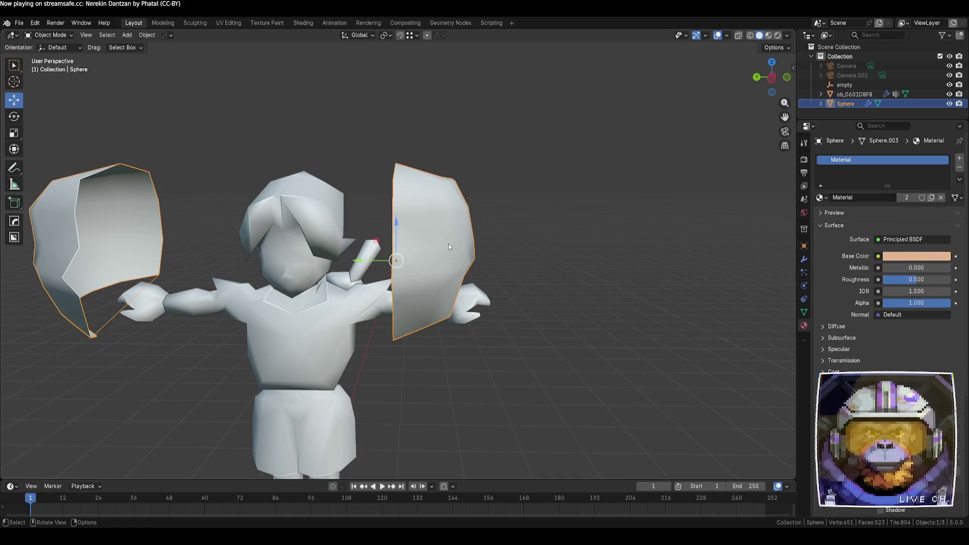
key("Tab")
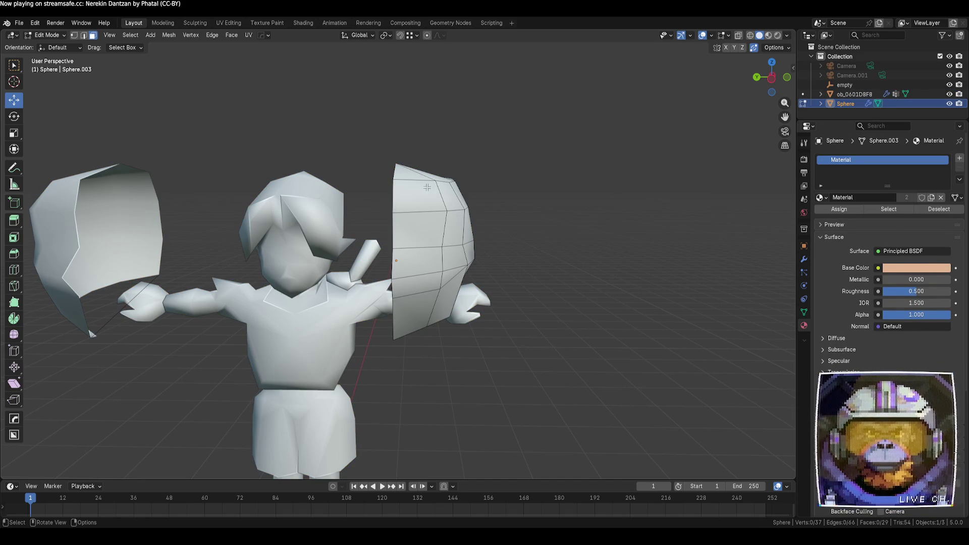
key("a")
key("alt+a")
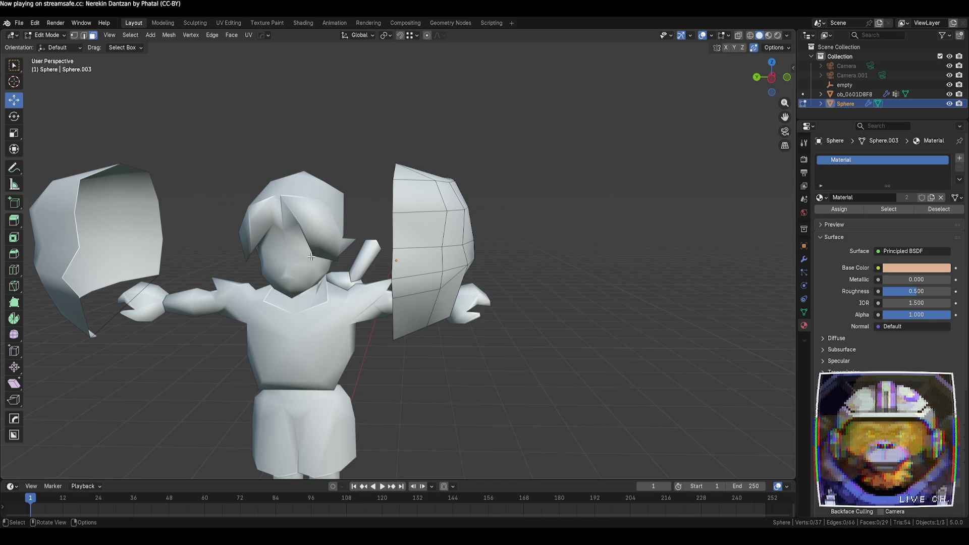
- Check the body mesh with select linked, then end in Edit Mode on the shell
key("alt+q")
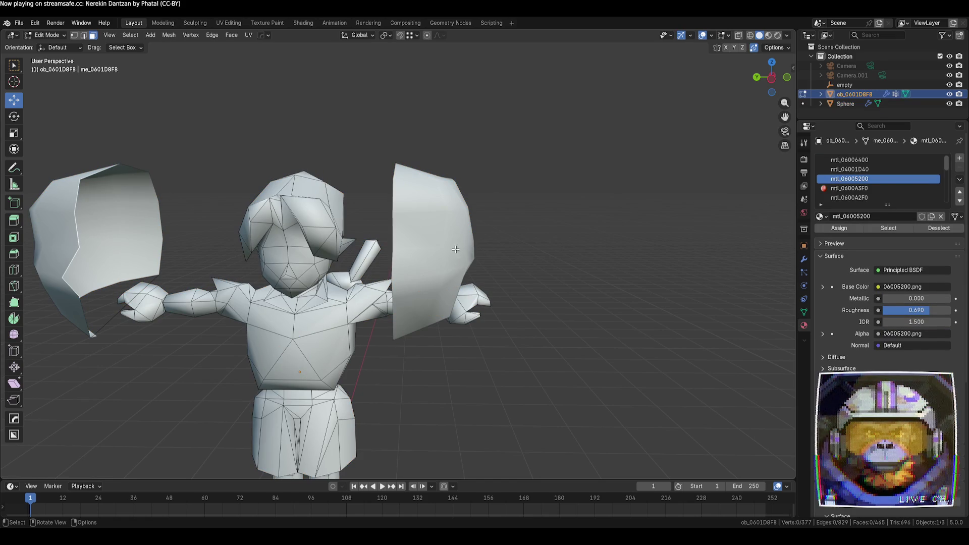
key("l")
key("alt+a")
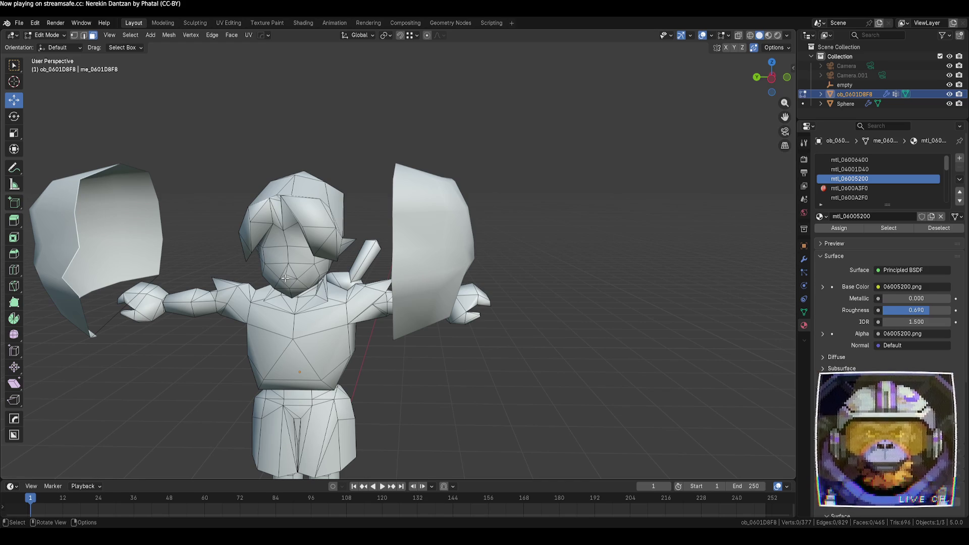
key("l")
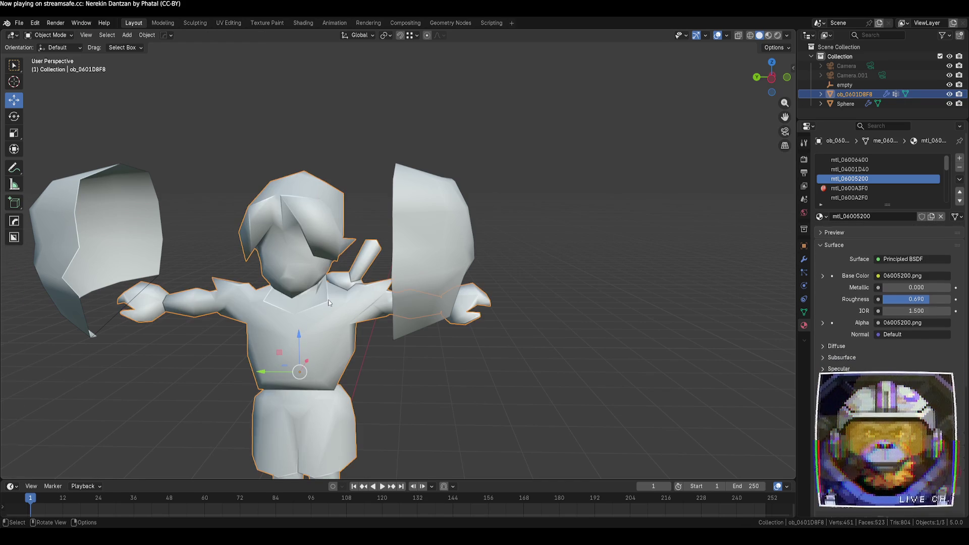
key("alt+a")
key("Tab")
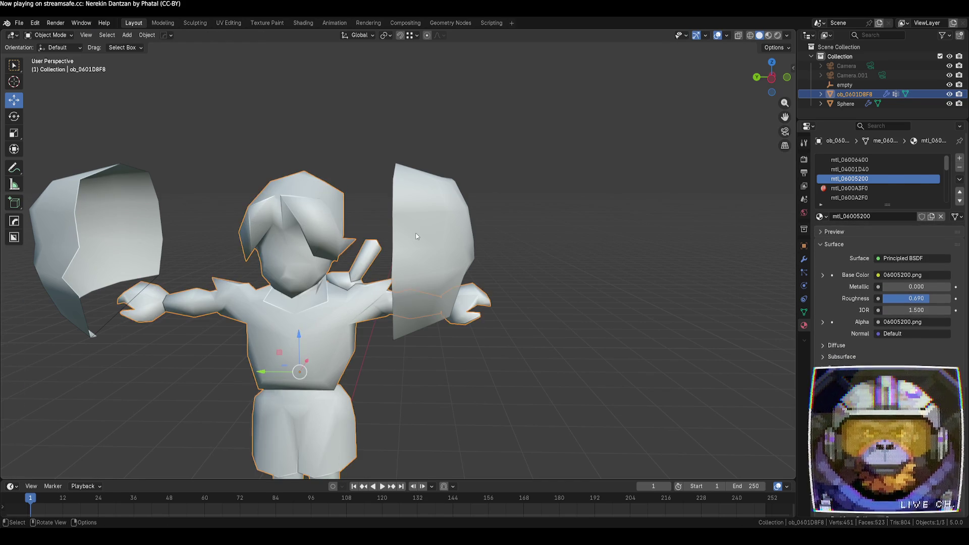
left_click(416, 233)
key("Tab")
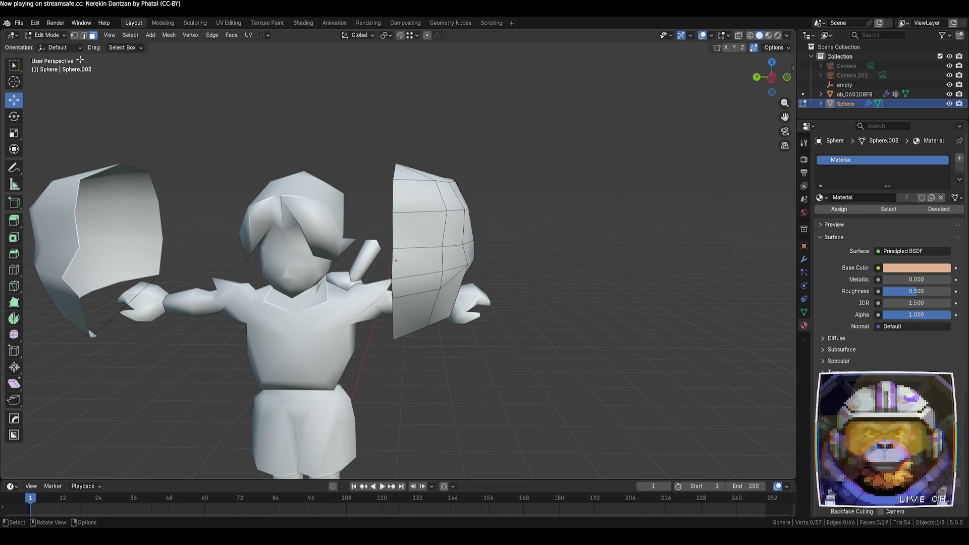
- Knife a new edge down the left side of the hair shell
left_click(17, 287)
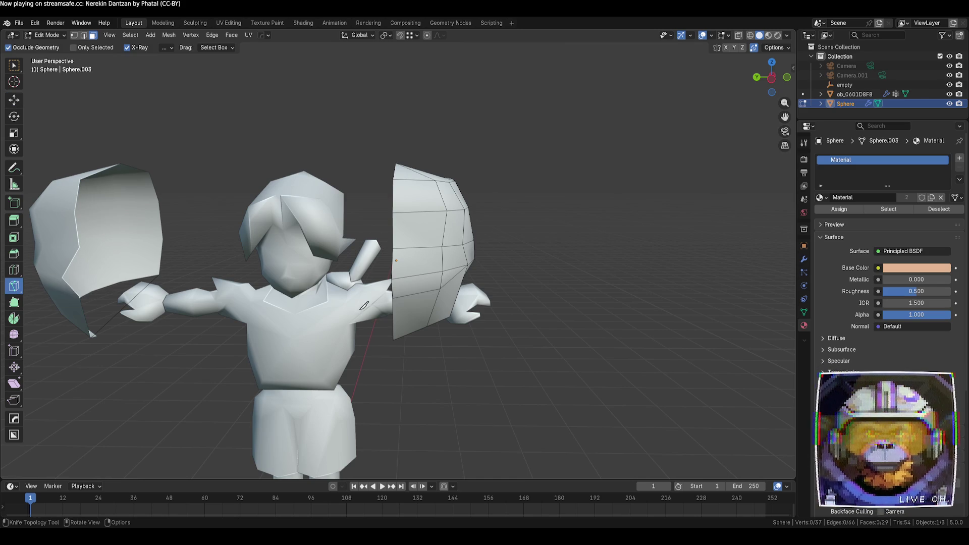
key("1")
left_click(394, 248)
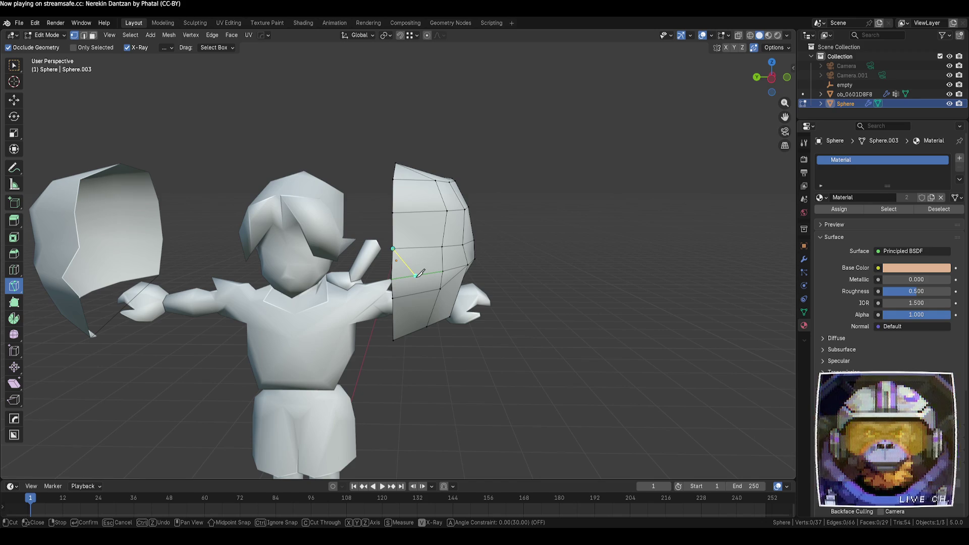
left_click(416, 275)
key("Return")
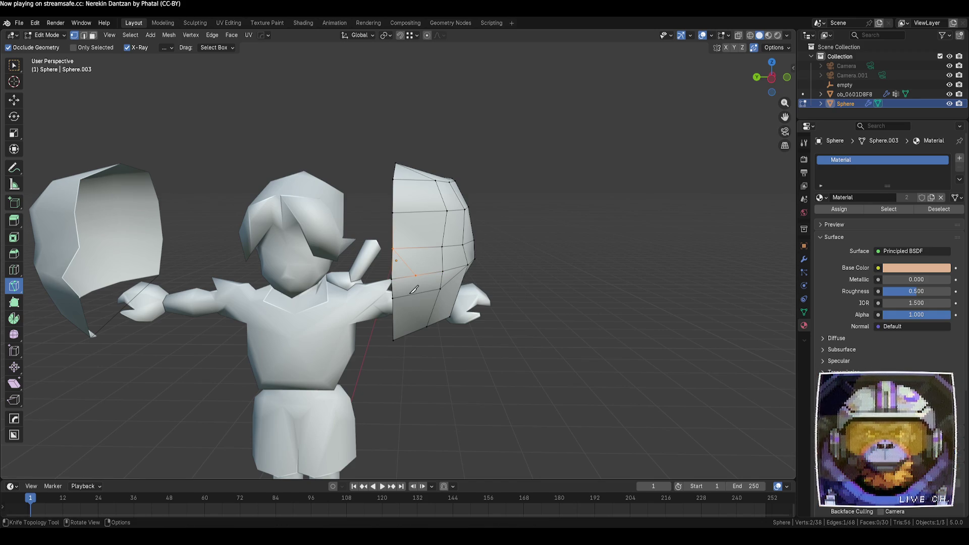
key("Tab")
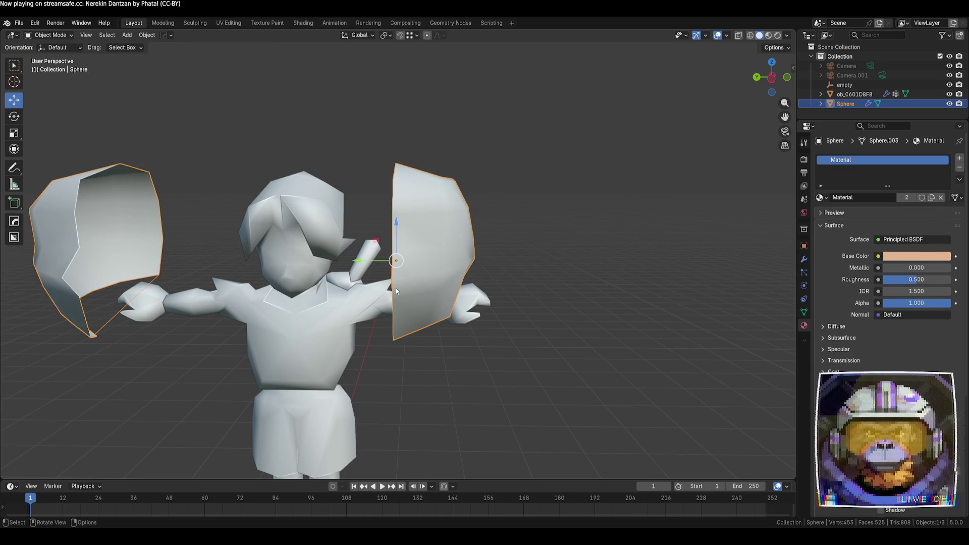
key("Tab")
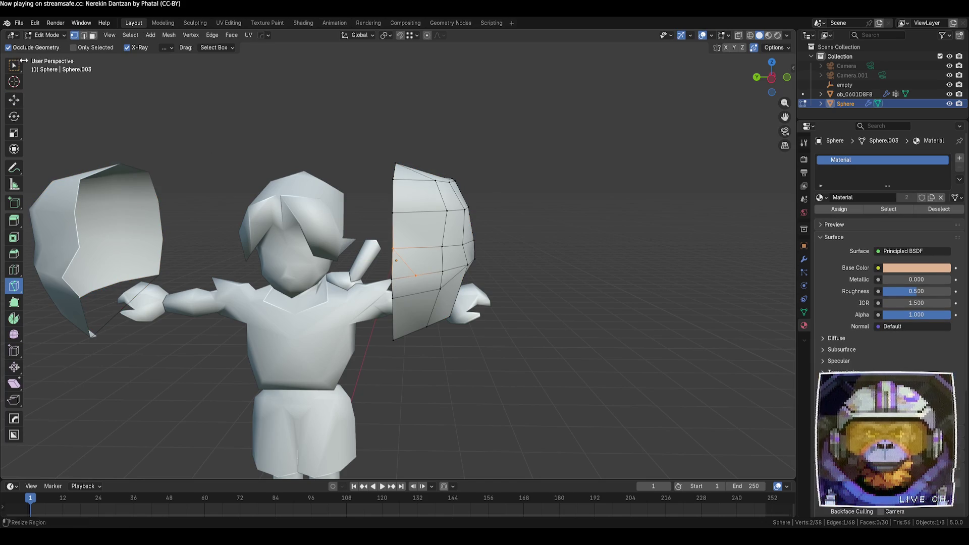
- Vertex-slide a hair piece vertex along its edge twice
key("w")
left_click(394, 278)
middle_click_drag(393, 278, 417, 309)
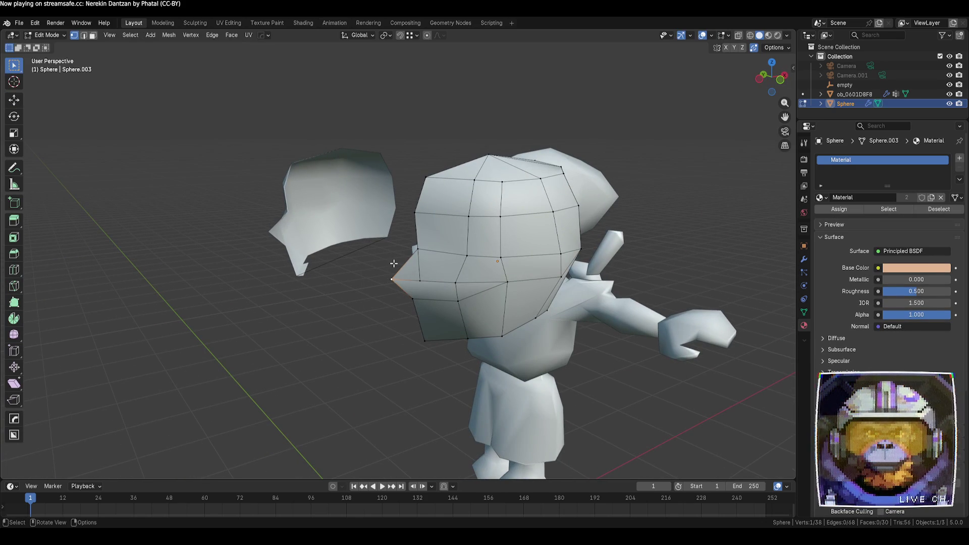
key("shift+v")
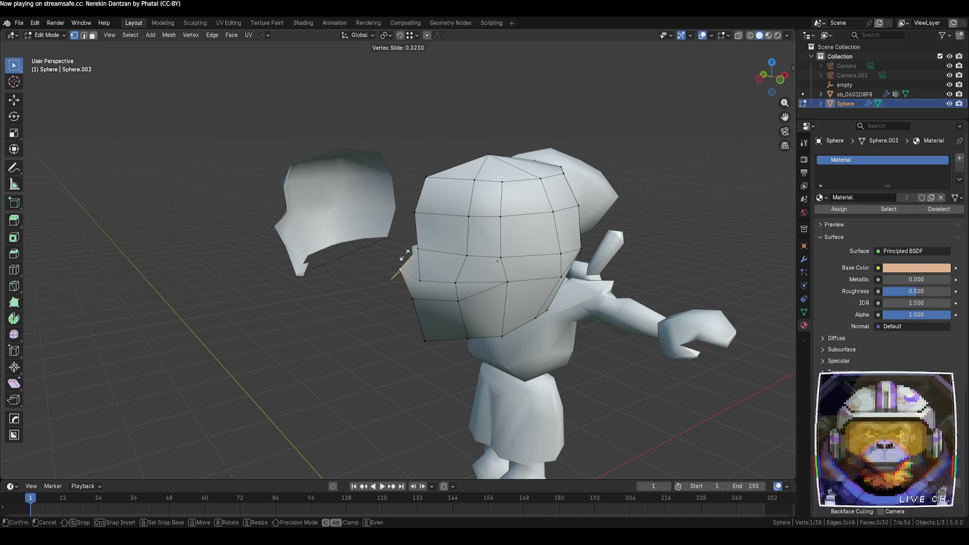
left_click(354, 291)
mouse_move(355, 292)
middle_mouse_down()
mouse_move(432, 282)
mouse_move(310, 323)
middle_mouse_up()
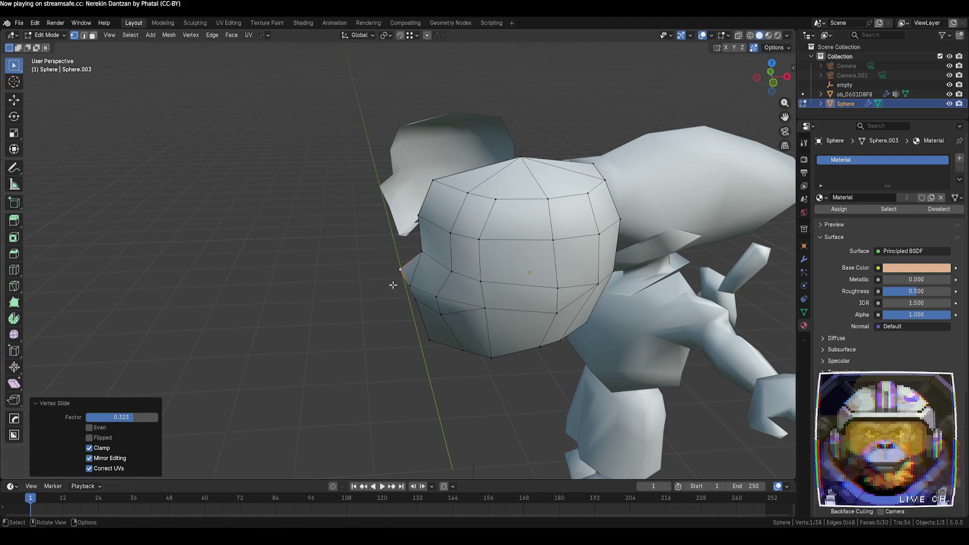
key("shift+v")
left_click(413, 270)
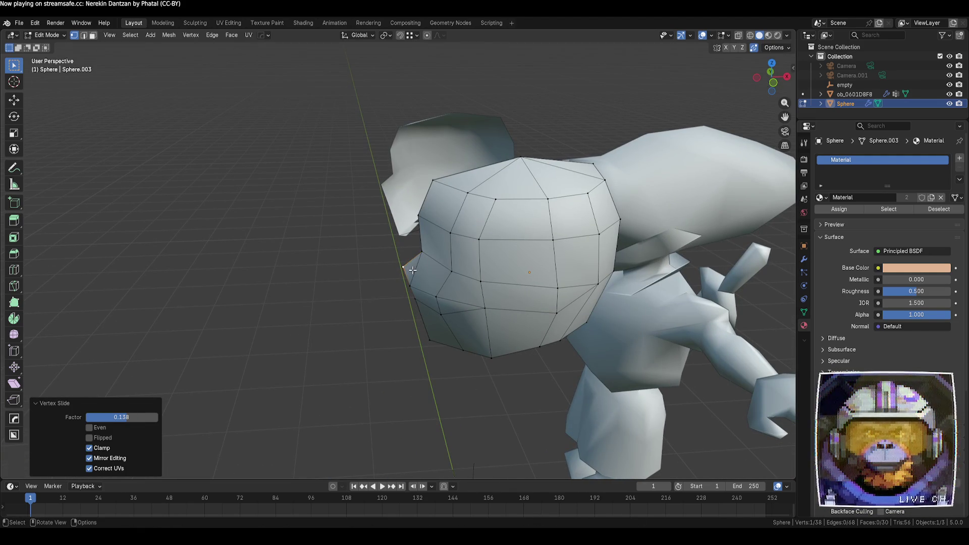
middle_click_drag(413, 270, 455, 281)
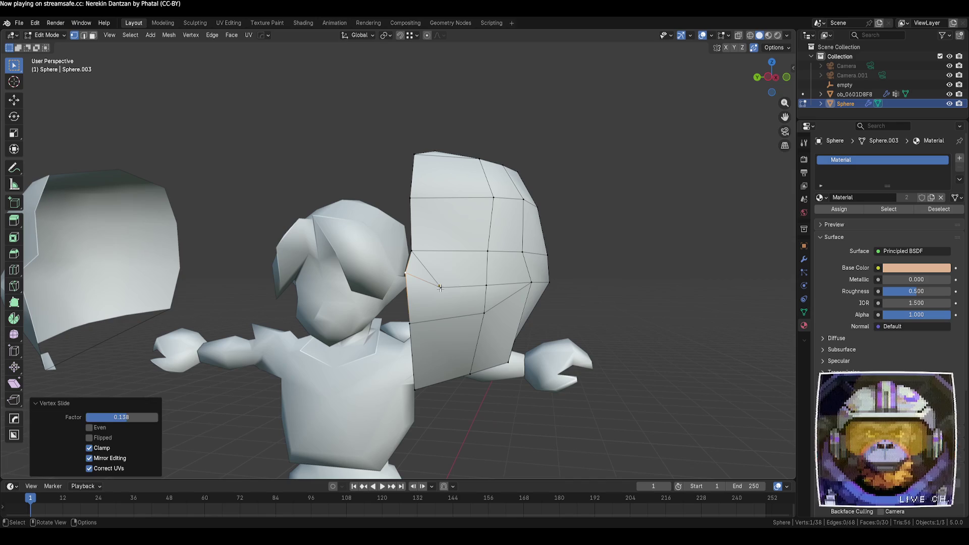
- Knife a new edge from the slid vertex to an inner vertex
left_click(14, 286)
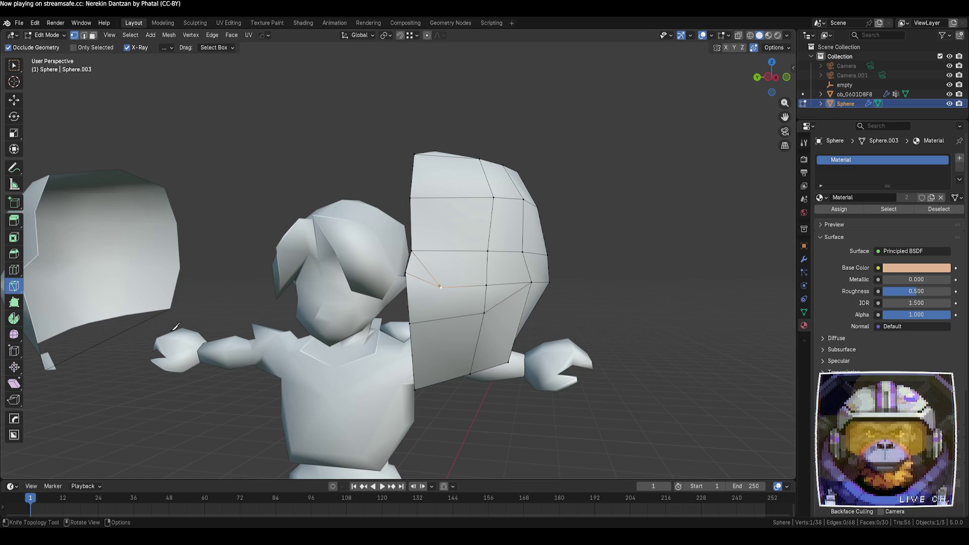
left_click(441, 287)
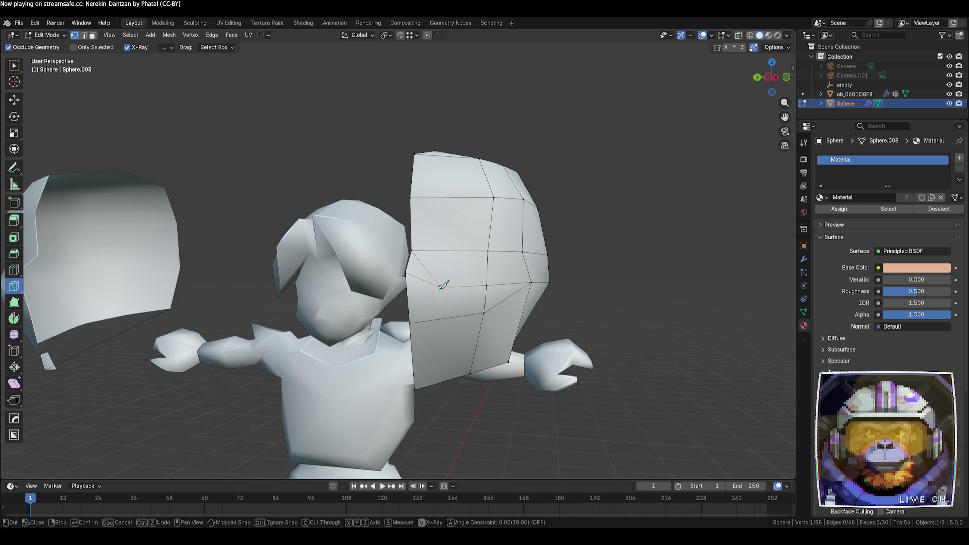
left_click(408, 288)
key("Return")
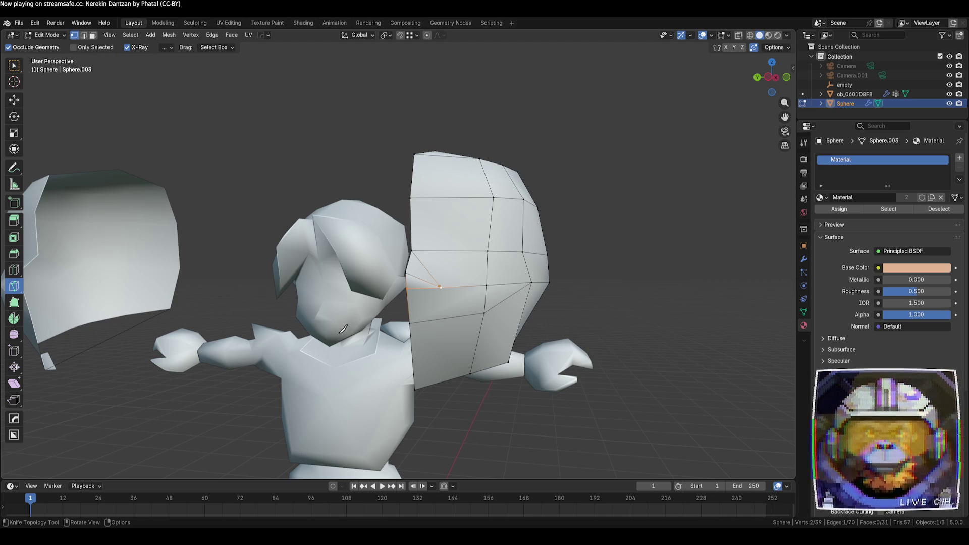
- Compare against the character's head wireframe, then knife a second edge lower down
key("Tab")
left_click(335, 308)
key("Tab")
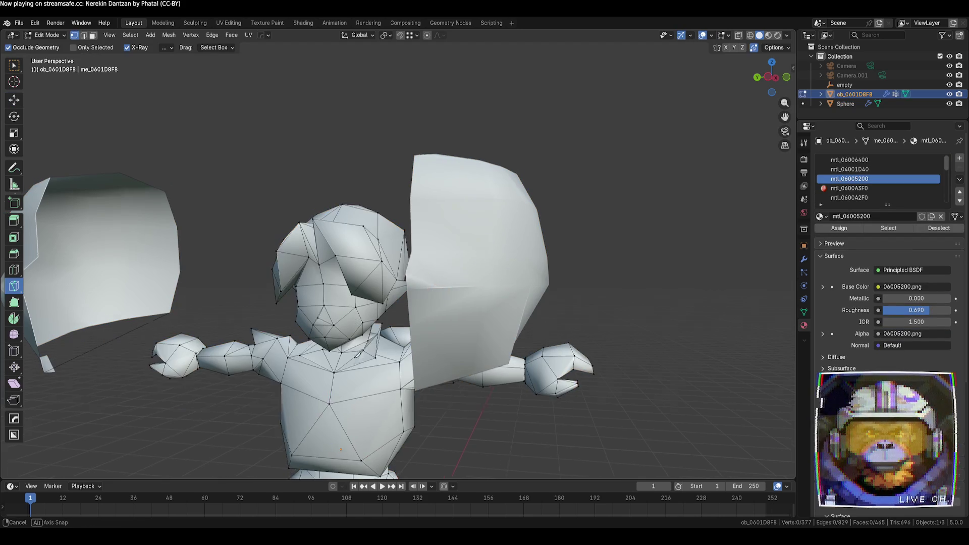
middle_click_drag(358, 353, 369, 337)
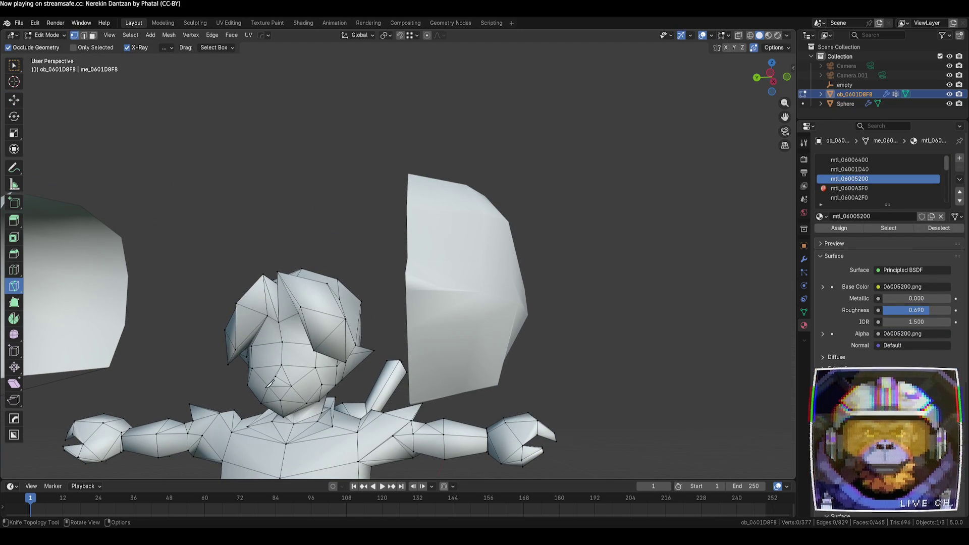
key("Tab")
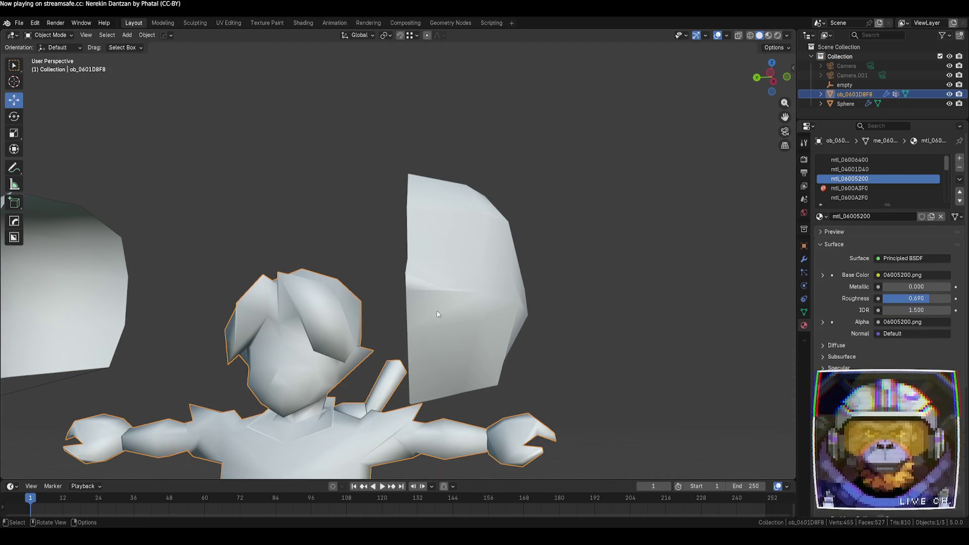
left_click(438, 314)
key("Tab")
left_click(441, 288)
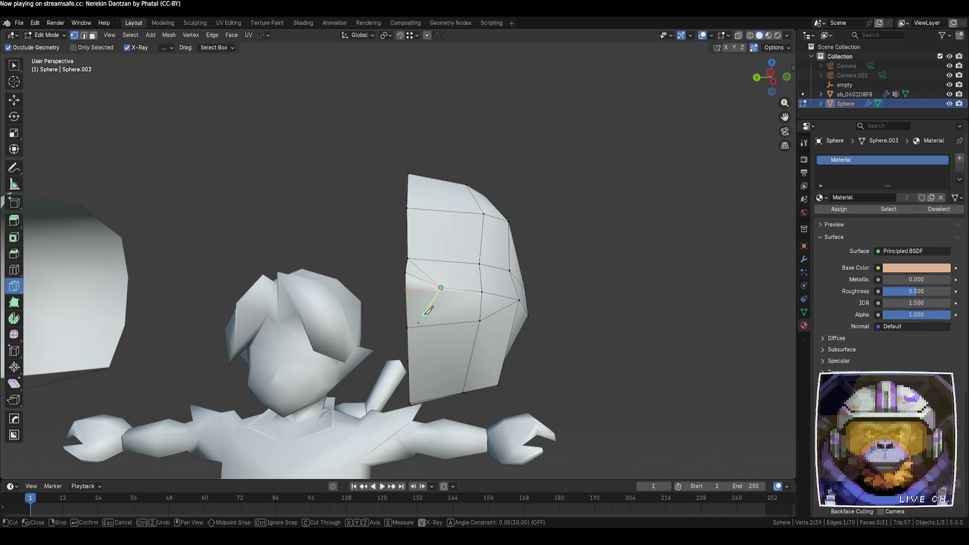
left_click(407, 328)
key("Return")
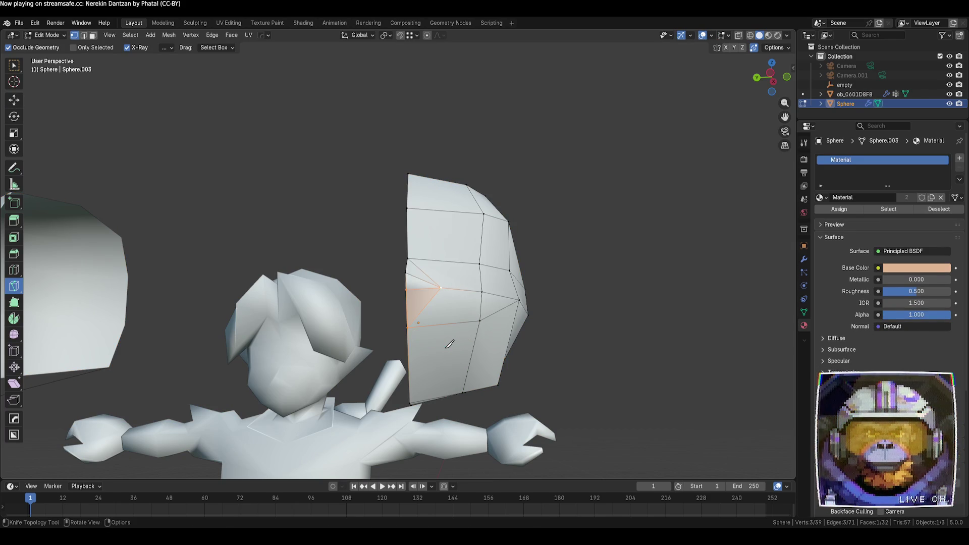
- Move the vertex near the new cut up toward the head and shift it right
left_click(14, 64)
left_click(571, 298)
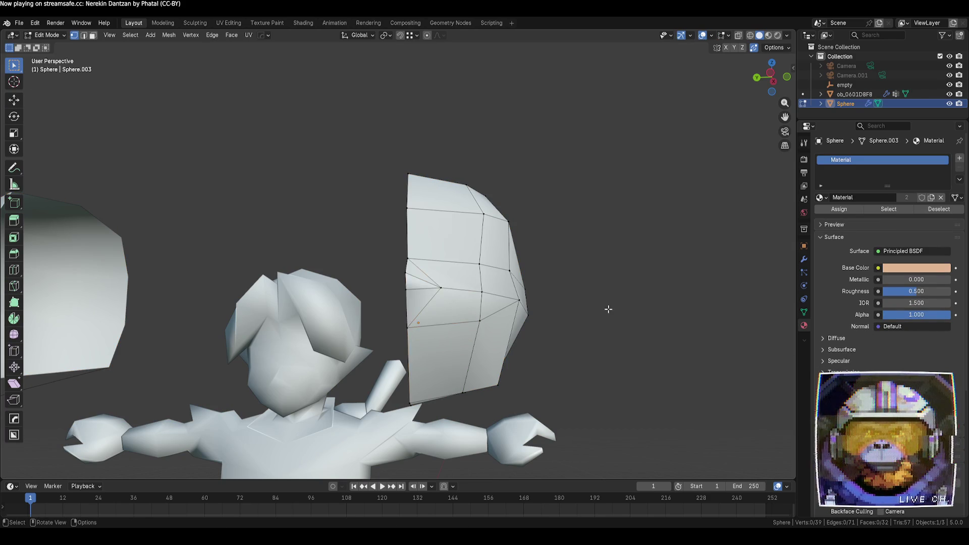
mouse_move(608, 310)
middle_mouse_down()
mouse_move(532, 343)
mouse_move(529, 332)
mouse_move(497, 319)
middle_mouse_up()
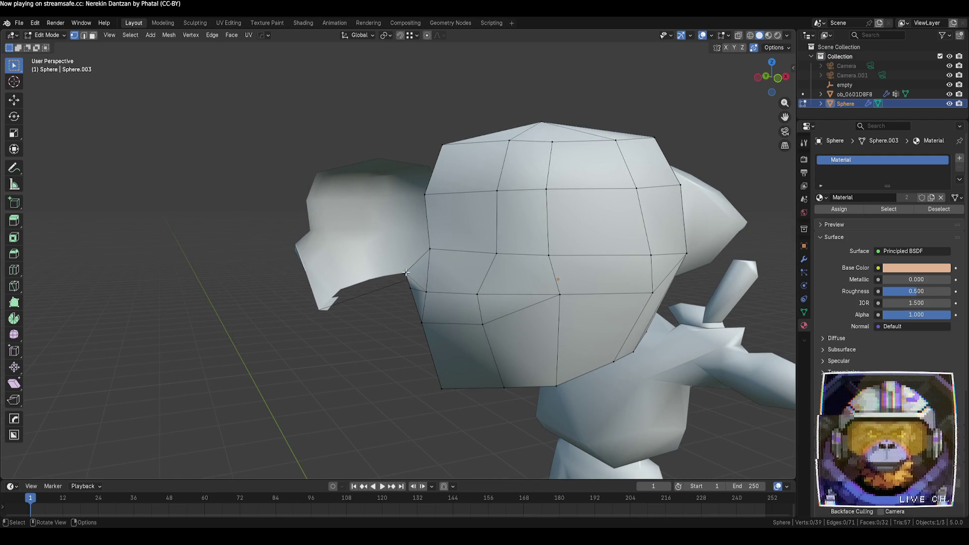
key("g")
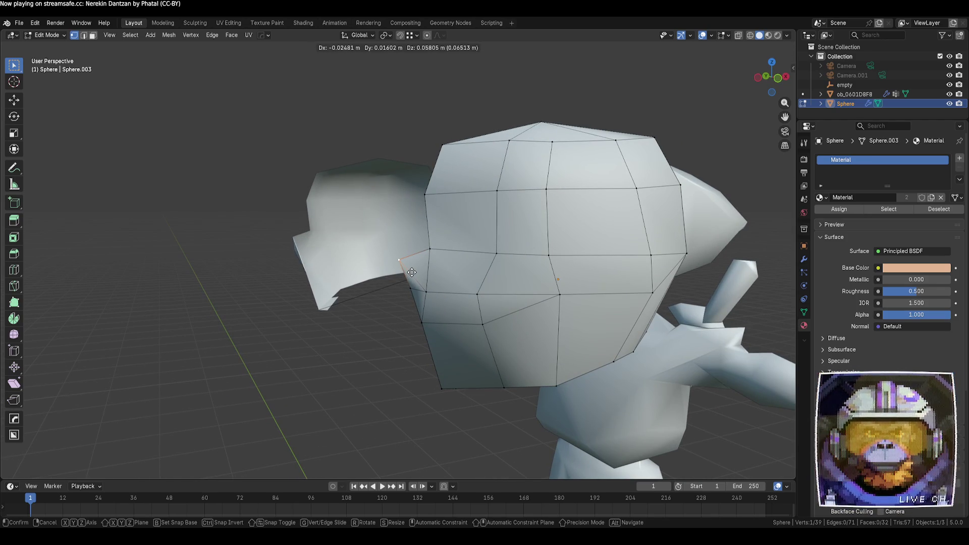
left_click(413, 291)
key("g")
left_click(417, 293)
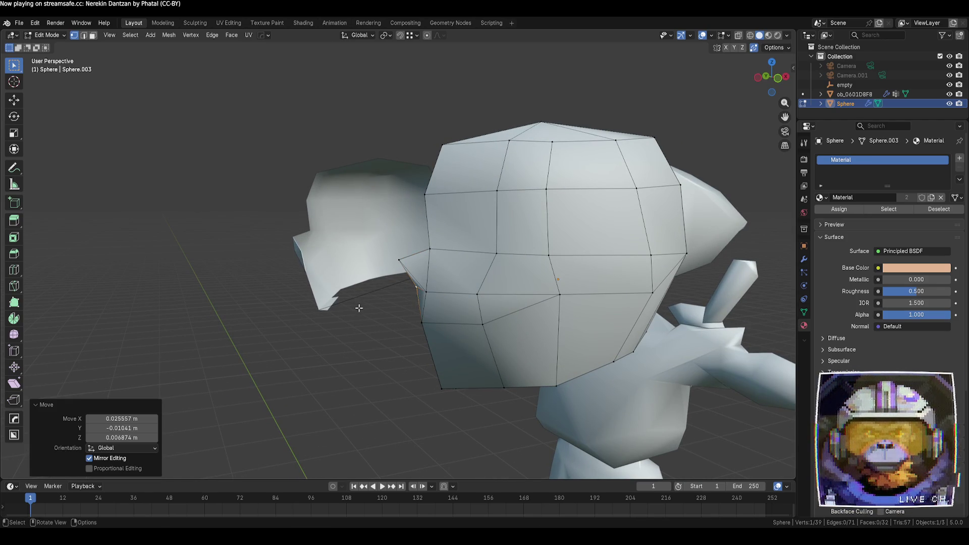
middle_click_drag(358, 308, 530, 317)
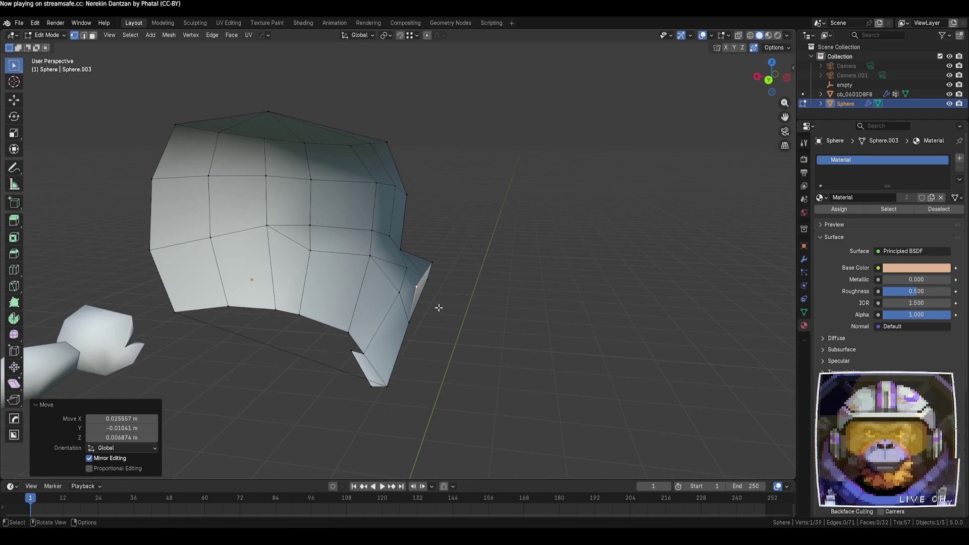
key("g")
right_click(440, 299)
key("g")
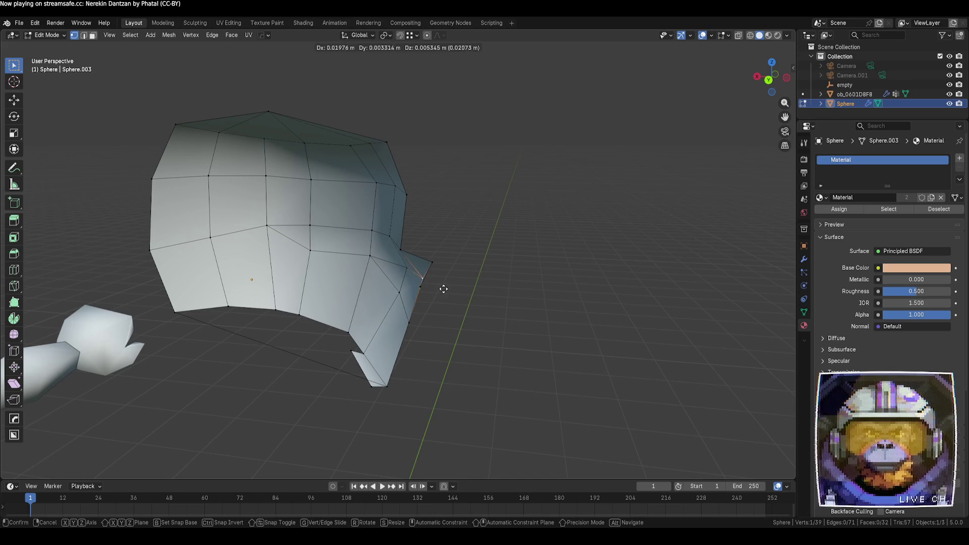
left_click(462, 297)
left_click(462, 297)
mouse_move(462, 297)
middle_mouse_down()
mouse_move(515, 328)
mouse_move(370, 319)
mouse_move(445, 317)
middle_mouse_up()
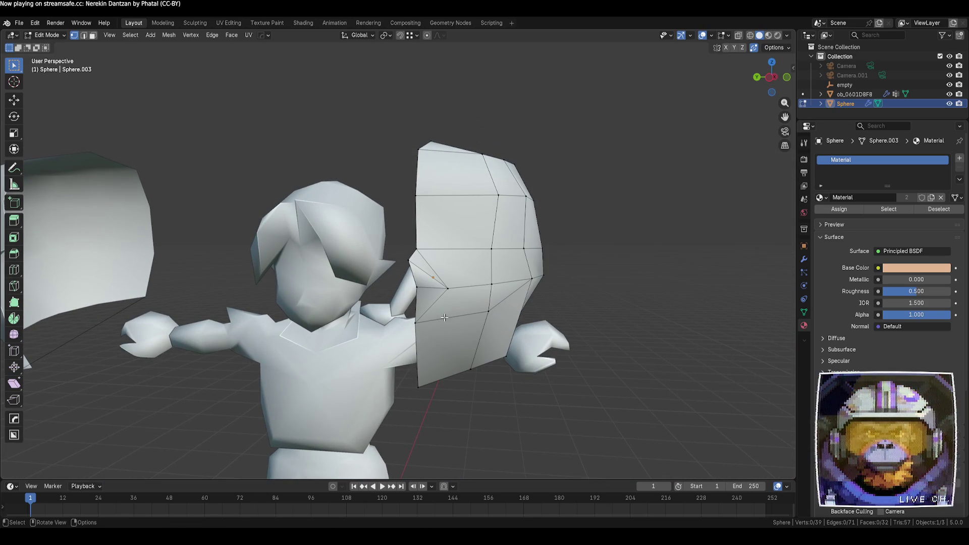
- Slide the bottom-left vertex up and delete the stray bottom-left vertex
left_click(417, 382)
key("g")
key("g")
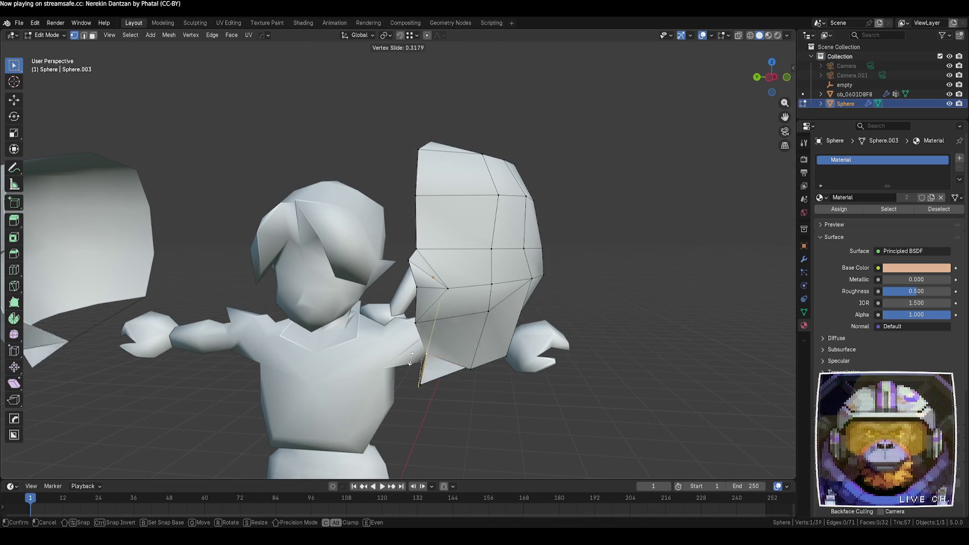
left_click(408, 349)
mouse_move(409, 349)
middle_mouse_down()
mouse_move(434, 359)
mouse_move(415, 364)
middle_mouse_up()
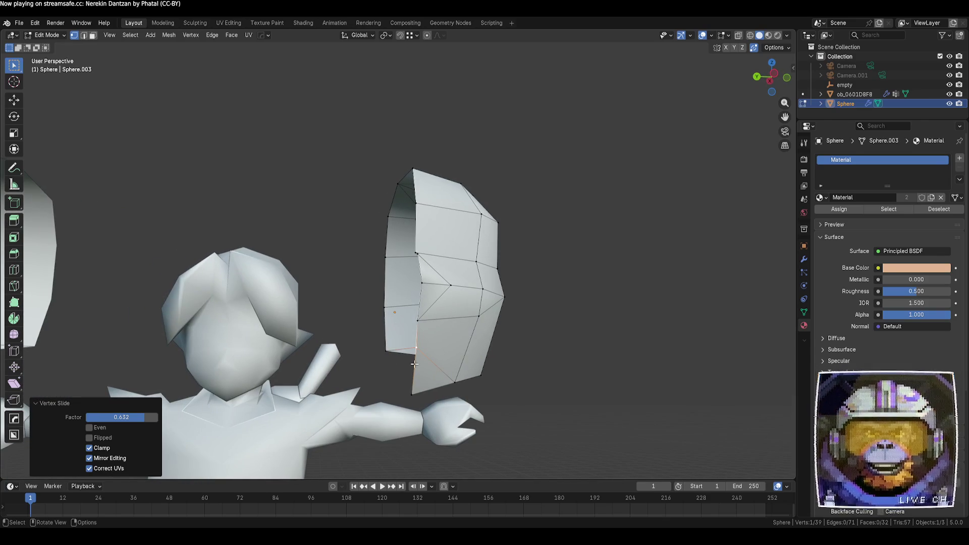
left_click(413, 395)
key("x")
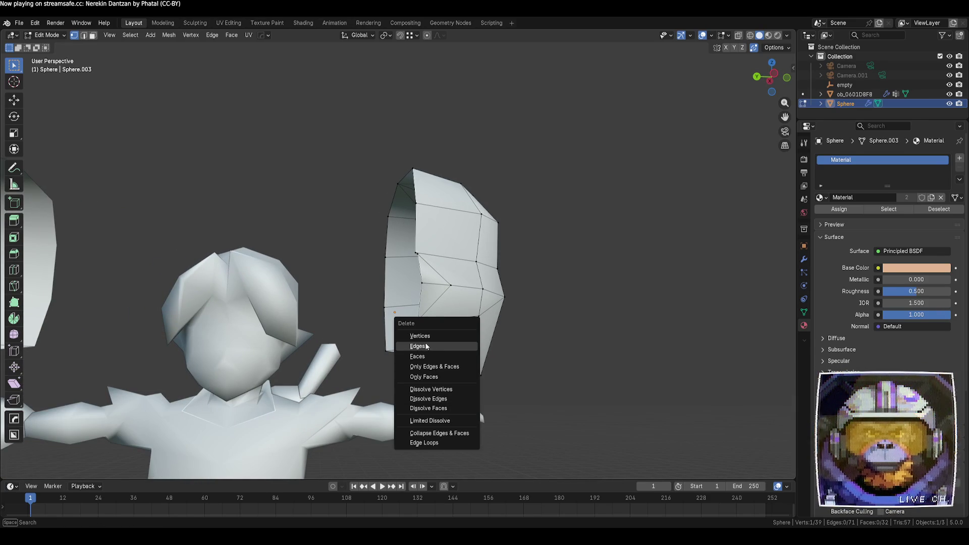
left_click(434, 337)
- Merge the overlapping bottom vertices by distance
left_click(456, 382)
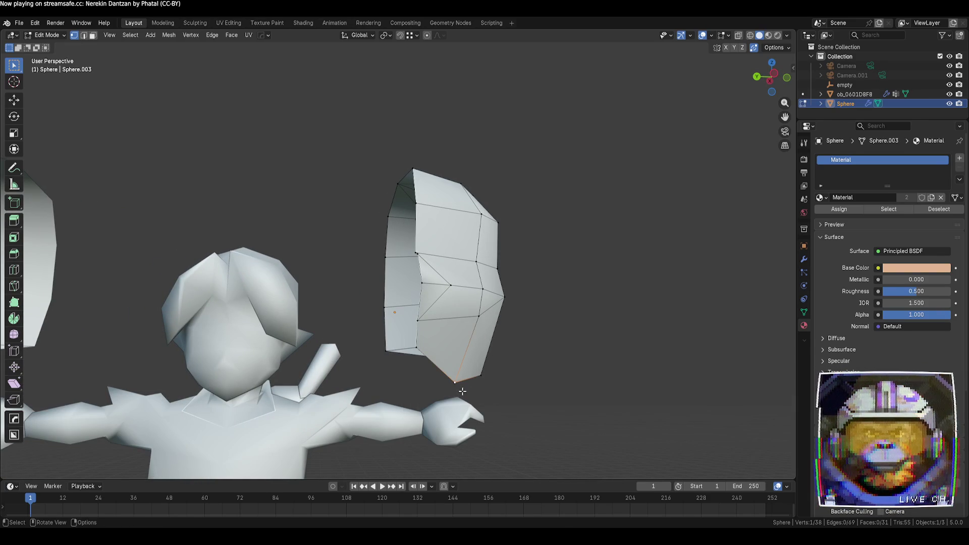
left_click(498, 389, "shift")
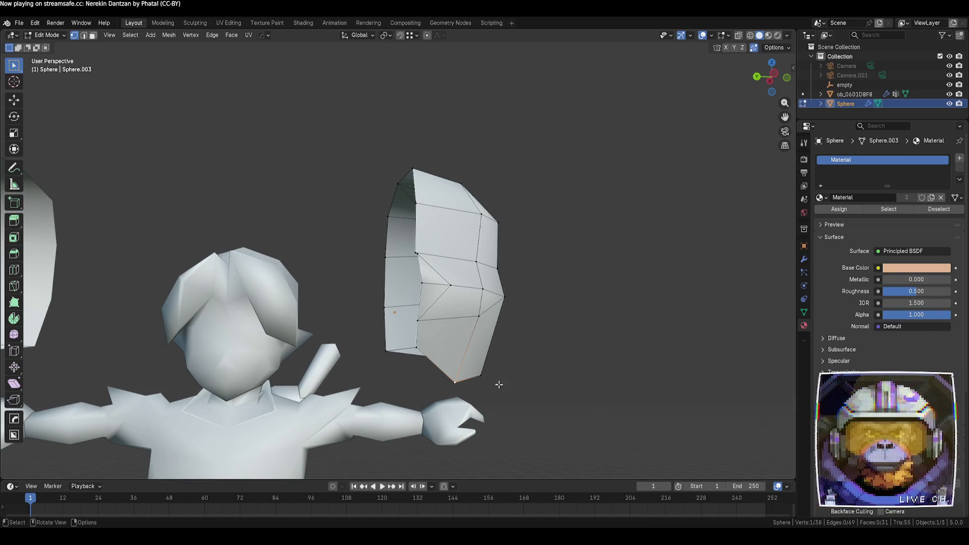
left_click(553, 418)
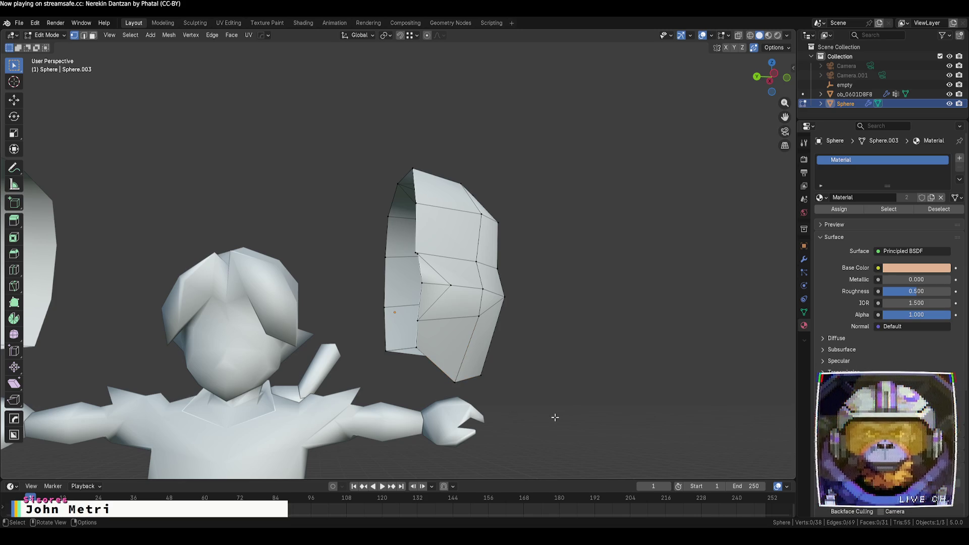
key("m")
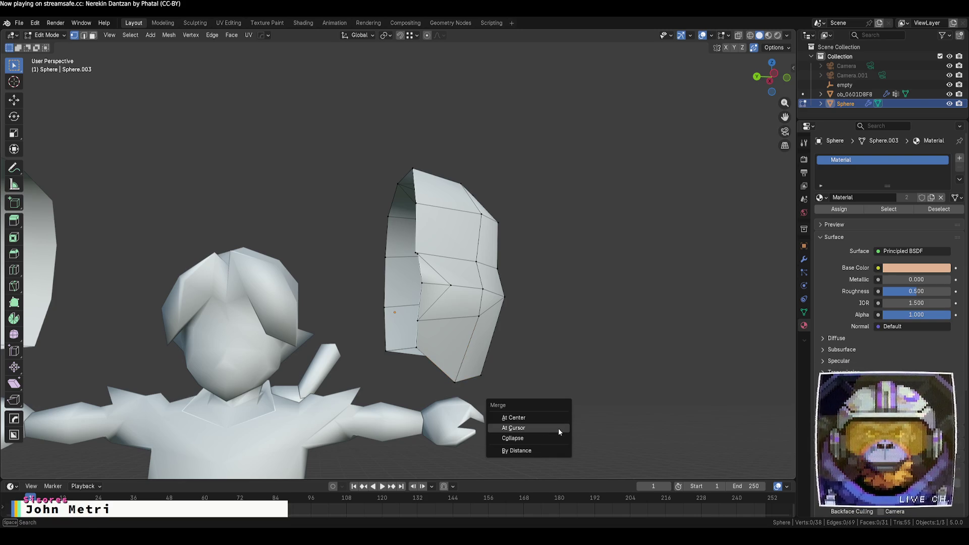
left_click(553, 451)
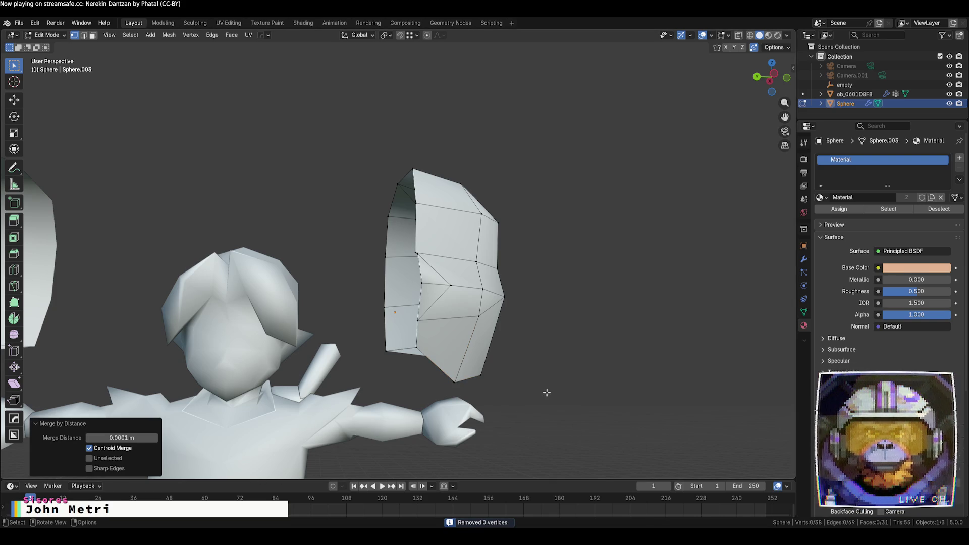
- Apply Merge By Distance to the hair piece in Edit Mode
key("Tab")
key("m")
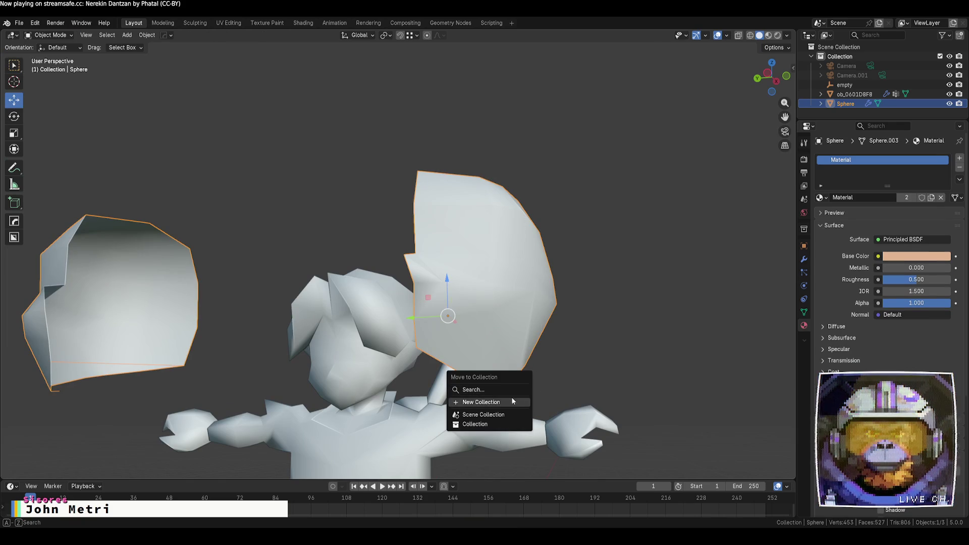
key("Escape")
key("Tab")
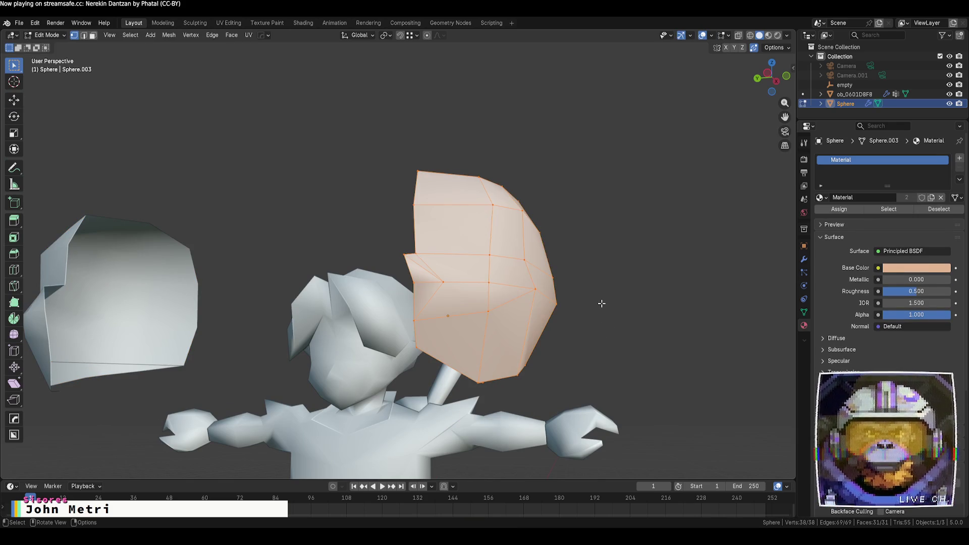
key("m")
left_click(561, 315)
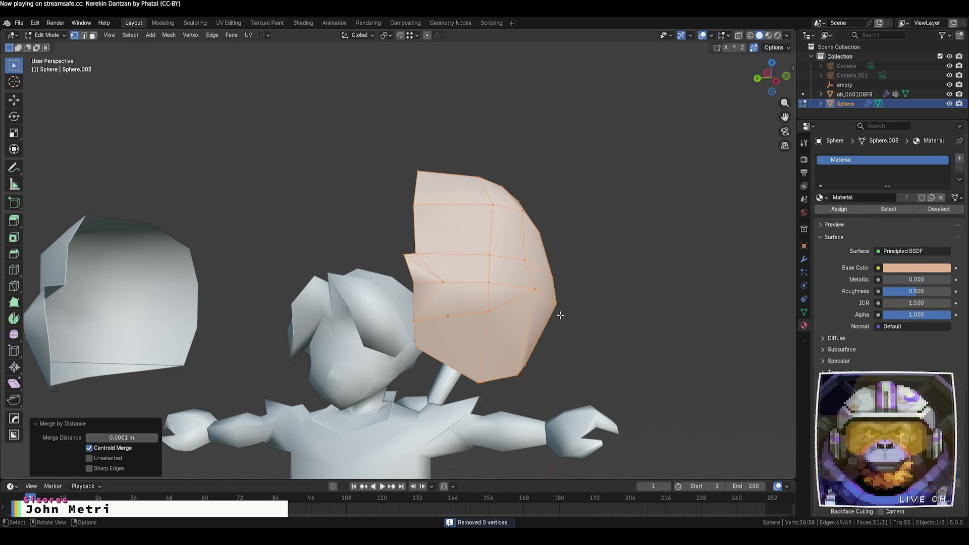
- Tune the merge distance to 0.0801 m and return to Object Mode
left_click_drag(121, 438, 154, 441)
left_click(154, 438)
left_click(154, 438)
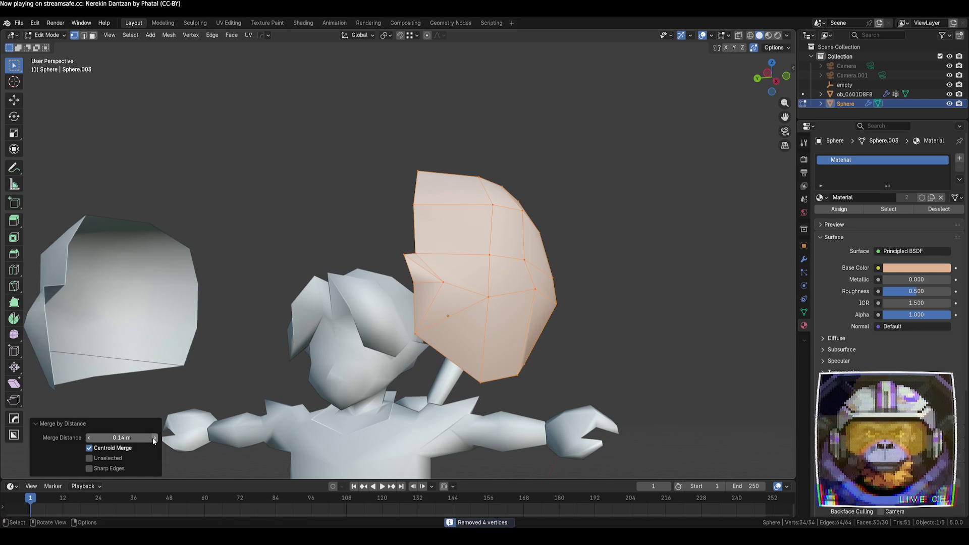
left_click(90, 438)
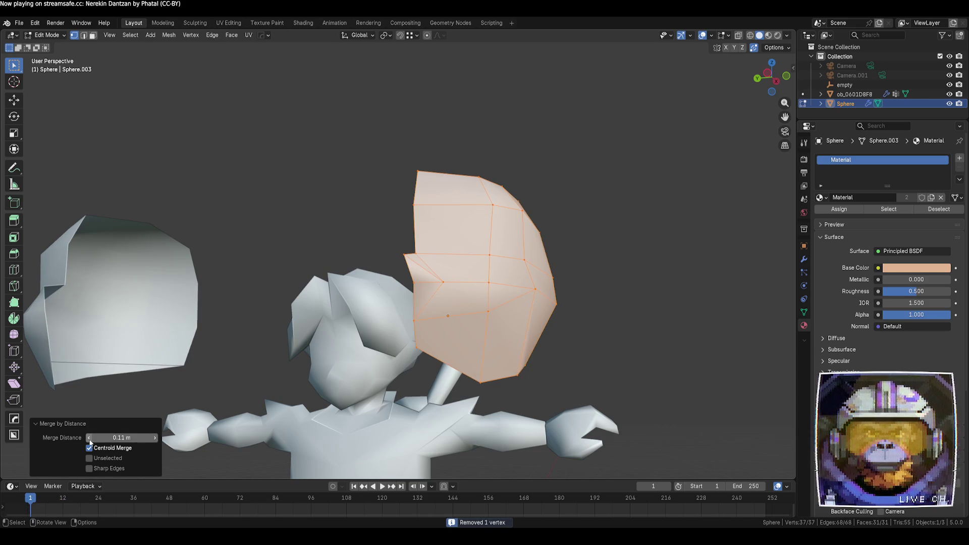
left_click(90, 438)
left_click(90, 439)
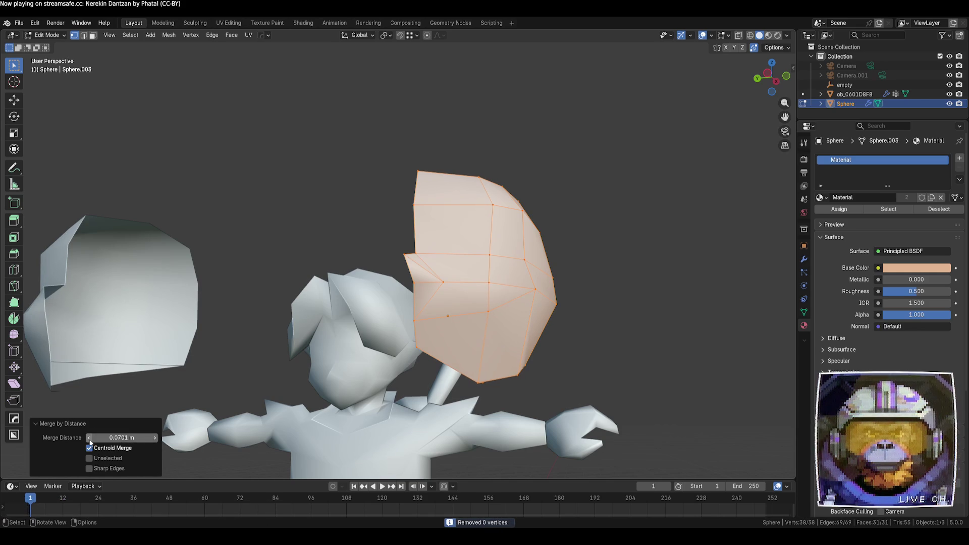
left_click(155, 437)
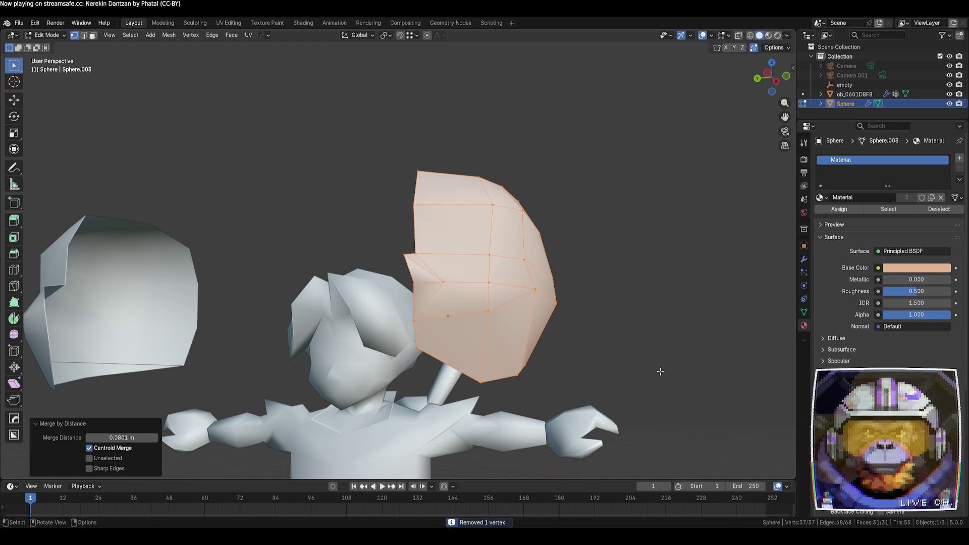
key("Tab")
left_click(612, 357)
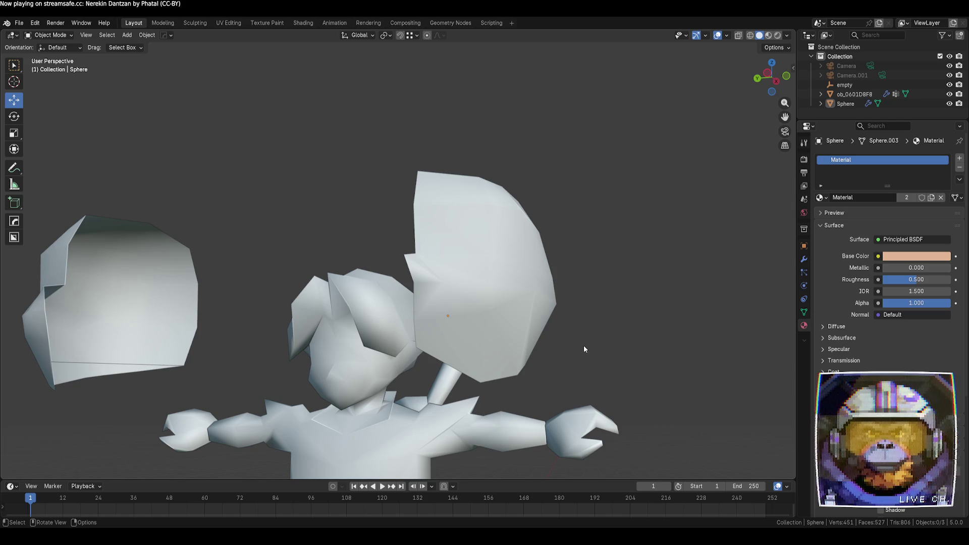
- In Edit Mode on the hair piece, slide two top vertices along their edges with Shift+V
left_click(547, 286)
key("Tab")
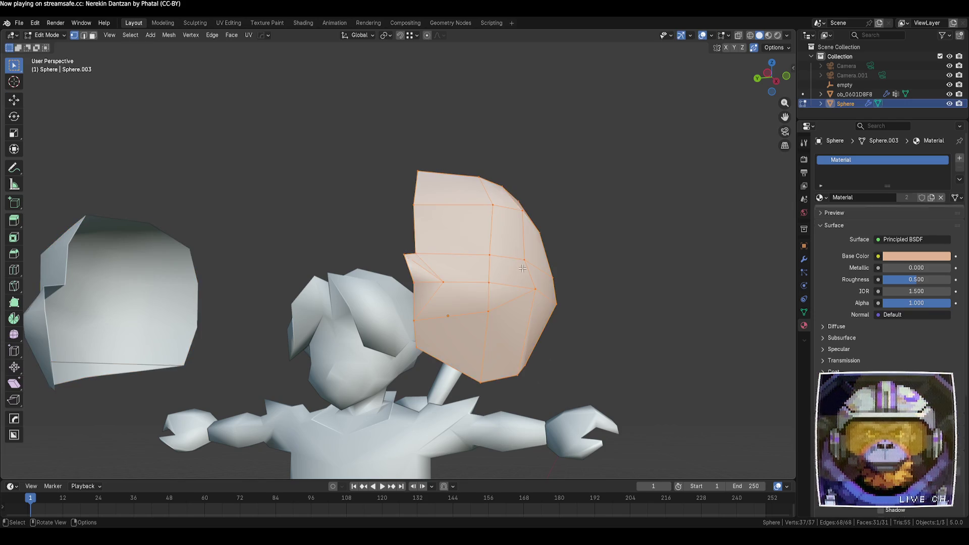
mouse_move(547, 286)
middle_mouse_down()
mouse_move(610, 298)
mouse_move(624, 315)
middle_mouse_up()
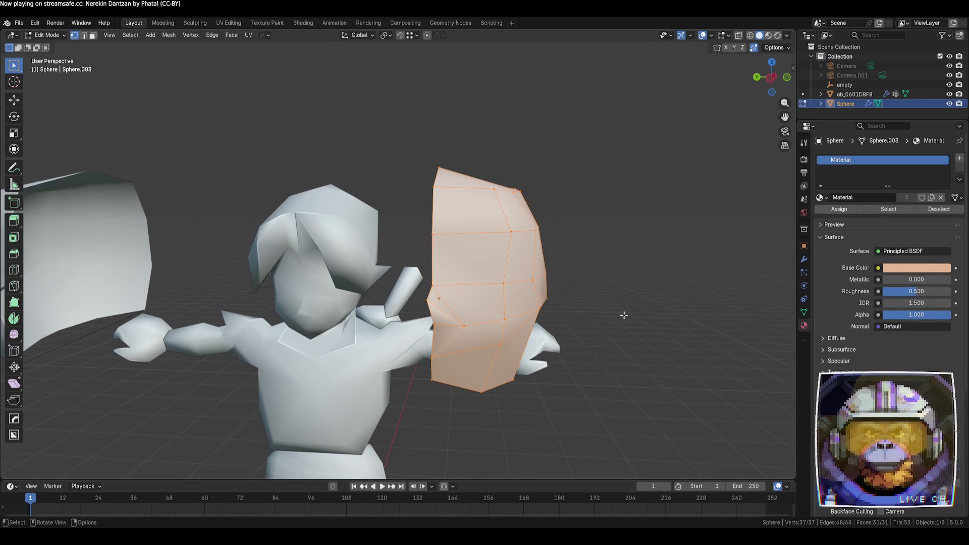
left_click(491, 185)
key("shift+v")
left_click(515, 233)
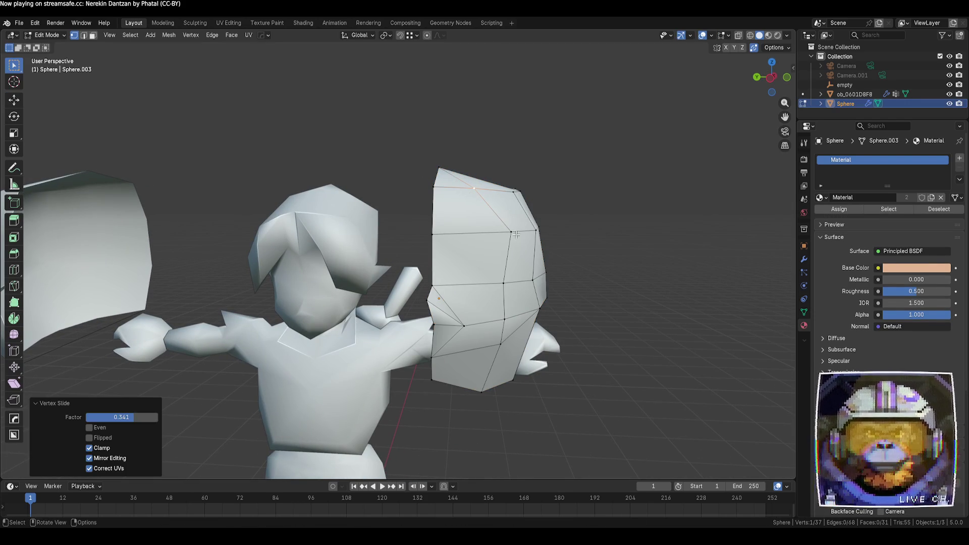
left_click(516, 233)
key("shift+v")
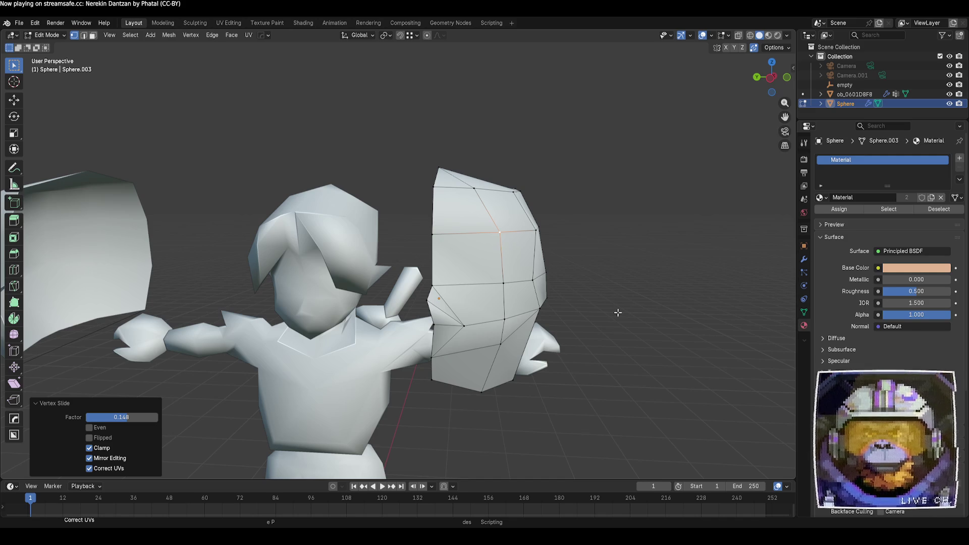
key("Tab")
- Check the character mesh ob_0601D8F8's wireframe for reference, then return to editing the hair piece
left_click(323, 310)
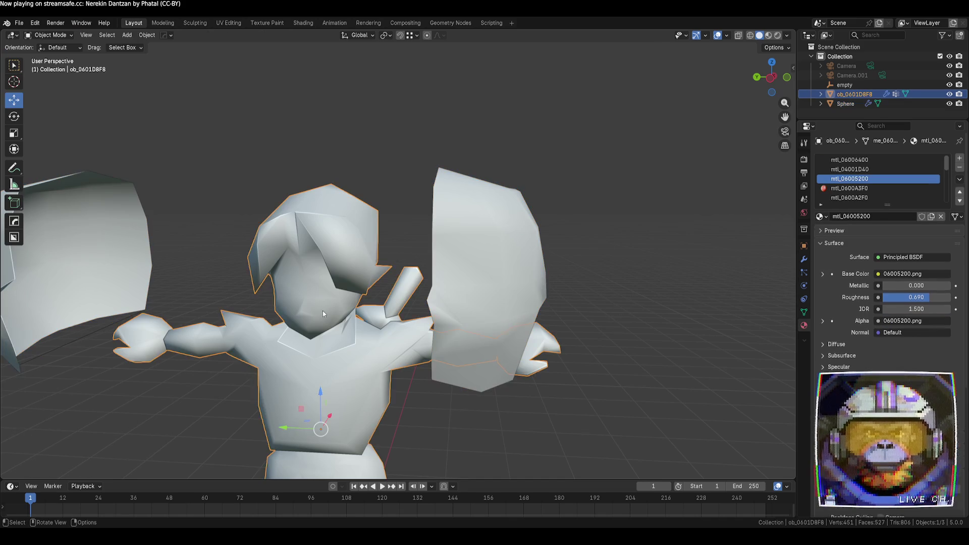
key("Tab")
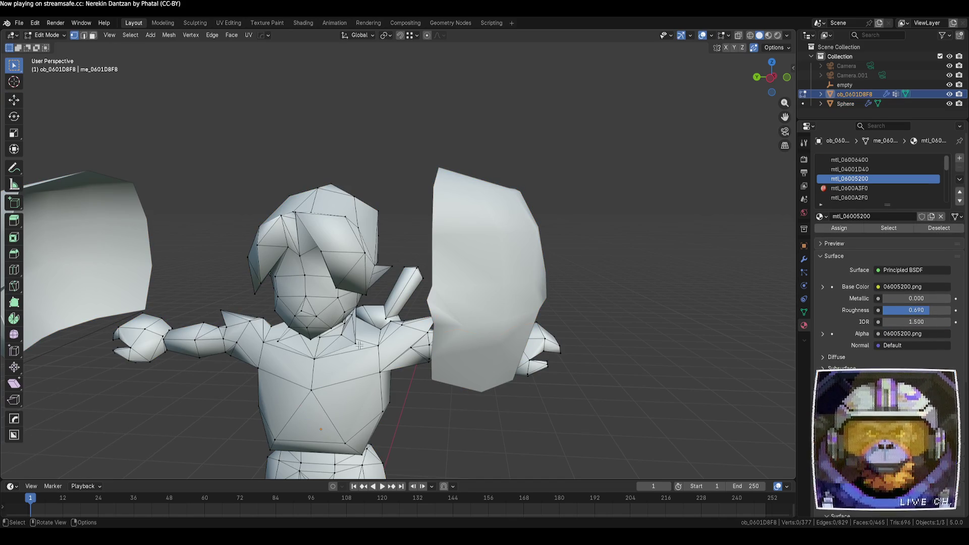
key("Tab")
left_click(513, 307)
key("Tab")
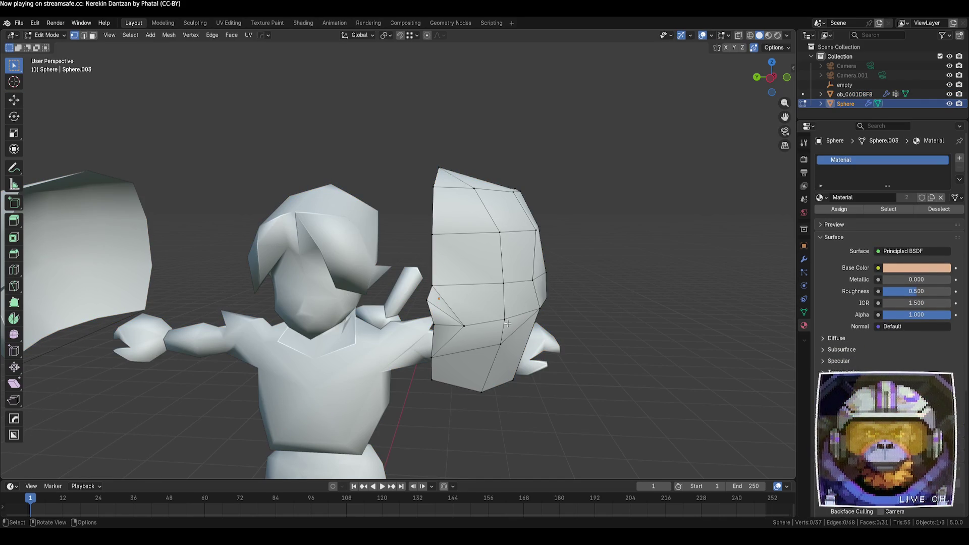
- Merge a lower hair vertex onto its neighbour by moving it with G
left_click(502, 319)
key("g")
left_click(464, 325)
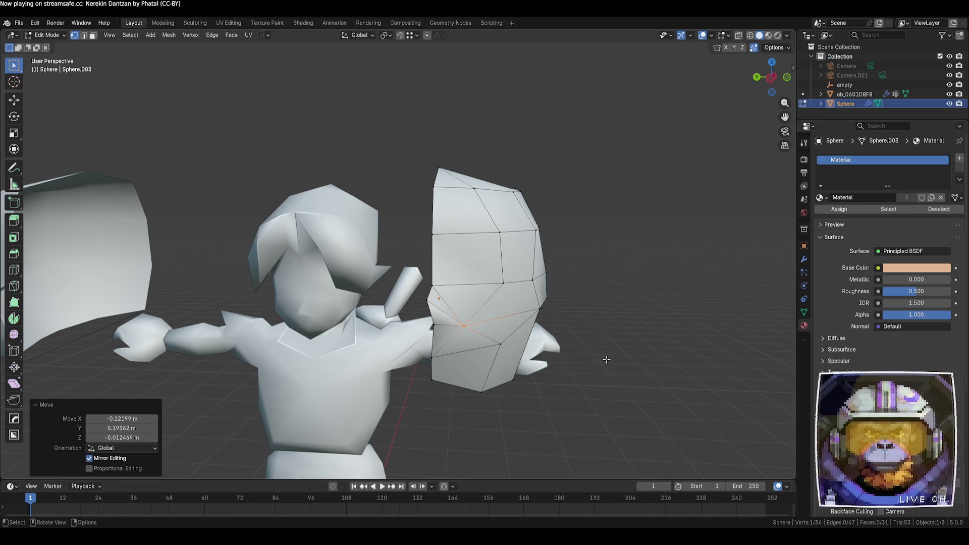
left_click(605, 359)
mouse_move(604, 359)
middle_mouse_down()
mouse_move(604, 379)
mouse_move(588, 359)
mouse_move(556, 358)
middle_mouse_up()
- Alternate between the hair piece and the character mesh to compare how the hair fits
key("Tab")
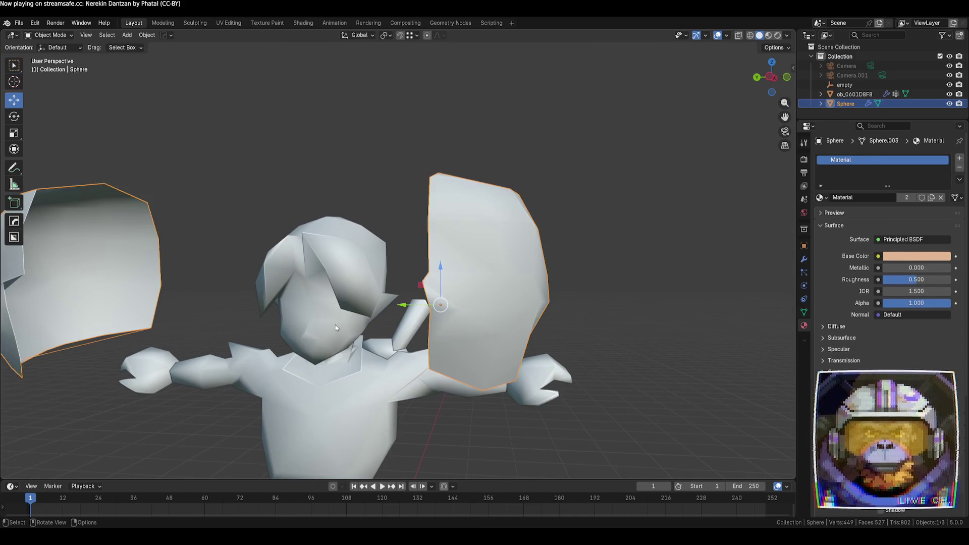
left_click(335, 326)
key("Tab")
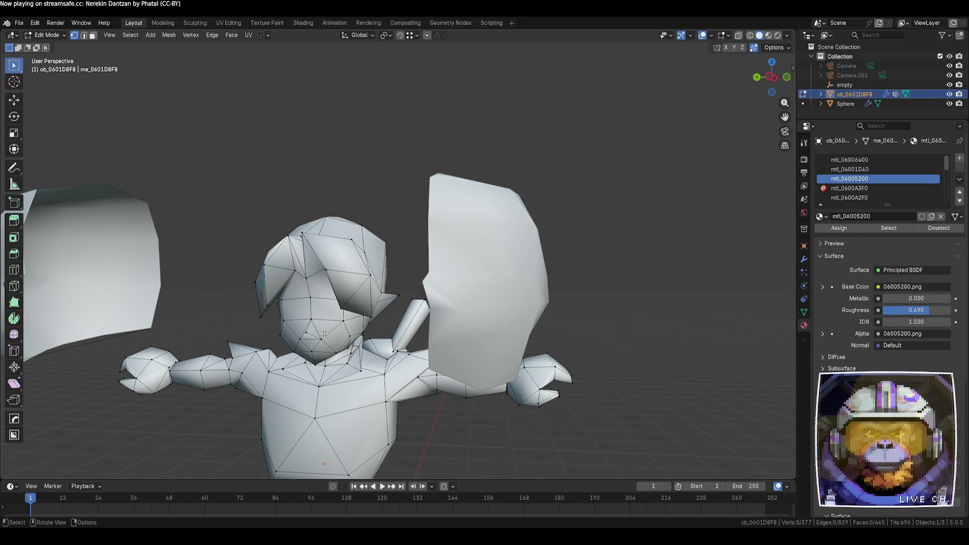
key("Tab")
left_click(513, 331)
key("Tab")
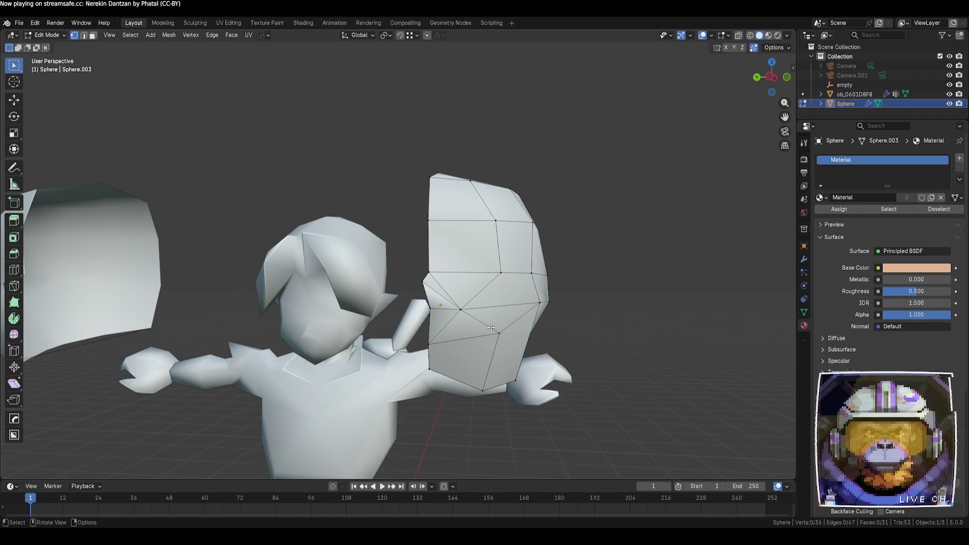
key("Tab")
left_click(348, 314)
key("Tab")
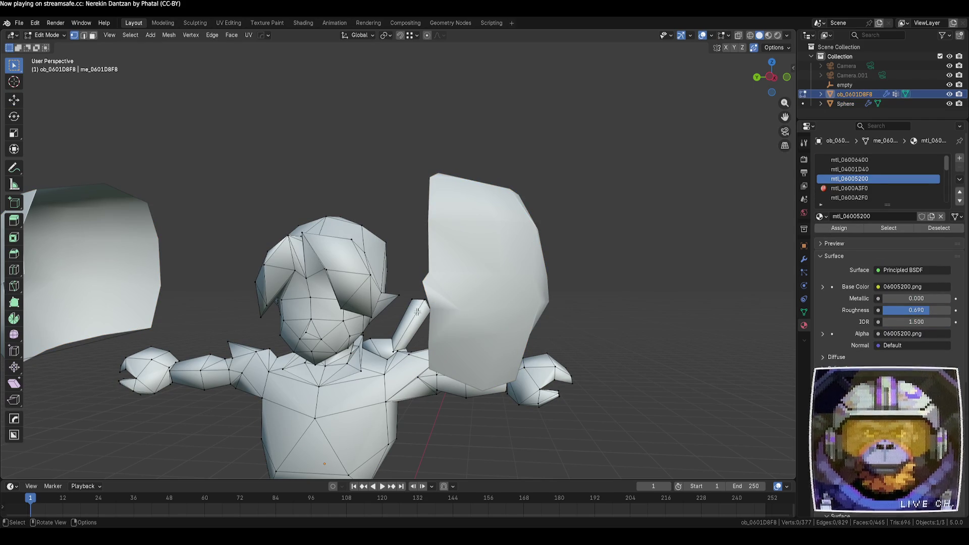
key("Tab")
left_click(496, 305)
key("Tab")
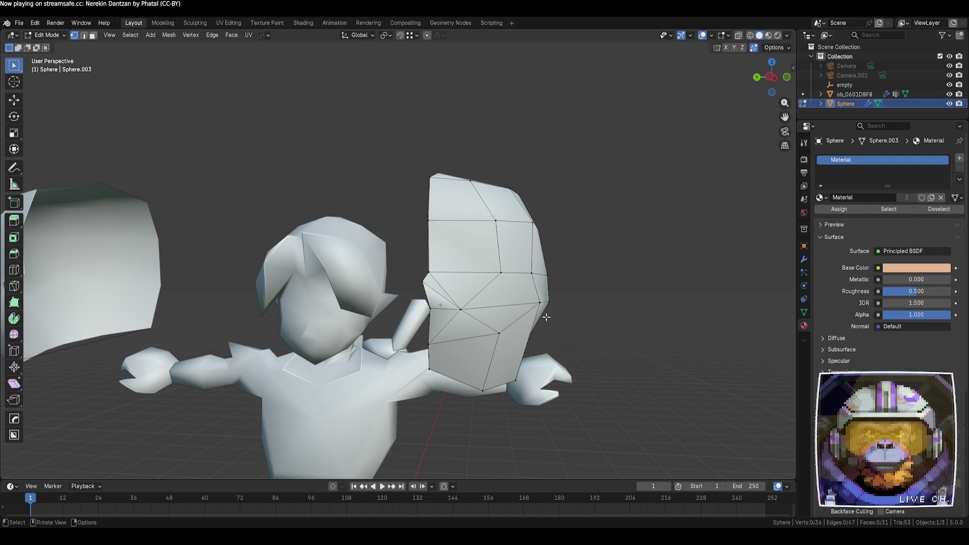
- Merge three hair vertices, on the edge, right side and top, onto their neighbours
left_click(532, 273)
key("g")
left_click(501, 273)
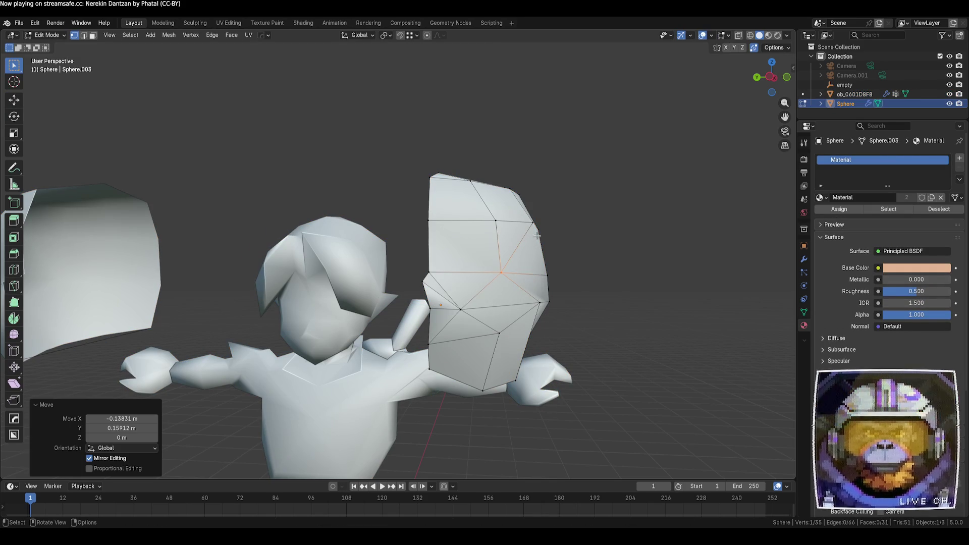
left_click(533, 220)
key("g")
left_click(496, 221)
left_click(510, 190)
key("g")
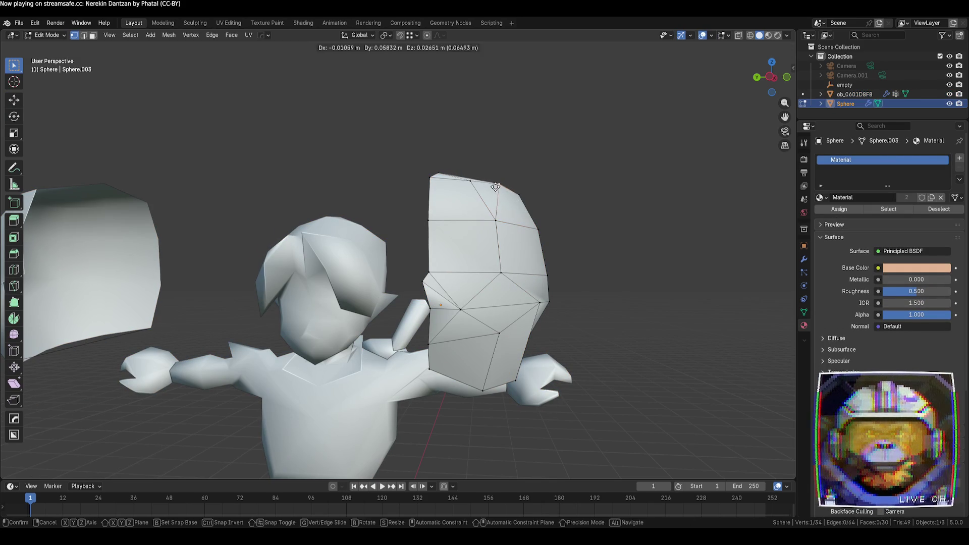
left_click(473, 181)
- From the front view, slide two middle-row vertices, one left and one right
mouse_move(621, 266)
middle_mouse_down()
mouse_move(511, 277)
mouse_move(582, 262)
mouse_move(516, 302)
middle_mouse_up()
left_click(517, 302)
key("shift+v")
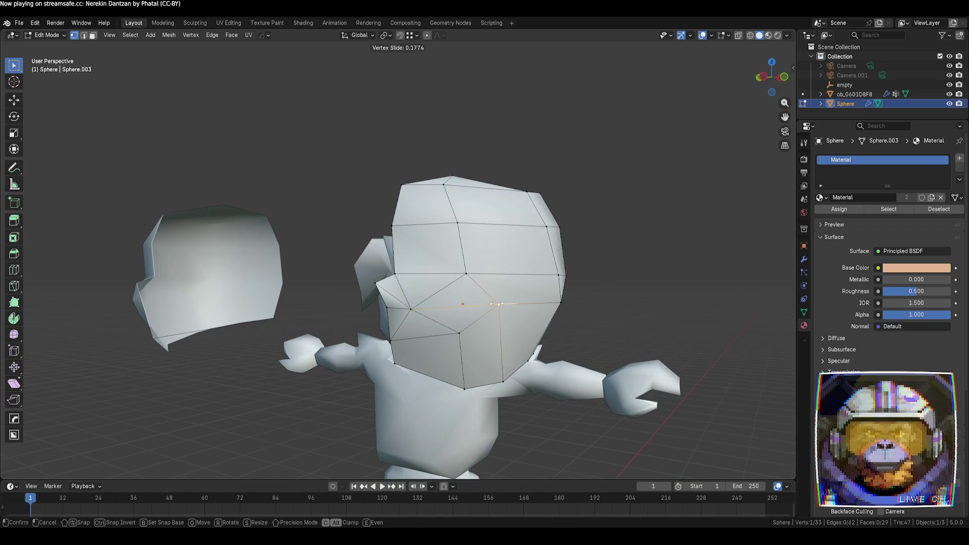
left_click(492, 304)
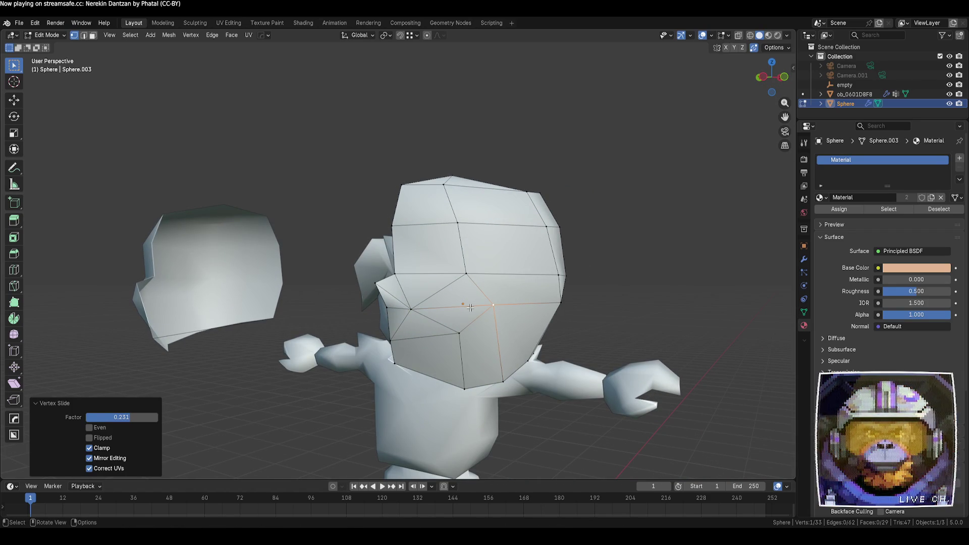
left_click(413, 309)
key("shift+v")
left_click(425, 309)
left_click(528, 364)
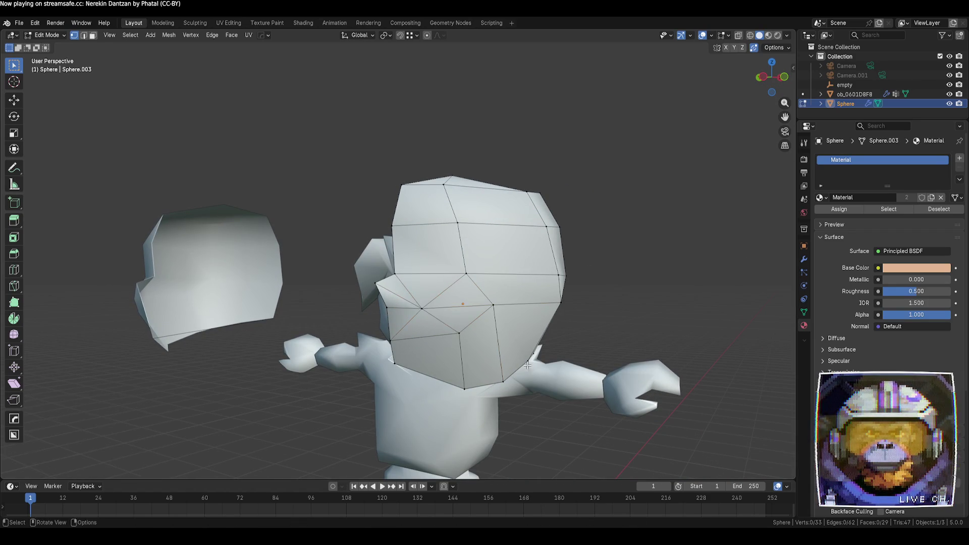
- Dissolve one edge on the hair piece's face, leaving 61 edges and 28 faces
middle_click_drag(527, 365, 540, 367)
key("2")
left_click(492, 335)
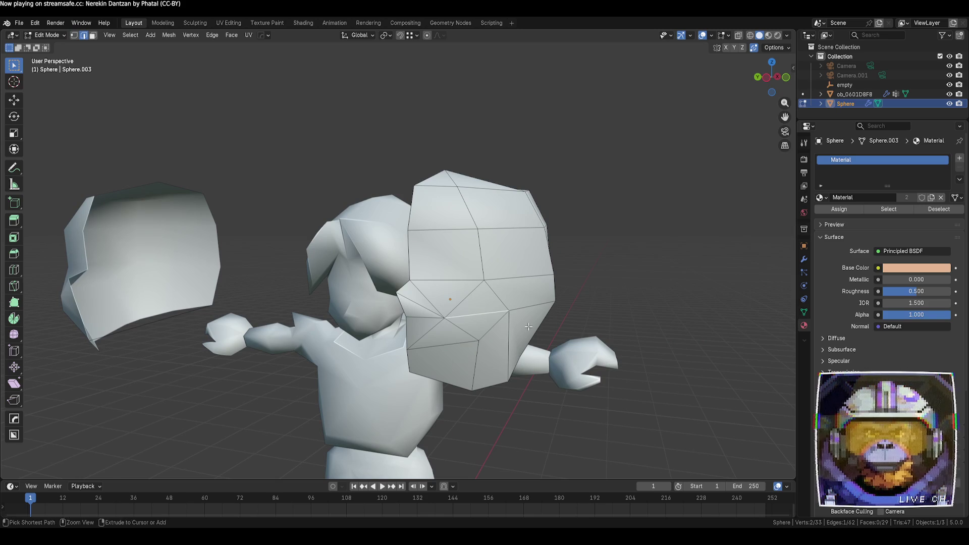
key("ctrl+x")
mouse_move(644, 316)
middle_mouse_down()
mouse_move(621, 317)
mouse_move(645, 331)
mouse_move(688, 334)
mouse_move(658, 337)
middle_mouse_up()
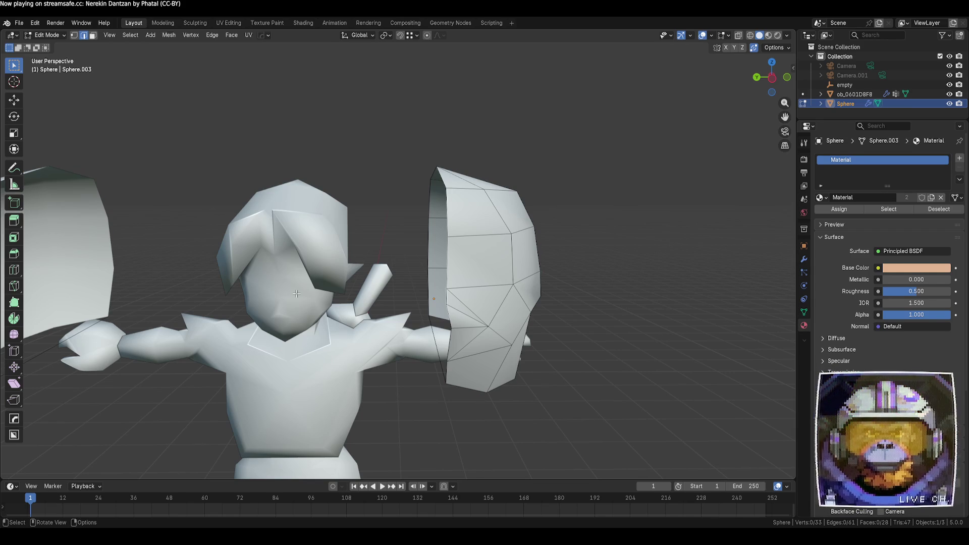
- Swap editing between the character body and the hair piece while framing the head
key("alt+q")
middle_click_drag(303, 293, 449, 296)
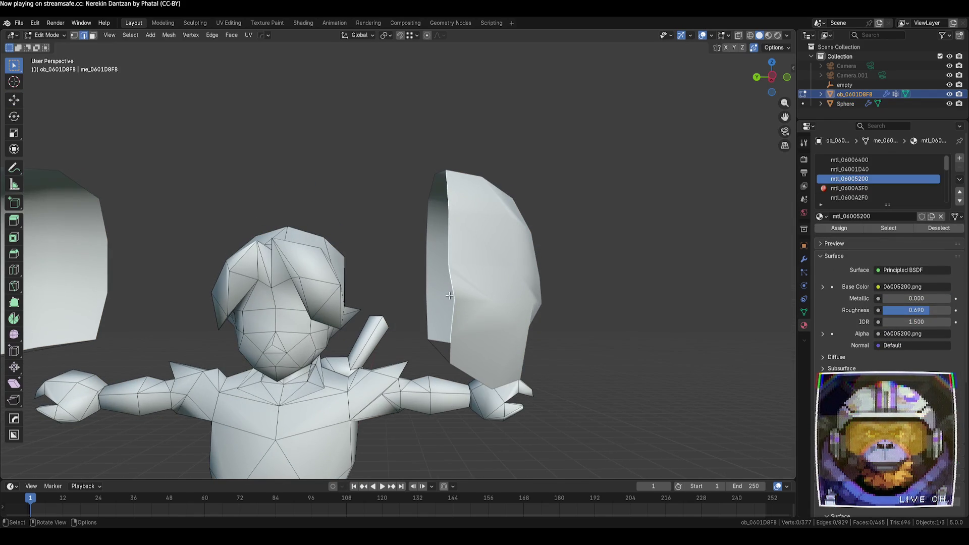
key("alt+q")
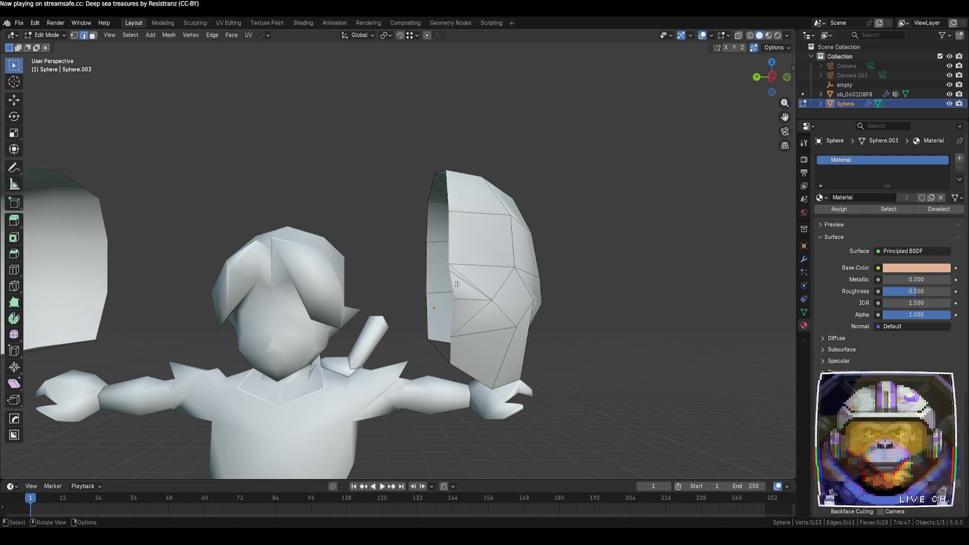
scroll(457, 284, "down", 6)
middle_click_drag(440, 300, 423, 296)
scroll(423, 296, "up", 3)
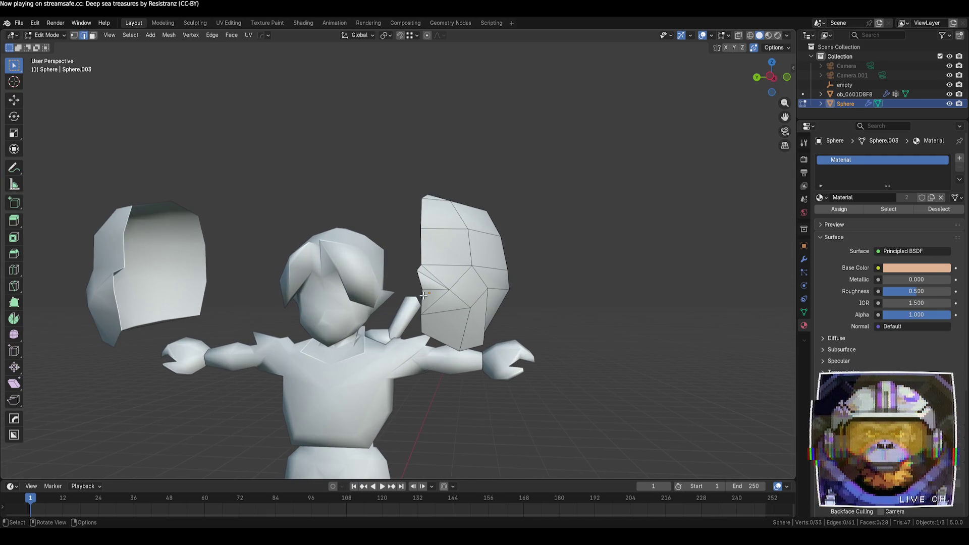
key("alt+q")
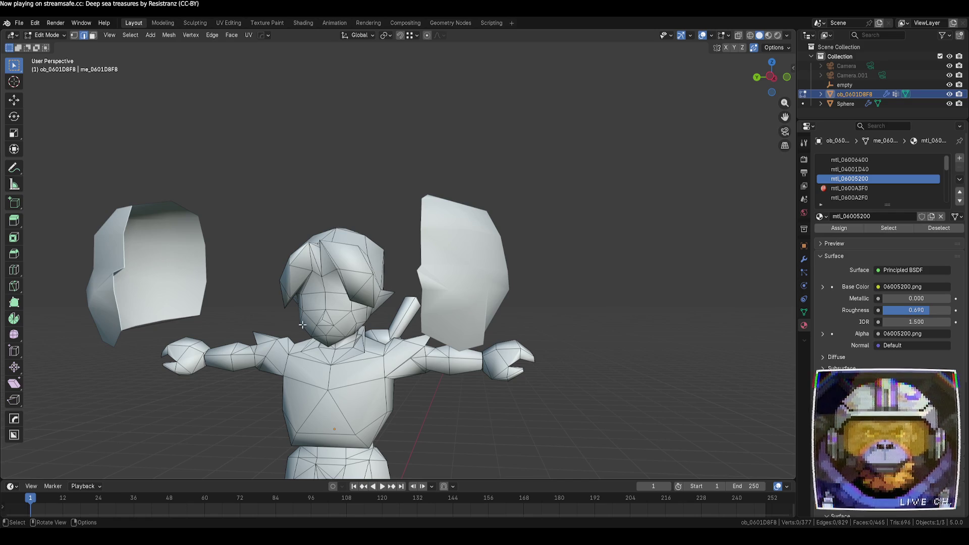
key("alt+q")
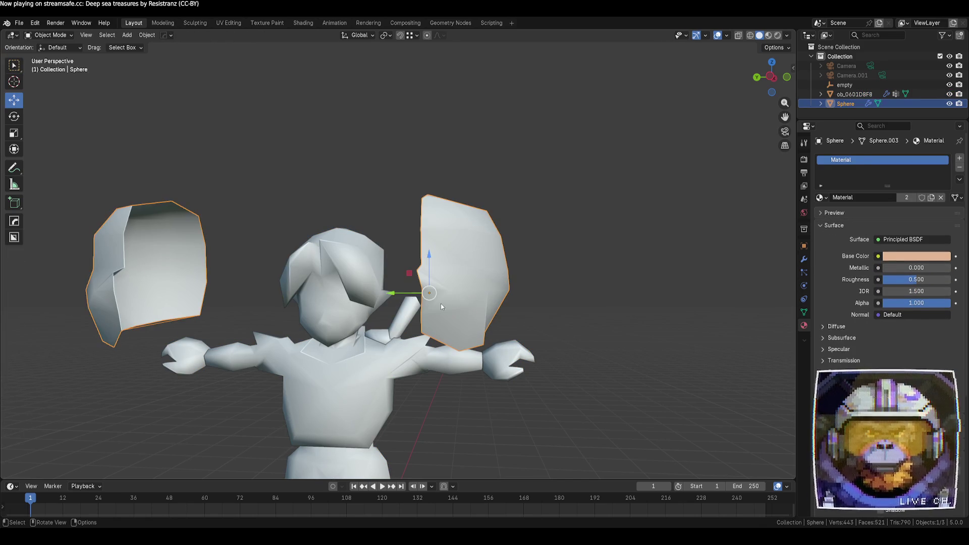
key("alt+q")
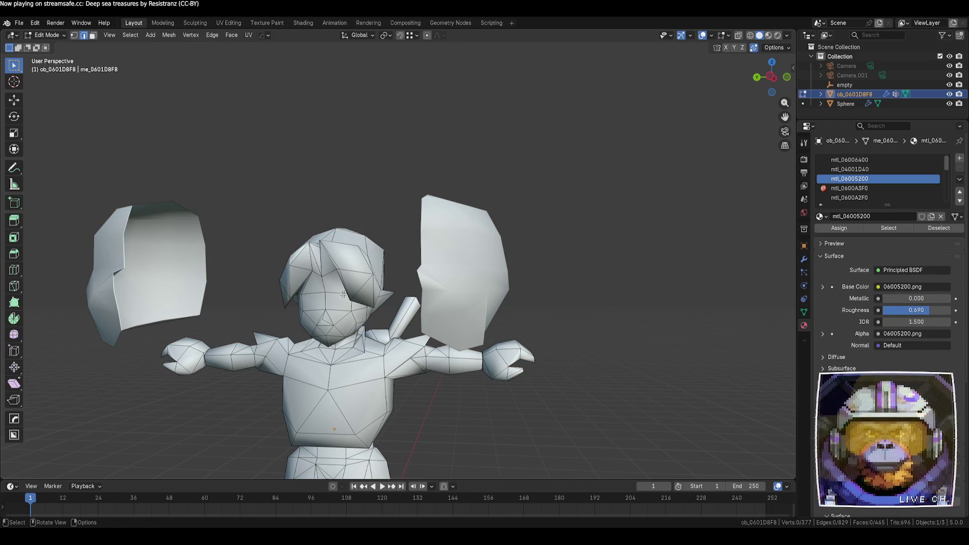
scroll(403, 352, "up", 5)
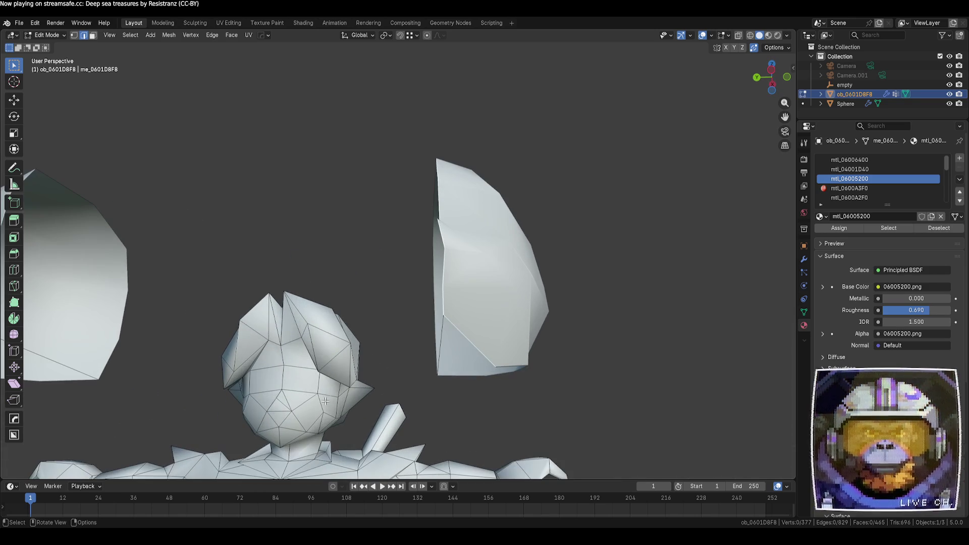
- Re-enter Edit Mode on the hair piece and merge its bottom vertex into its neighbour
key("Tab")
left_click(489, 287)
key("Tab")
scroll(449, 343, "down", 3)
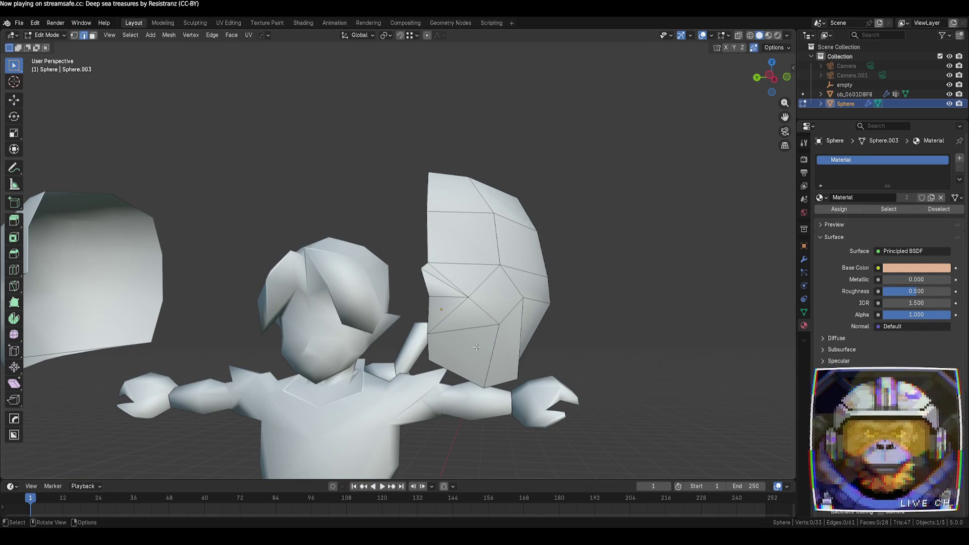
key("1")
left_click(485, 390)
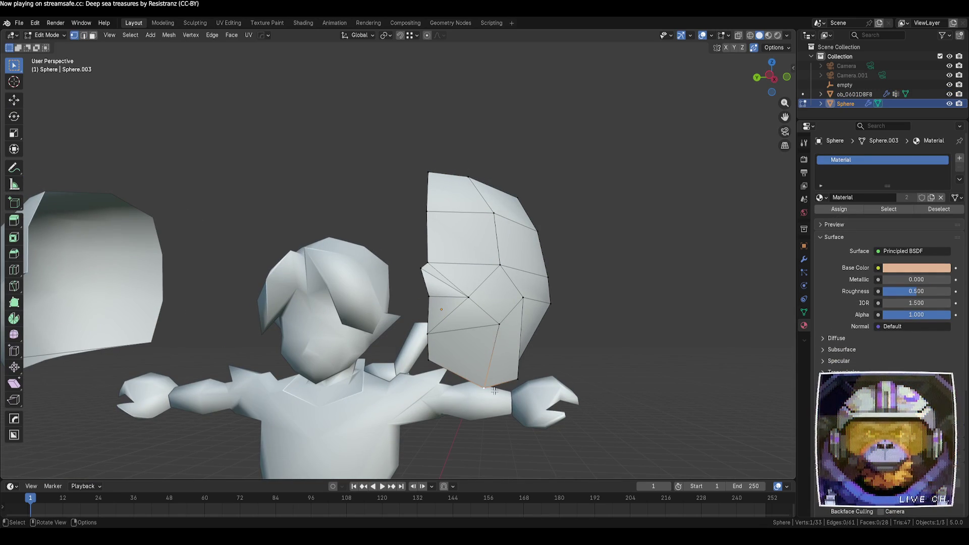
key("g")
left_click(528, 363)
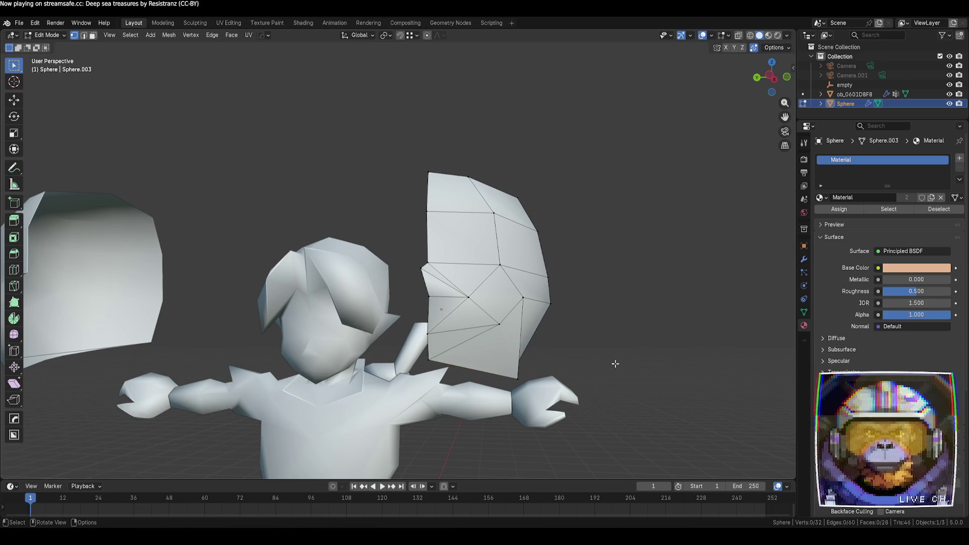
- Lower a corner vertex on the hair piece's bottom edge along Z
mouse_move(662, 379)
middle_mouse_down()
mouse_move(604, 361)
mouse_move(607, 347)
middle_mouse_up()
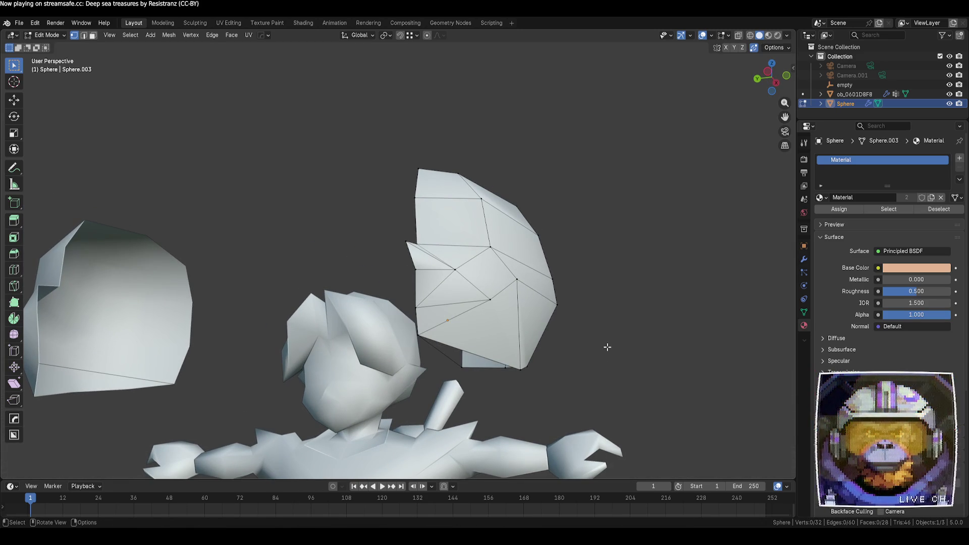
left_click(427, 333)
middle_click_drag(427, 333, 398, 325)
left_click(14, 100)
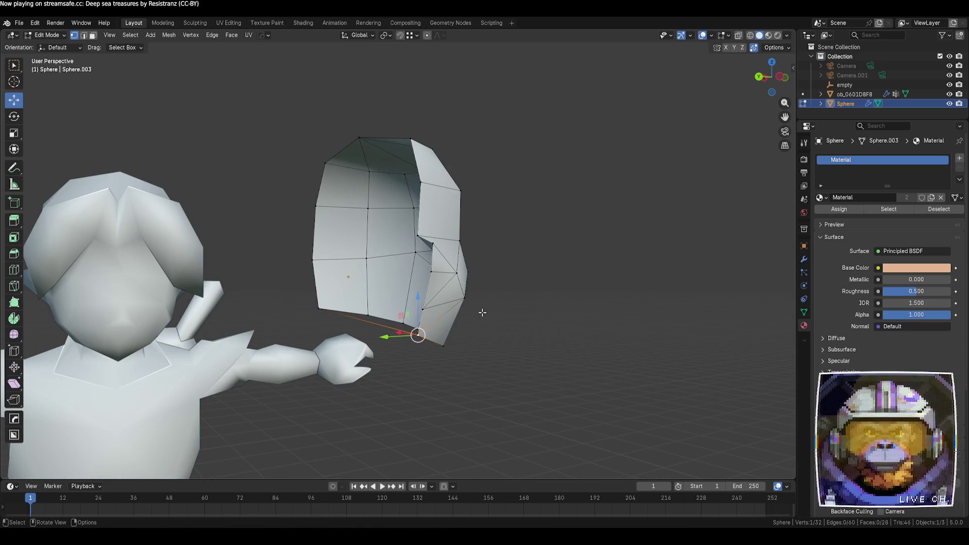
left_click_drag(420, 308, 471, 333)
left_click(472, 333)
mouse_move(472, 333)
middle_mouse_down()
mouse_move(513, 341)
mouse_move(389, 343)
middle_mouse_up()
- Switch to the body, then return to editing the hair piece from a new angle
key("alt+q")
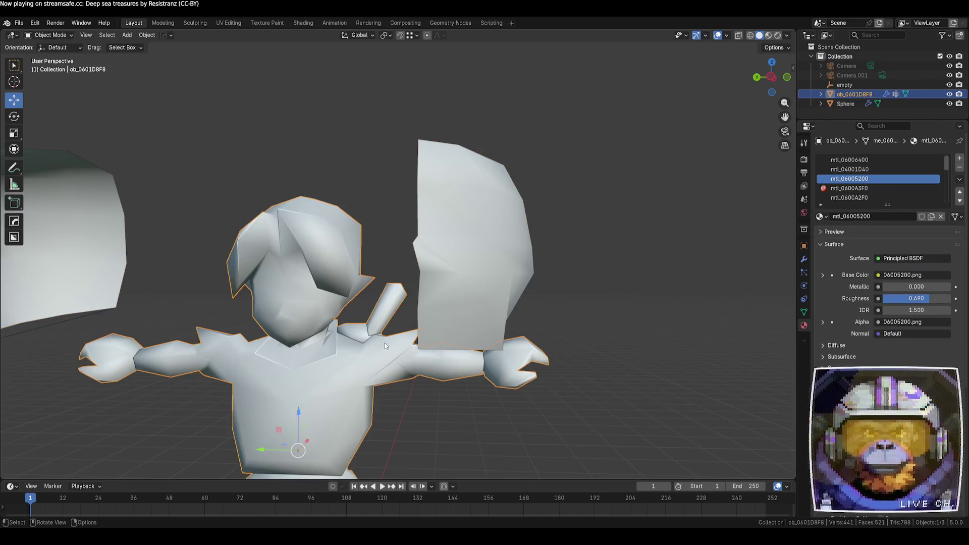
scroll(385, 343, "up", 3)
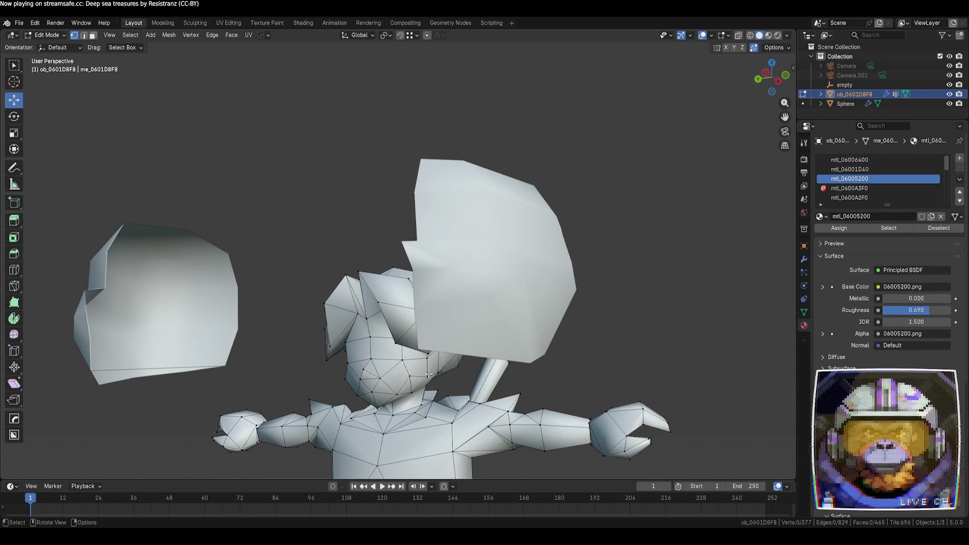
key("Tab")
left_click(501, 316)
key("Tab")
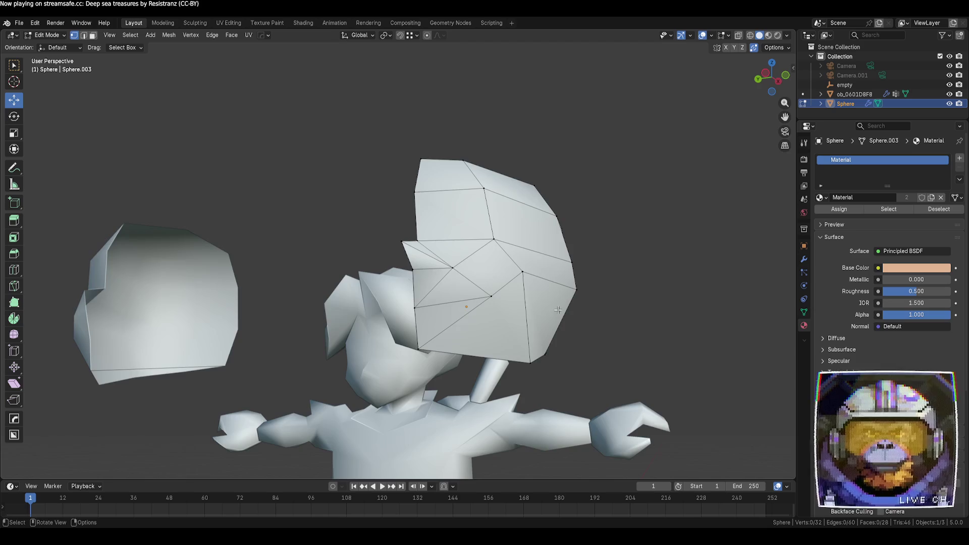
middle_click_drag(558, 310, 539, 350)
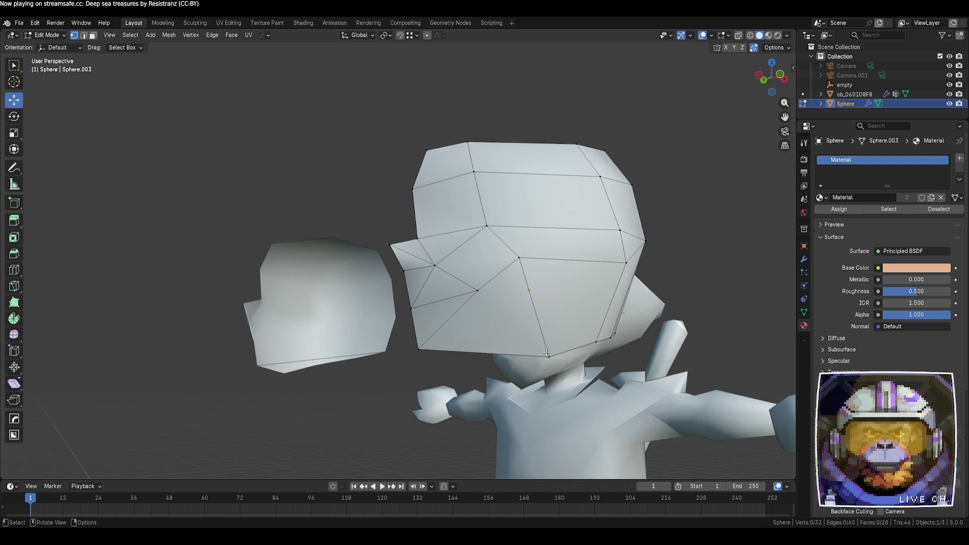
- Knife-cut a new edge from a front vertex to a right-side vertex of the hair piece
left_click(14, 286)
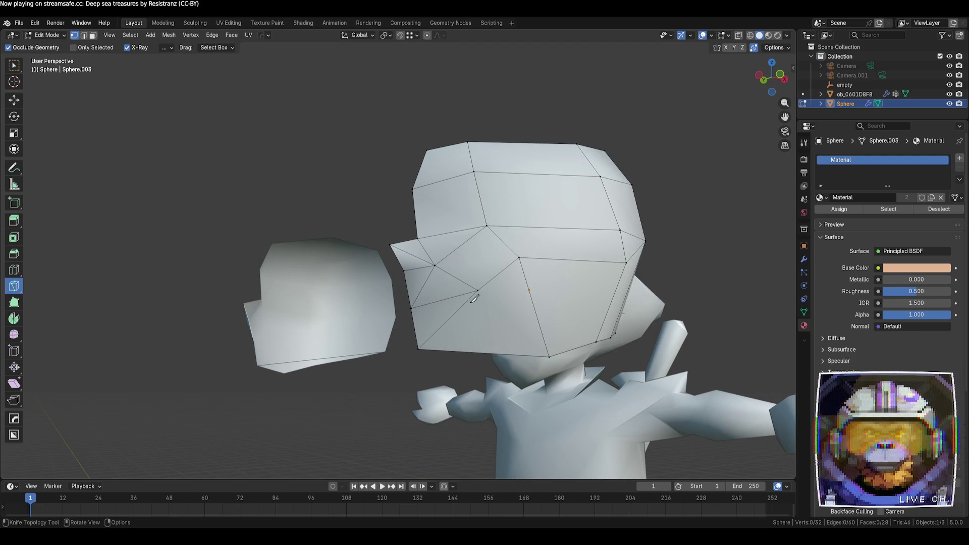
left_click(477, 290)
left_click(626, 262)
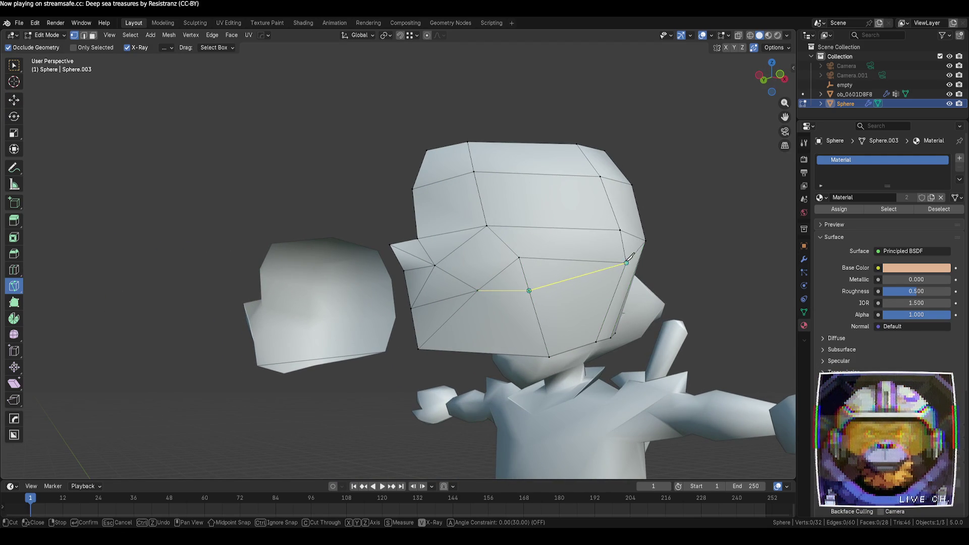
key("Return")
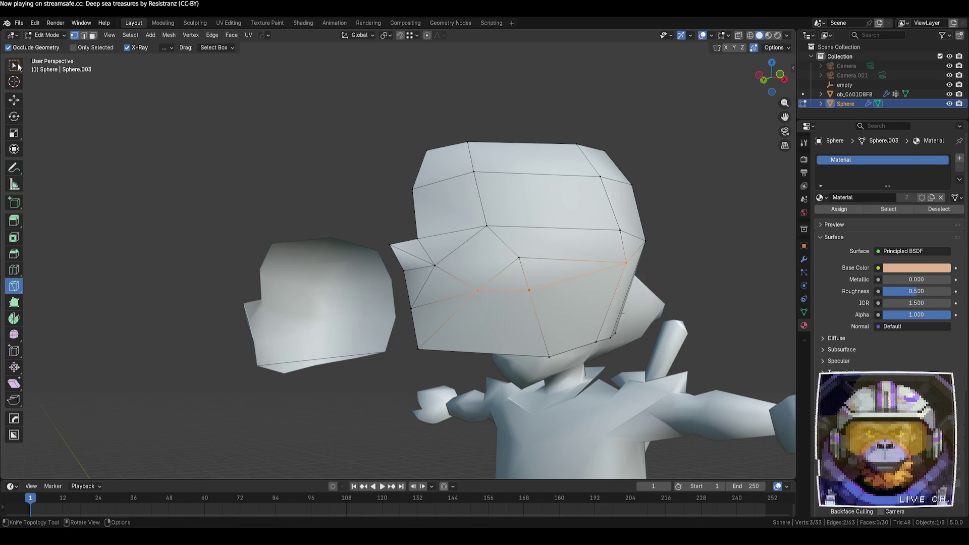
key("w")
left_click(181, 239)
- Briefly edit the character body from a front view, then reselect the hair piece
mouse_move(259, 279)
middle_mouse_down()
mouse_move(289, 299)
mouse_move(346, 307)
mouse_move(433, 374)
middle_mouse_up()
key("Tab")
left_click(331, 310)
key("Tab")
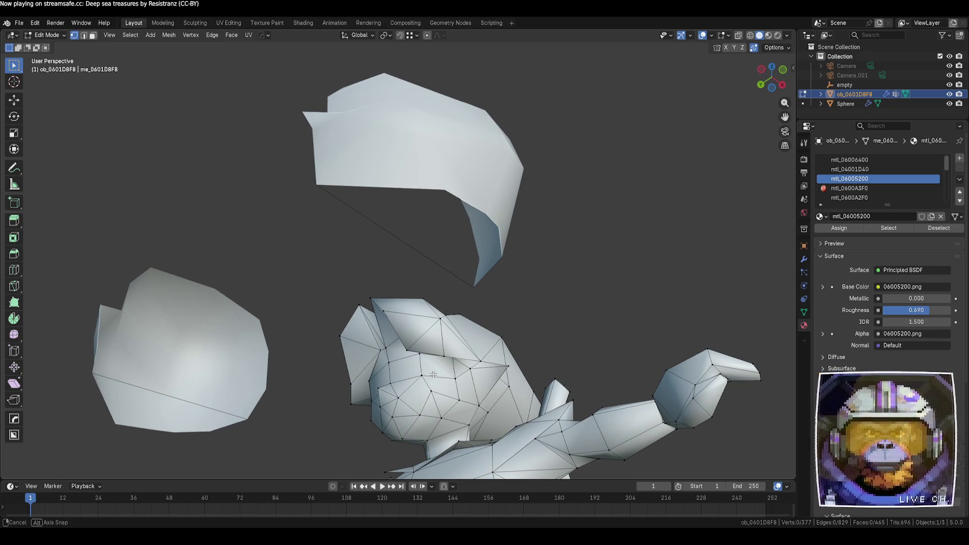
mouse_move(434, 374)
middle_mouse_down()
mouse_move(410, 184)
mouse_move(450, 193)
mouse_move(398, 206)
mouse_move(476, 267)
mouse_move(418, 275)
middle_mouse_up()
key("Tab")
key("Tab")
key("Tab")
left_click(411, 160)
key("Tab")
- Reposition a vertex on the hair piece's lower front edge with repeated G moves
left_click(476, 268)
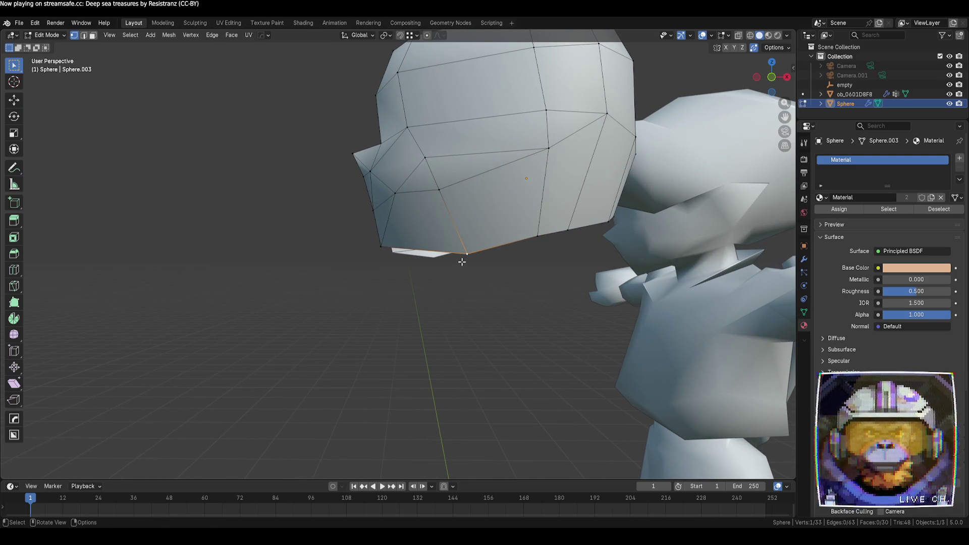
key("g")
left_click(426, 255)
key("g")
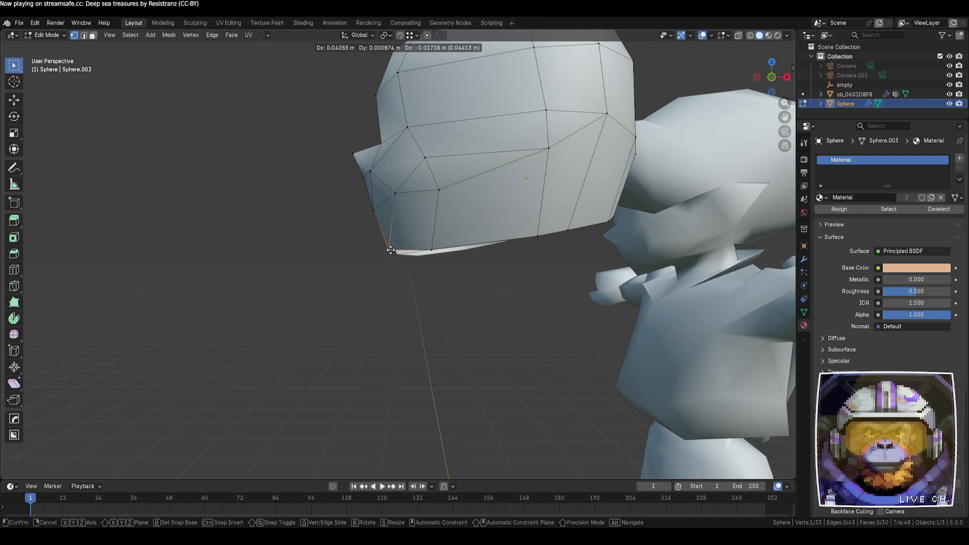
left_click(391, 250)
mouse_move(390, 250)
middle_mouse_down()
mouse_move(463, 251)
mouse_move(297, 246)
mouse_move(284, 263)
middle_mouse_up()
key("g")
left_click(432, 245)
key("g")
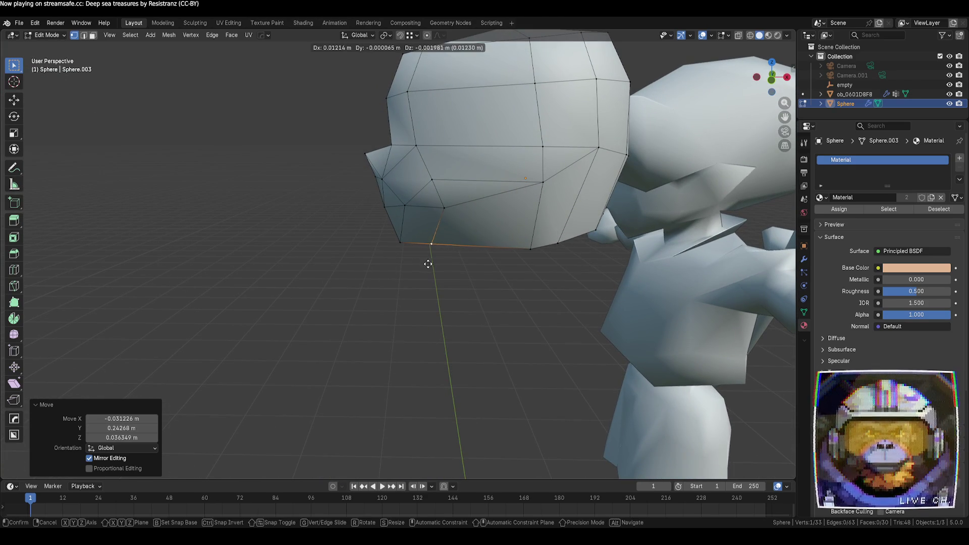
left_click(513, 269)
mouse_move(513, 269)
middle_mouse_down()
mouse_move(580, 252)
mouse_move(498, 305)
mouse_move(466, 277)
mouse_move(572, 273)
mouse_move(622, 308)
mouse_move(649, 286)
mouse_move(360, 292)
middle_mouse_up()
- Exit Edit Mode, adjust the view, and resume editing the hair piece
key("Tab")
key("Tab")
scroll(323, 318, "up", 3)
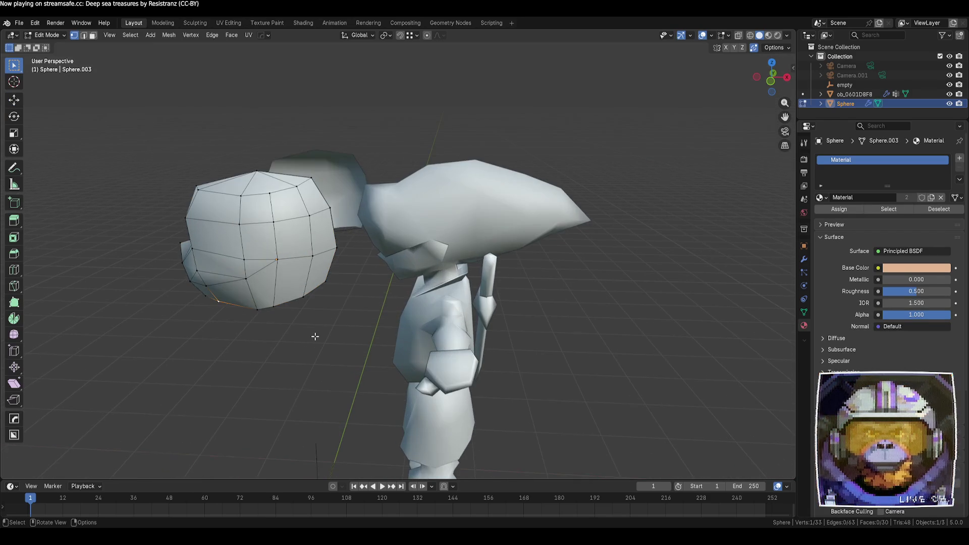
mouse_move(315, 336)
middle_mouse_down()
mouse_move(318, 316)
mouse_move(428, 319)
mouse_move(353, 346)
middle_mouse_up()
key("Tab")
key("Tab")
- Toggle Edit Mode between the character body and hair piece from a side view
key("Tab")
left_click(533, 265)
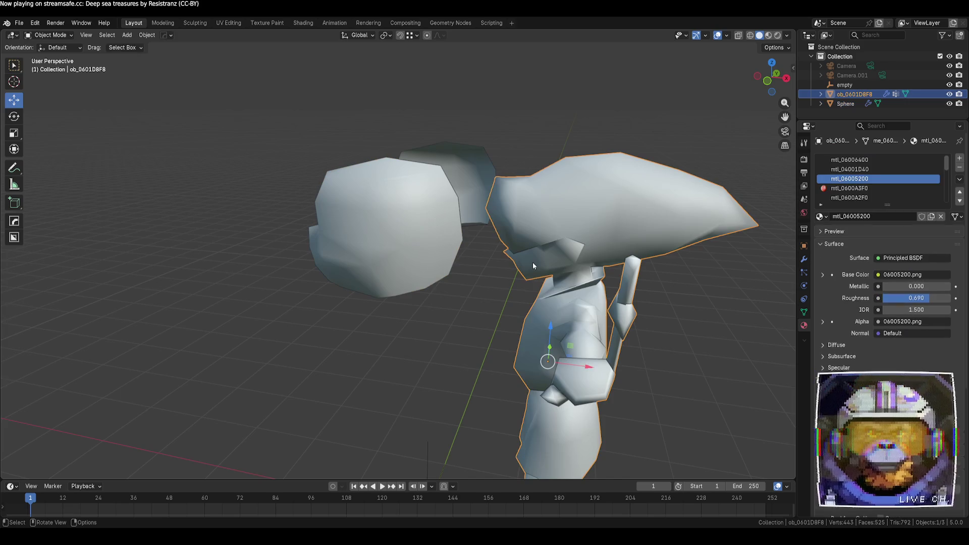
key("Tab")
middle_click_drag(534, 265, 507, 282)
key("Tab")
left_click(347, 239)
key("Tab")
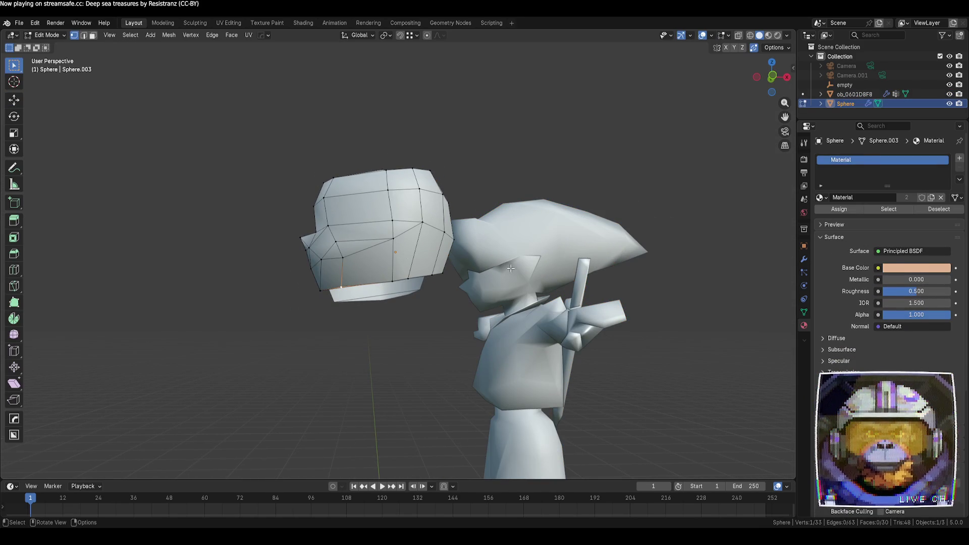
key("Tab")
left_click(511, 269)
key("Tab")
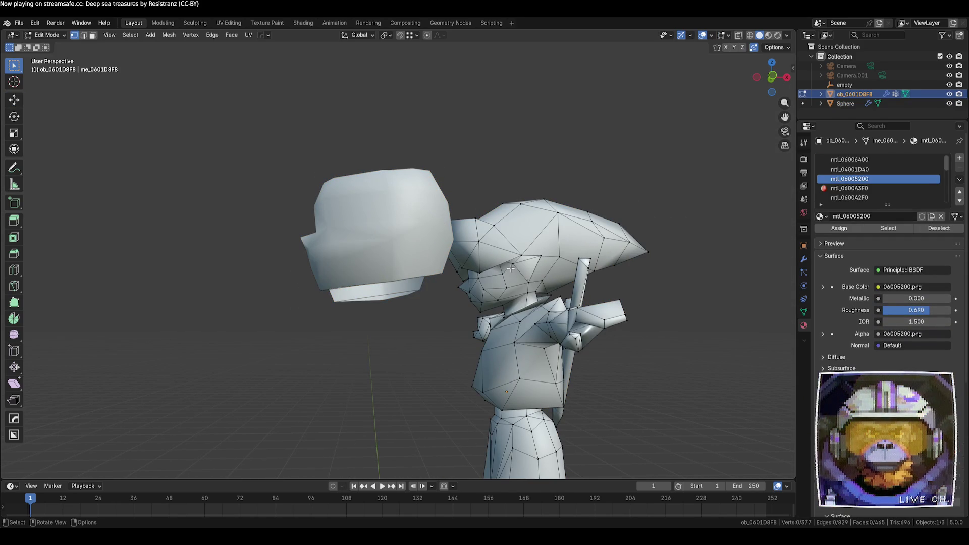
- Select the body and helmet together, helmet active, and edit both meshes at once
key("Tab")
left_click(349, 241)
key("Tab")
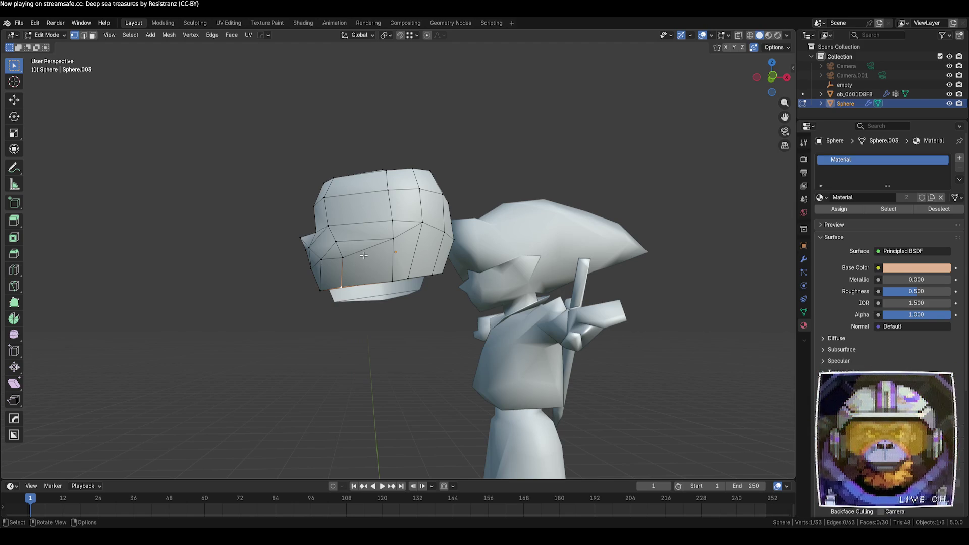
key("Tab")
left_click(500, 290, "shift")
left_click(390, 251, "shift")
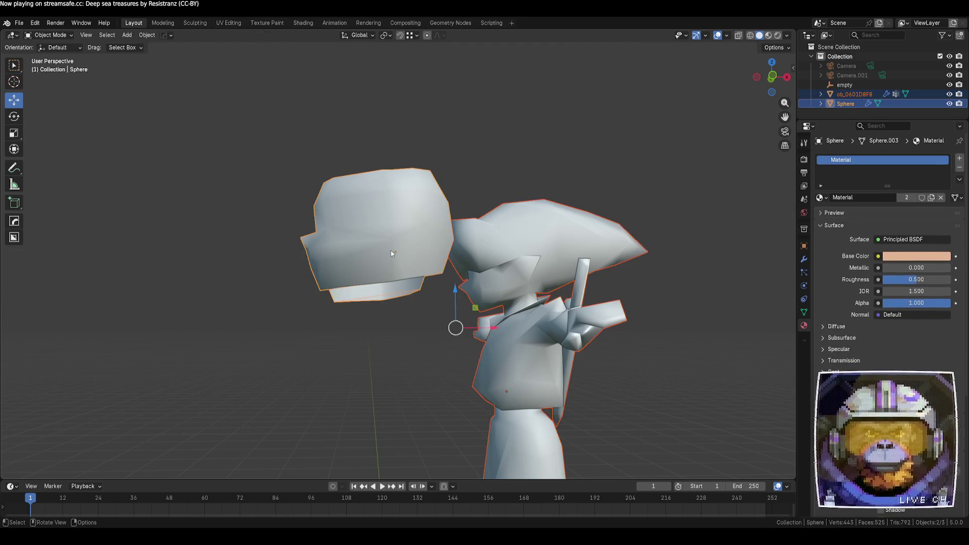
key("Tab")
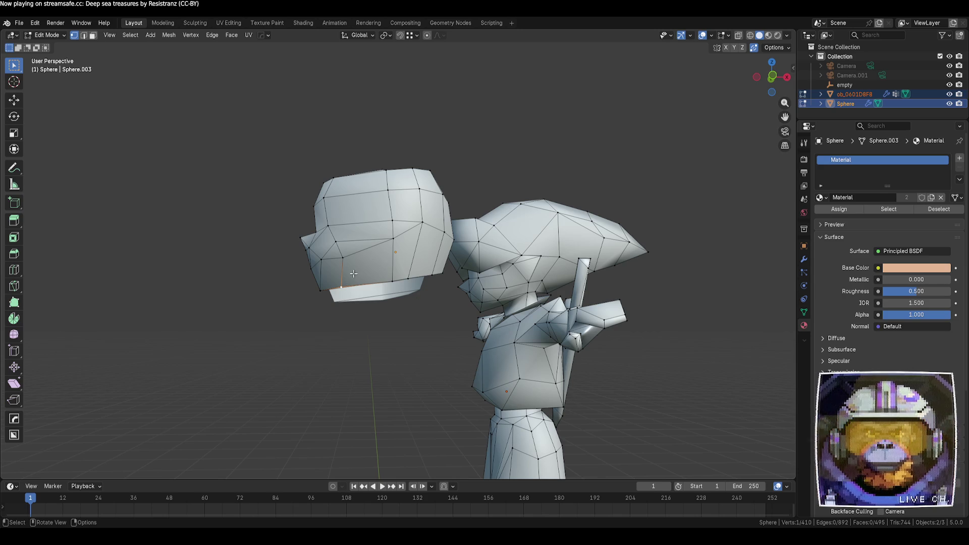
- Move a vertex on the side of the head and slide it along its edge twice
left_click(343, 260)
key("g")
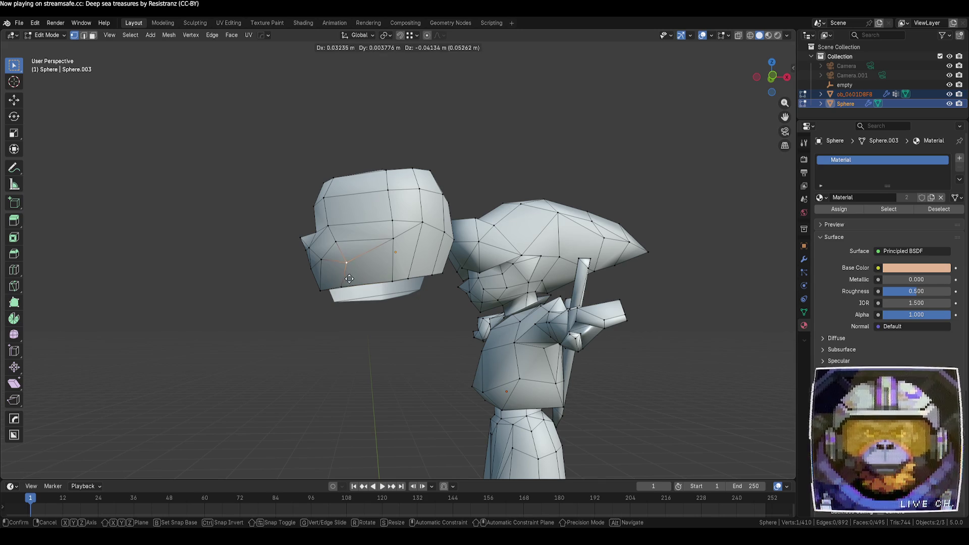
left_click(350, 280)
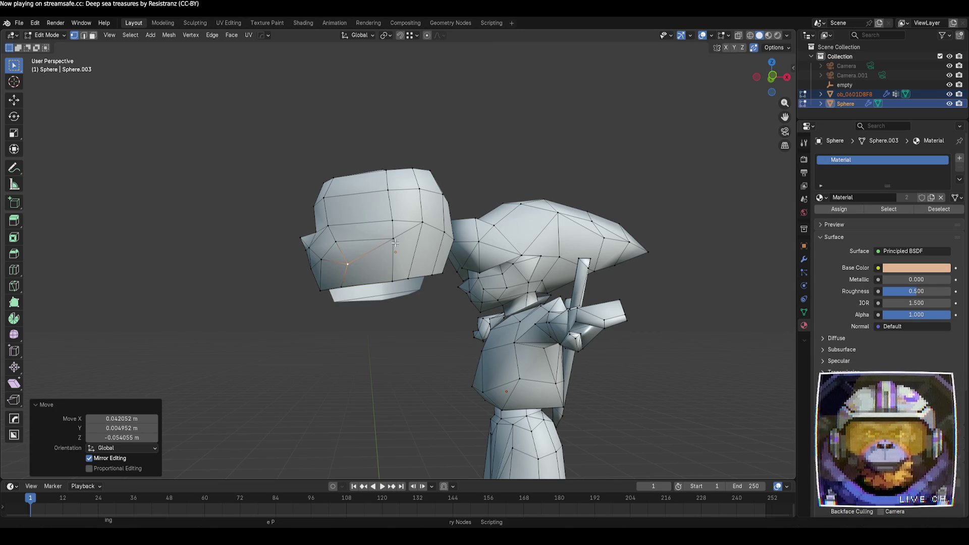
key("g")
key("g")
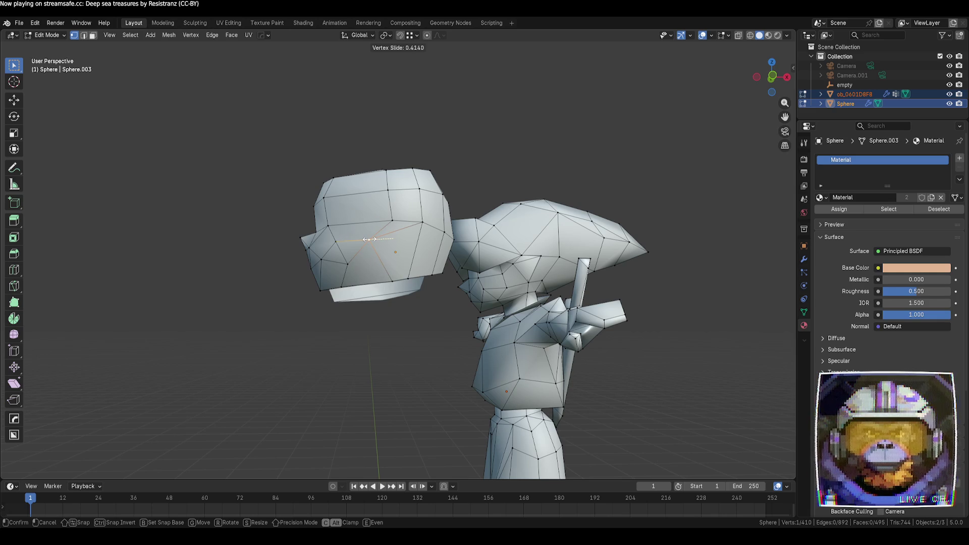
left_click(373, 239)
key("g")
key("g")
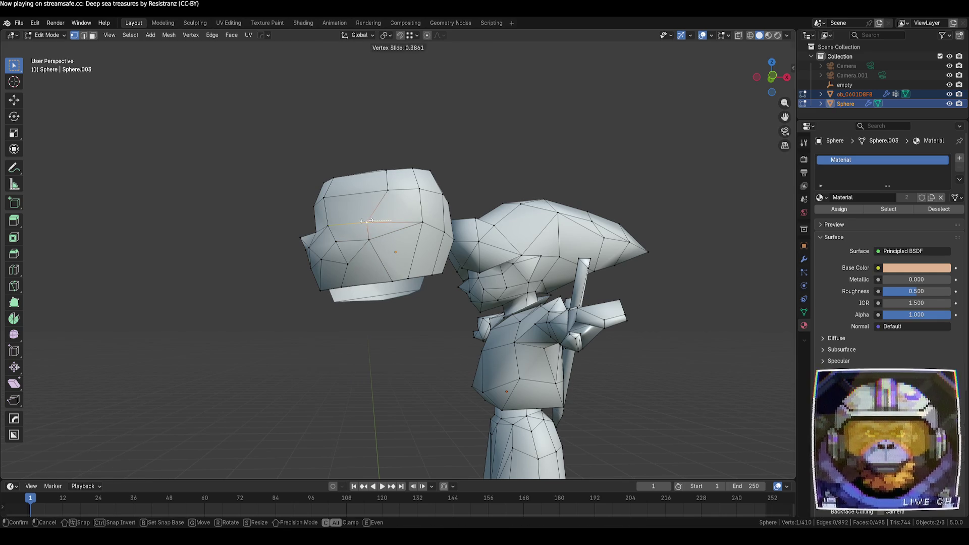
left_click(392, 196)
- Slide a top-of-head vertex fully onto its neighbour to merge it away
left_click(394, 189)
key("g")
key("g")
left_click(360, 189)
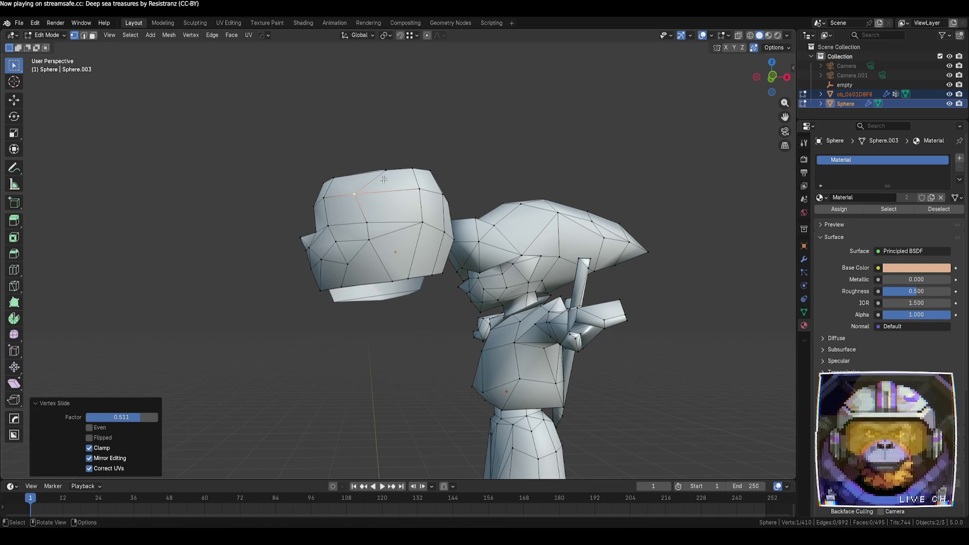
key("g")
key("g")
left_click(298, 202)
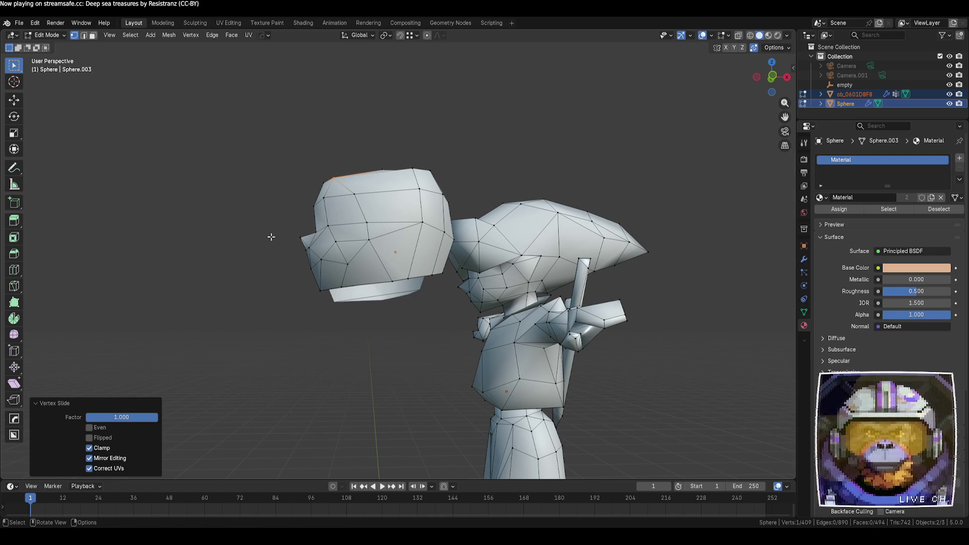
- Slide a lower head vertex upward, then move it left and down
left_click(341, 284)
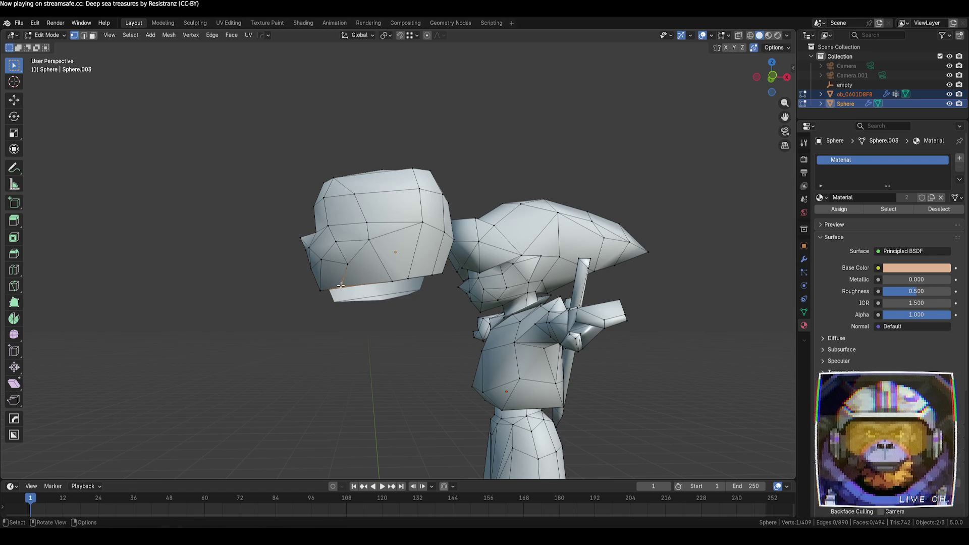
key("g")
key("g")
left_click(352, 286)
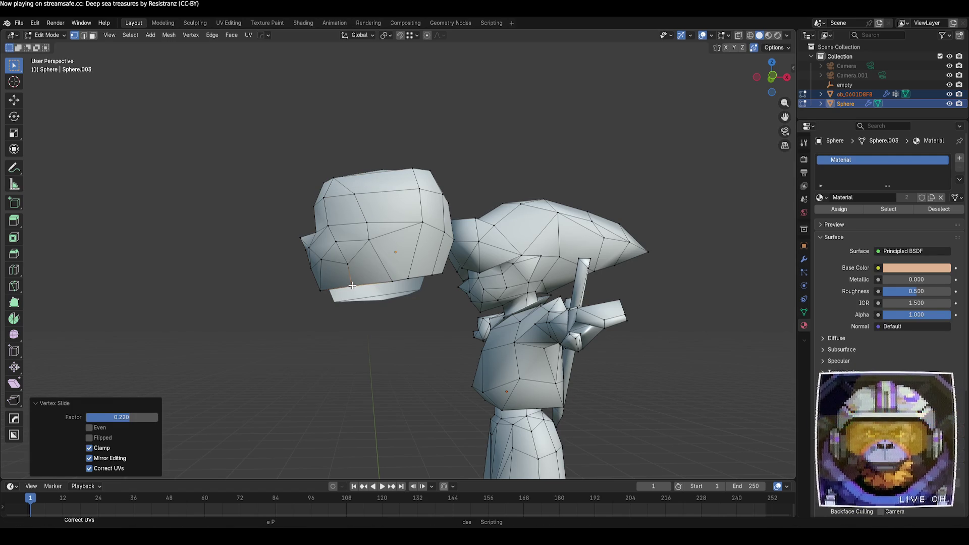
key("g")
key("g")
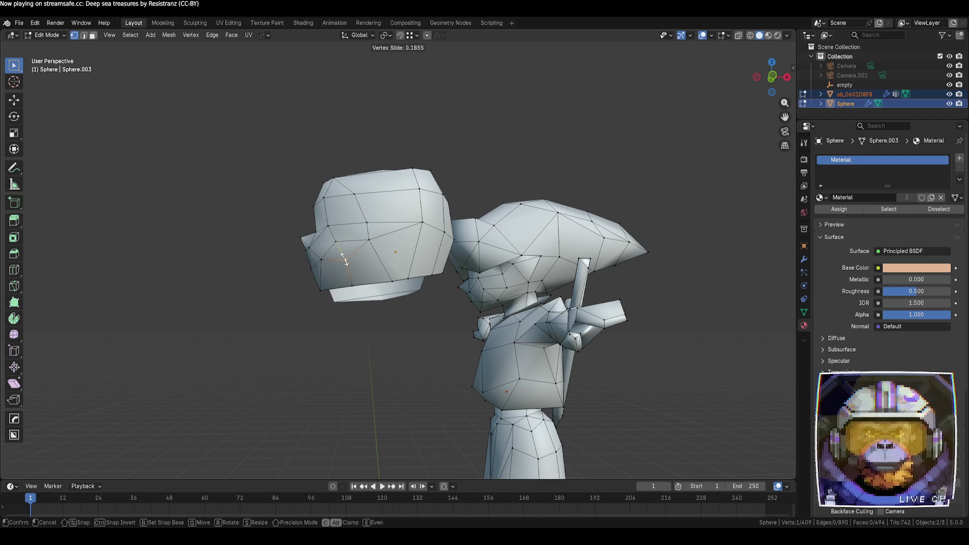
left_click(343, 257)
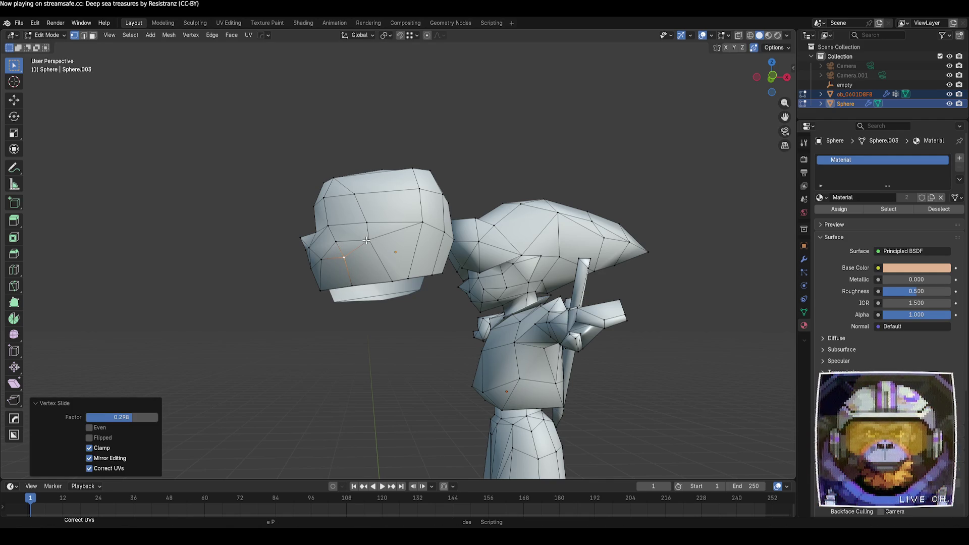
key("g")
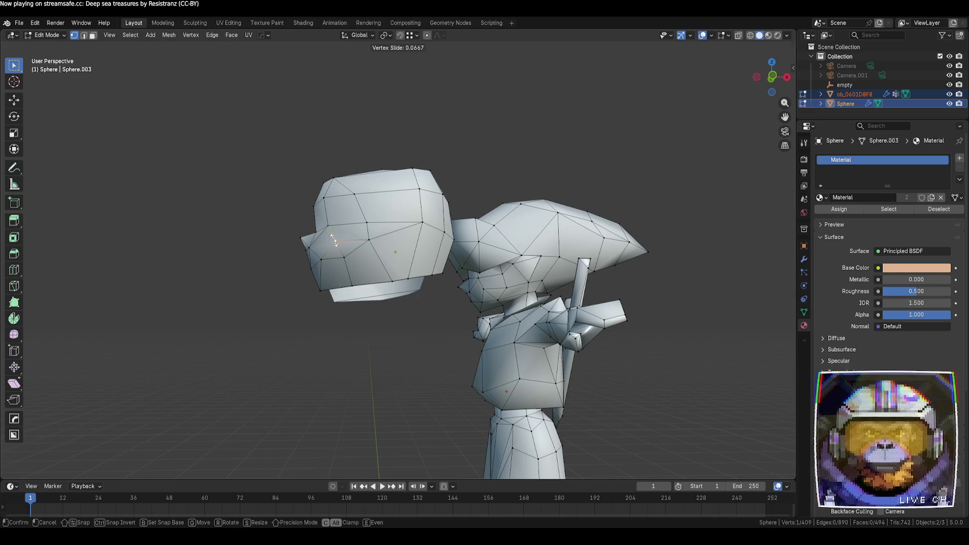
left_click(350, 243)
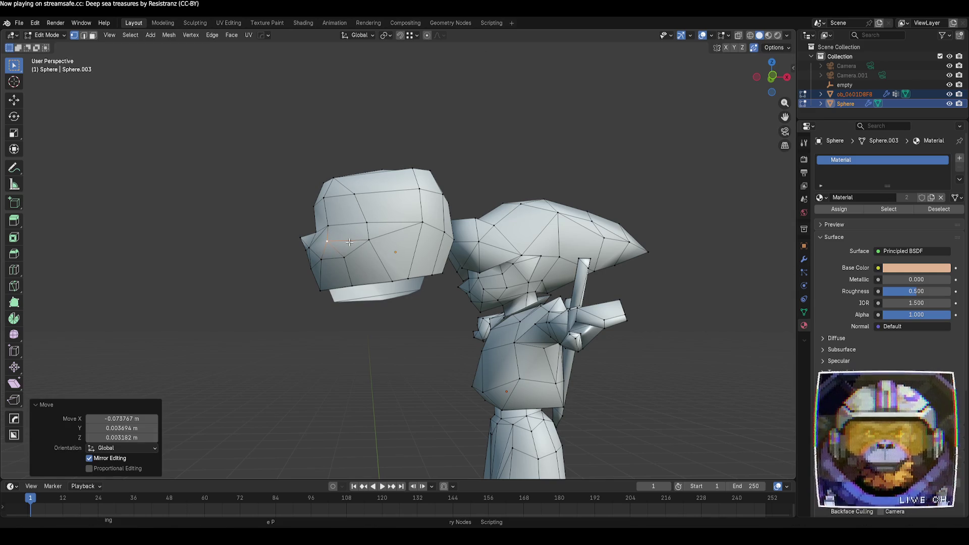
key("g")
left_click(314, 249)
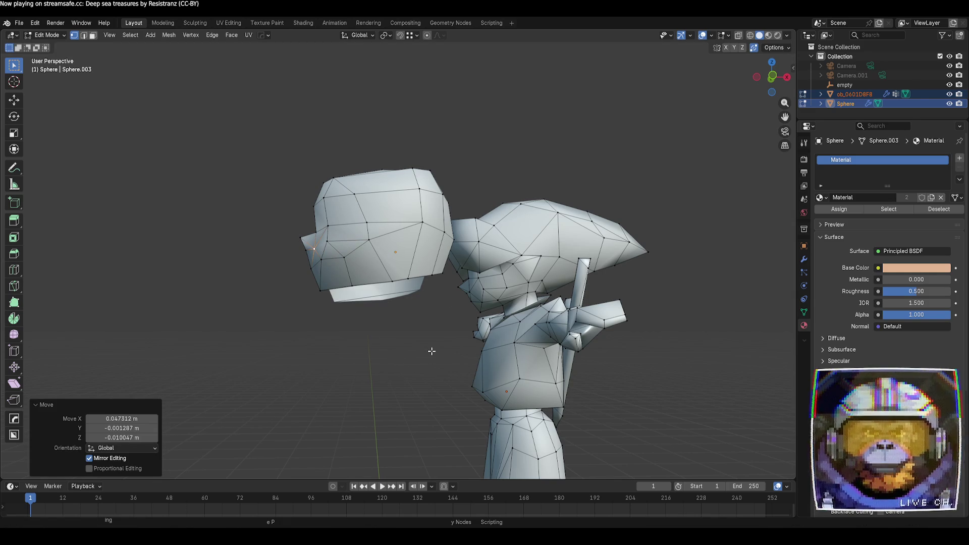
mouse_move(488, 337)
middle_mouse_down()
mouse_move(526, 342)
mouse_move(478, 269)
mouse_move(484, 339)
mouse_move(440, 310)
middle_mouse_up()
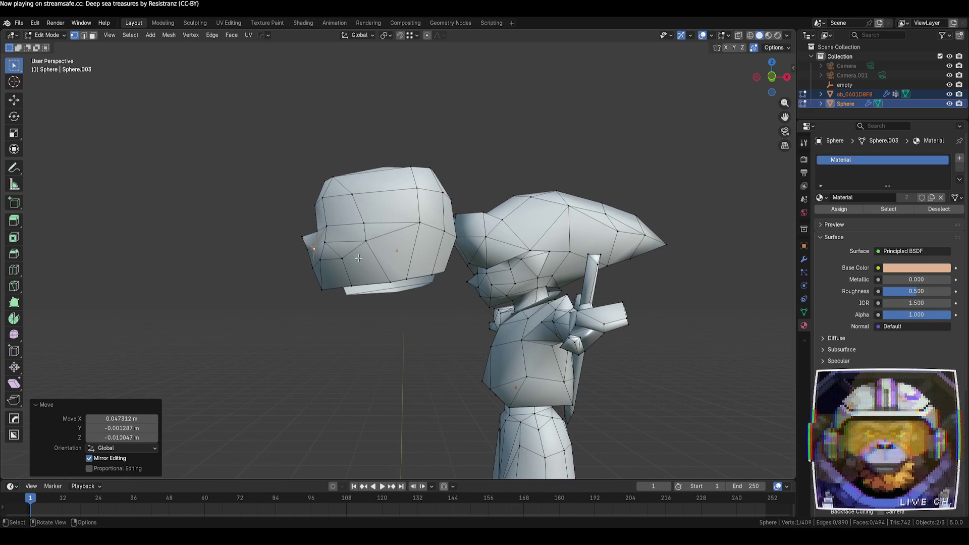
- Vertex-slide the side head vertex twice into place, then deselect it
key("g")
key("g")
left_click(346, 268)
key("g")
key("g")
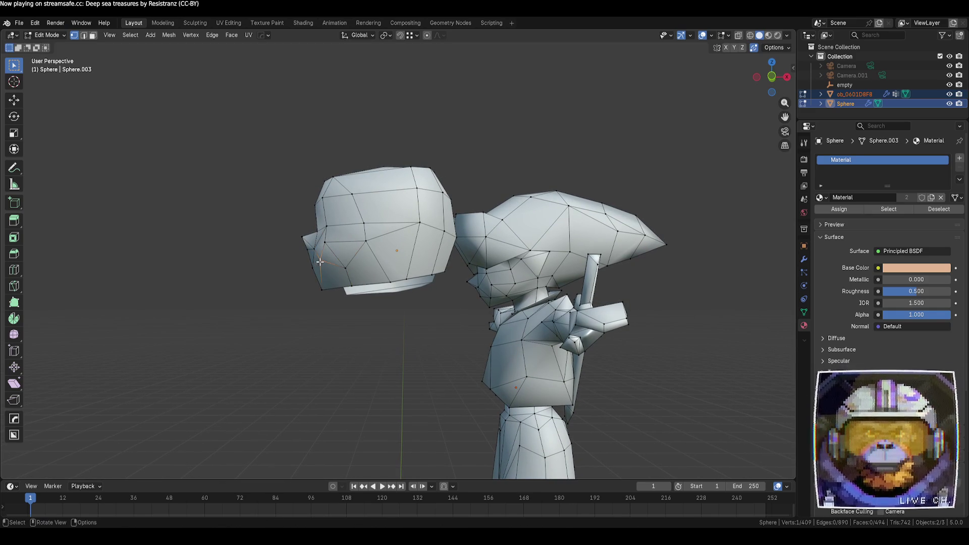
left_click(320, 269)
left_click(340, 326)
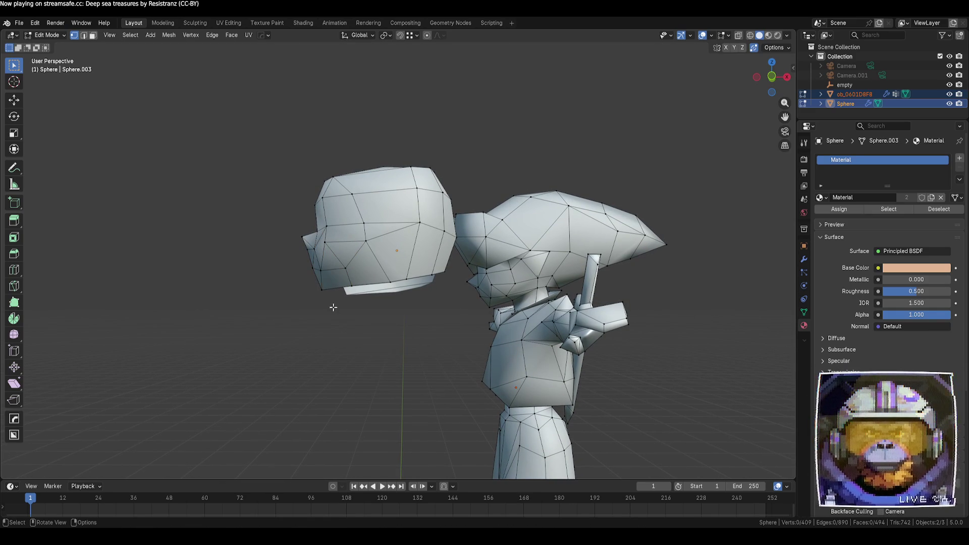
- Tilt the view toward the head's underside and pick a lower-left head vertex
left_click(323, 291)
left_click(335, 319)
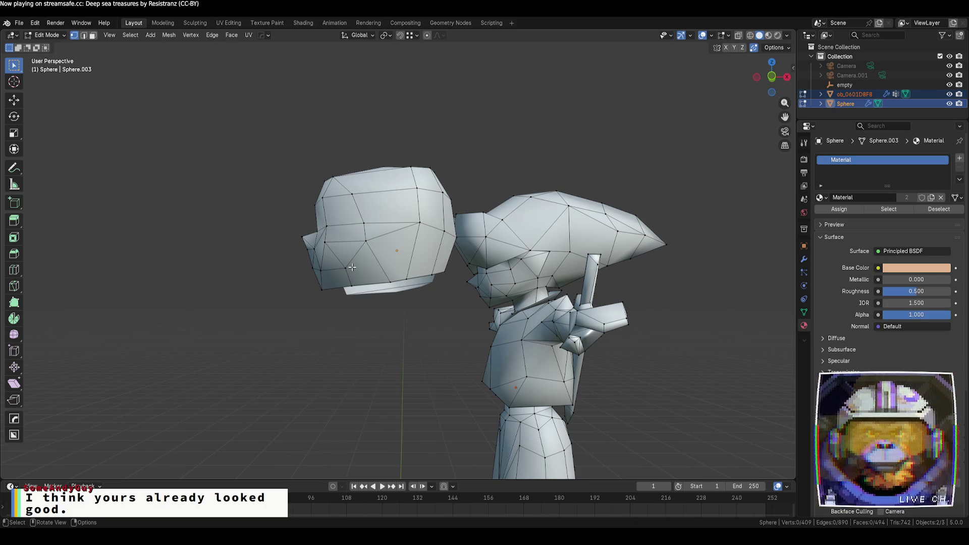
mouse_move(362, 328)
middle_mouse_down()
mouse_move(374, 340)
mouse_move(501, 357)
mouse_move(488, 337)
mouse_move(362, 338)
mouse_move(379, 347)
mouse_move(373, 340)
middle_mouse_up()
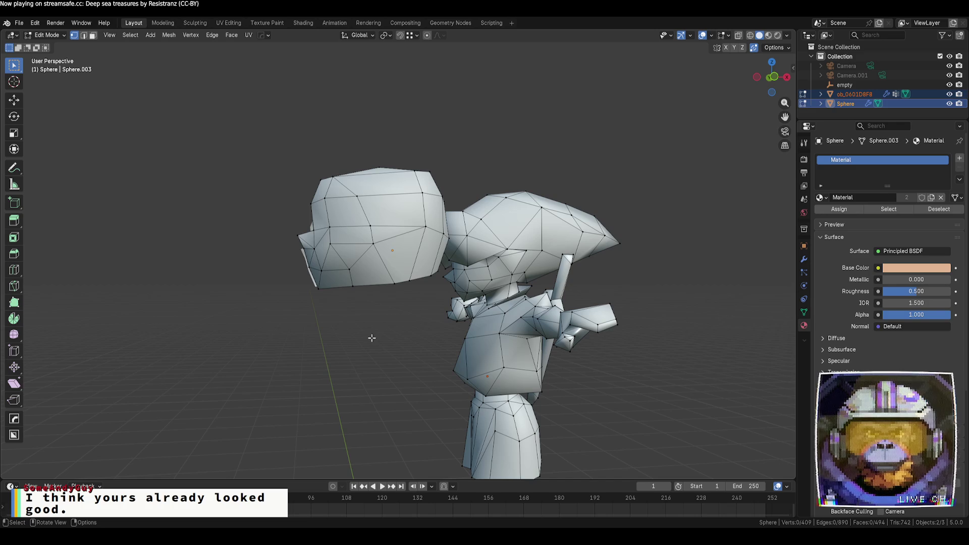
middle_click_drag(372, 337, 365, 333)
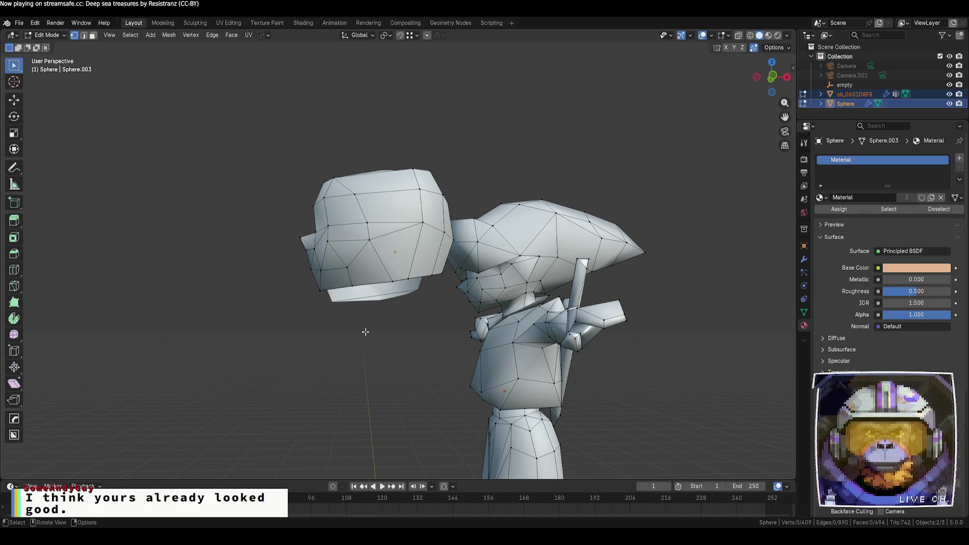
left_click(346, 269)
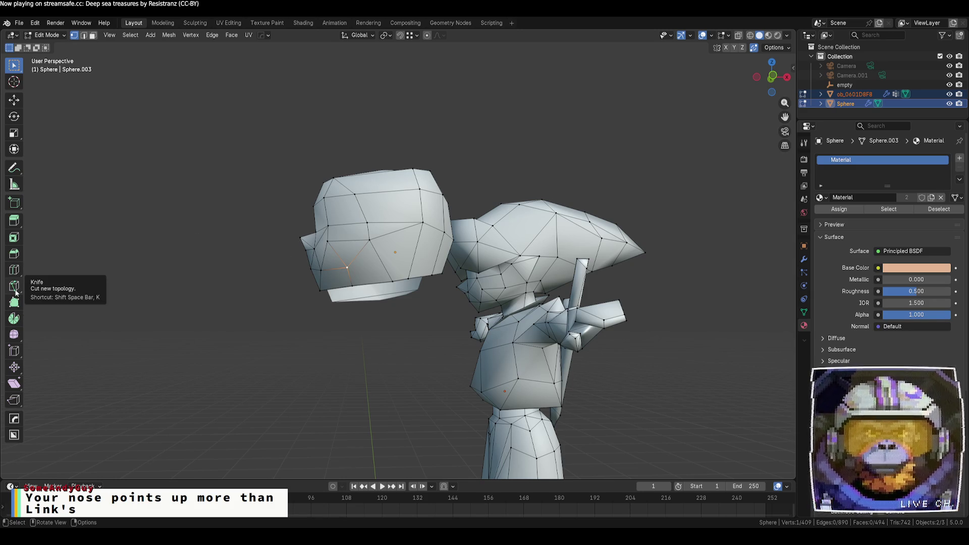
- Rip the mesh at the chosen vertex and delete the face beside the rip
key("v")
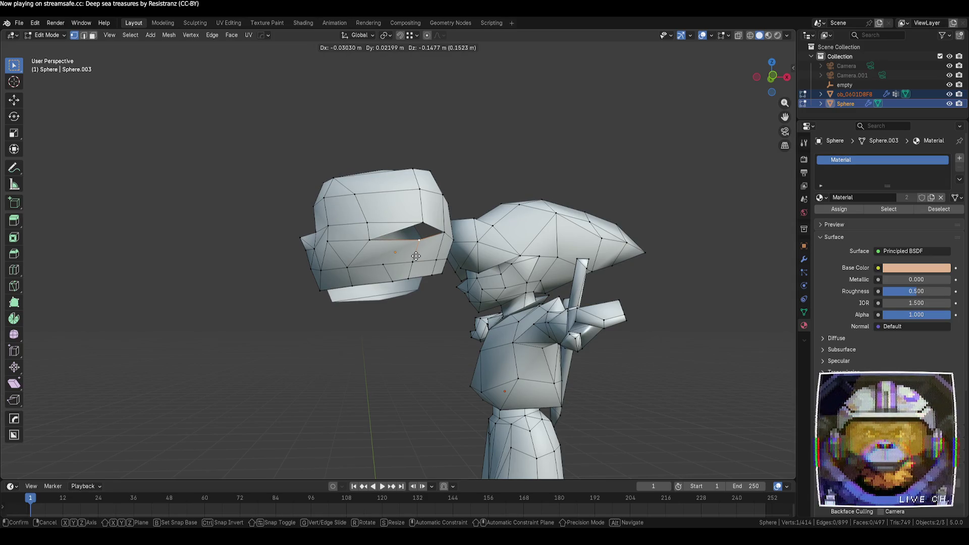
right_click(415, 256)
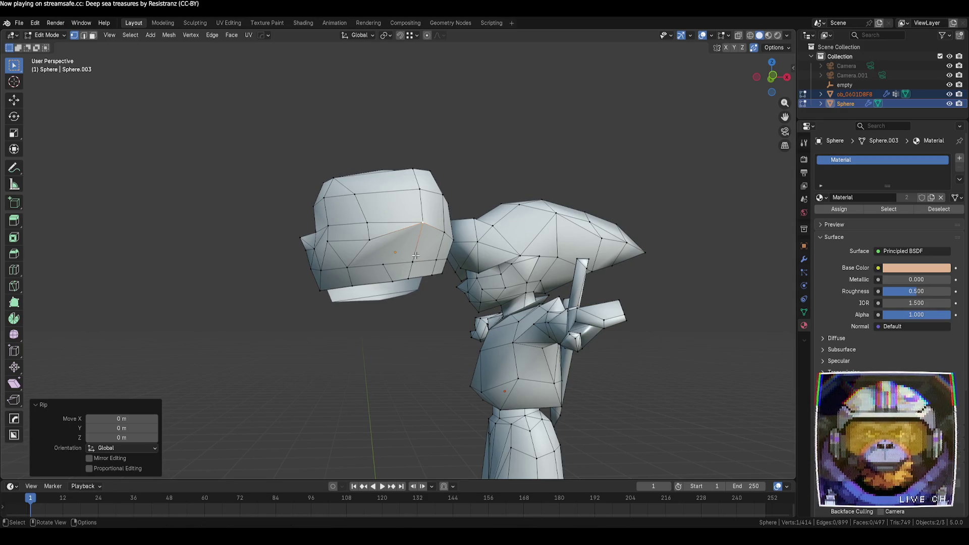
key("3")
left_click(398, 252)
key("x")
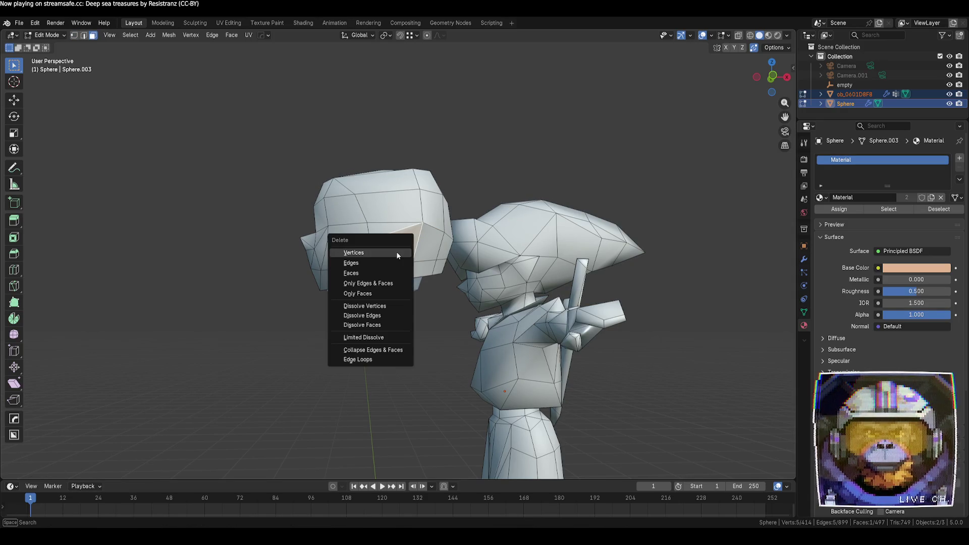
left_click(396, 272)
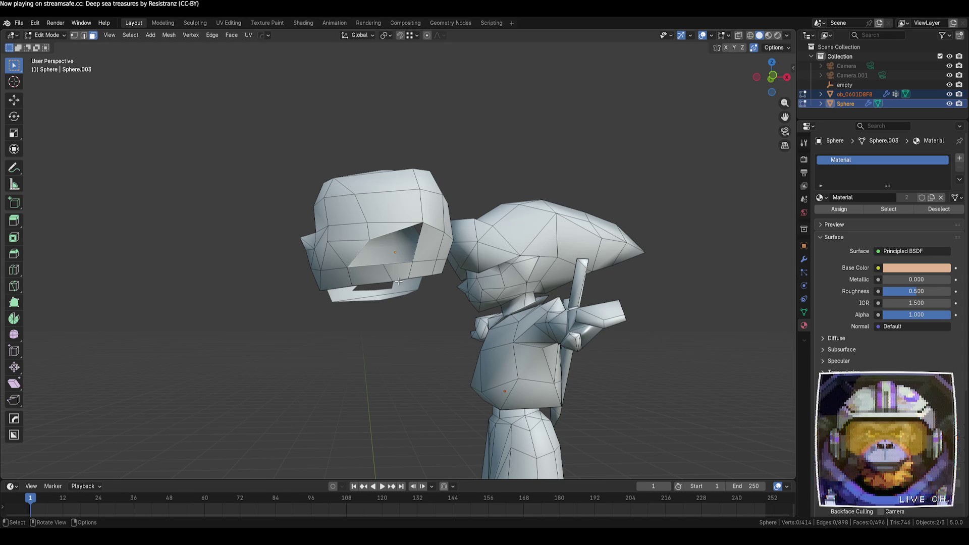
- Delete another head face, then select a single vertex in Vertex mode
left_click(389, 231)
key("x")
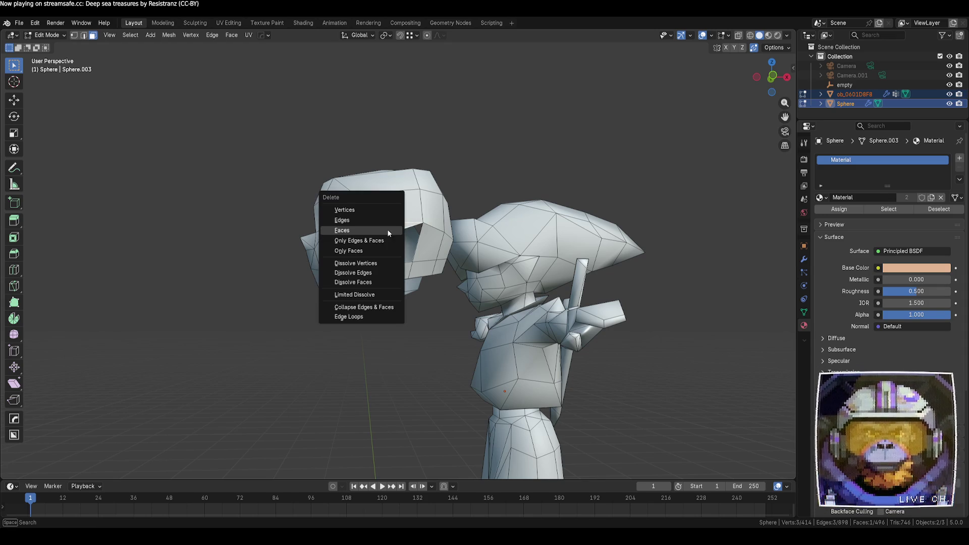
left_click(386, 235)
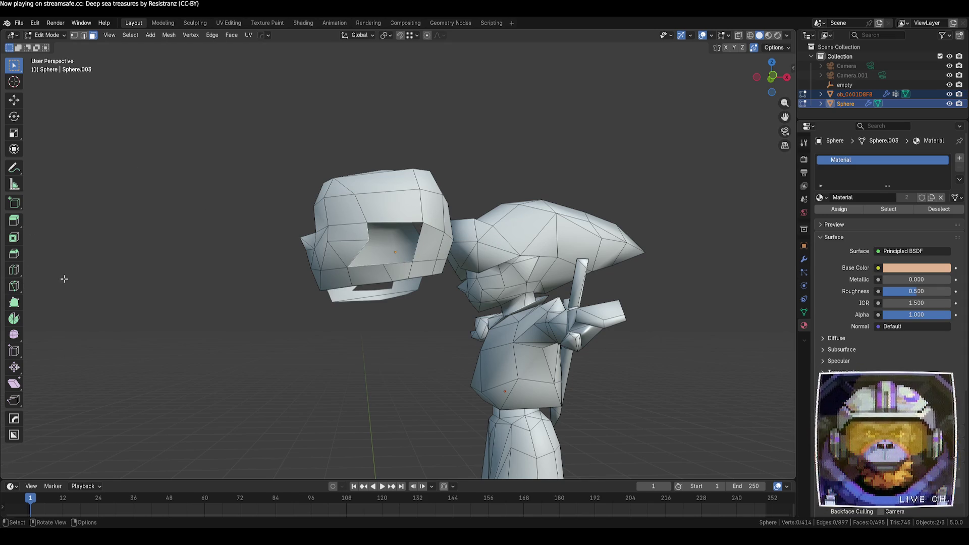
key("1")
left_click(385, 265)
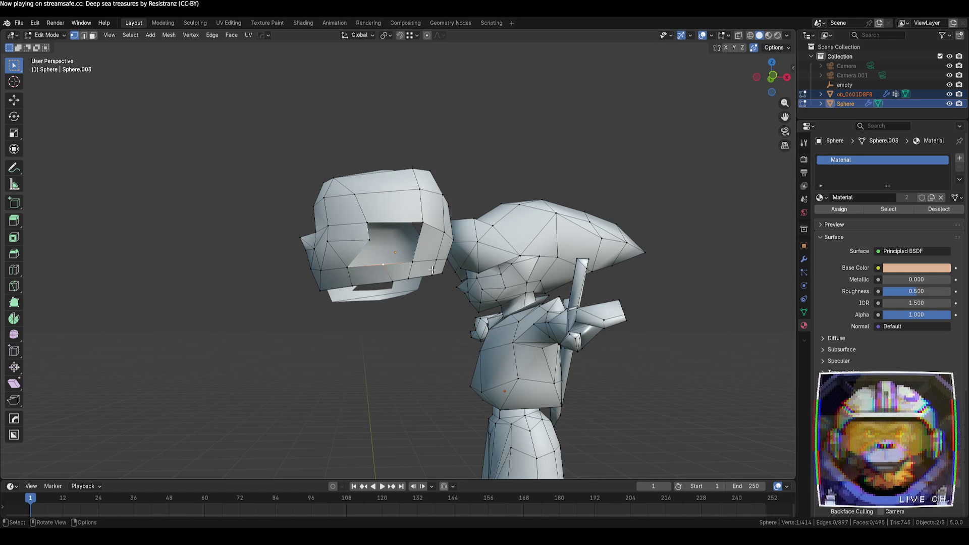
- Box-select the hair piece's top faces and delete them
key("3")
mouse_move(464, 335)
left_mouse_down()
mouse_move(439, 188)
mouse_move(405, 147)
left_mouse_up()
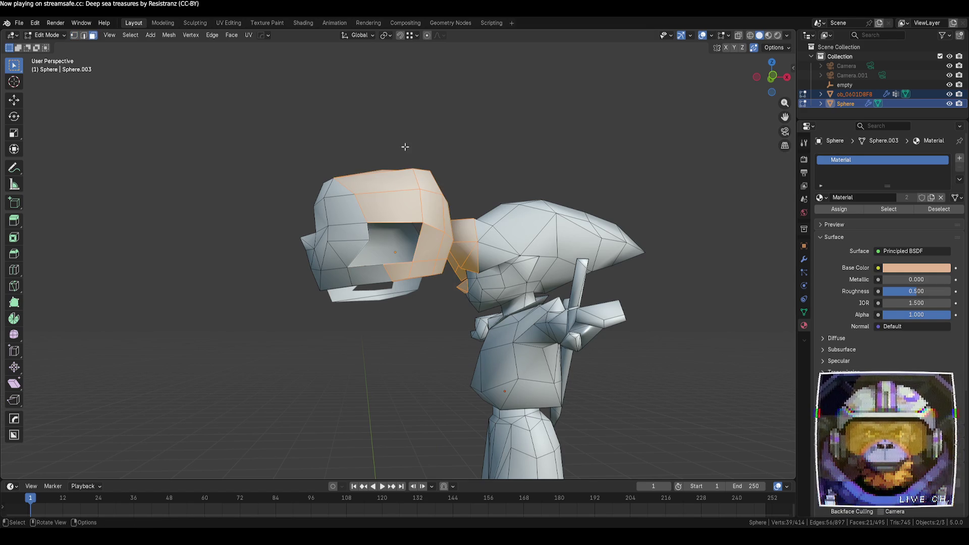
left_click(439, 147)
scroll(455, 177, "up", 2)
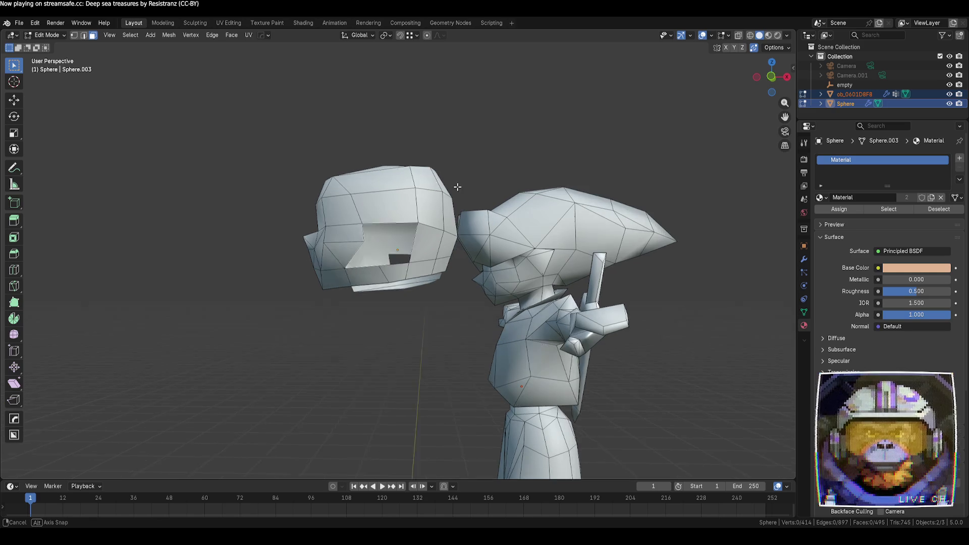
key("b")
mouse_move(455, 151)
left_mouse_down()
mouse_move(455, 279)
mouse_move(454, 147)
mouse_move(427, 303)
mouse_move(379, 310)
left_mouse_up()
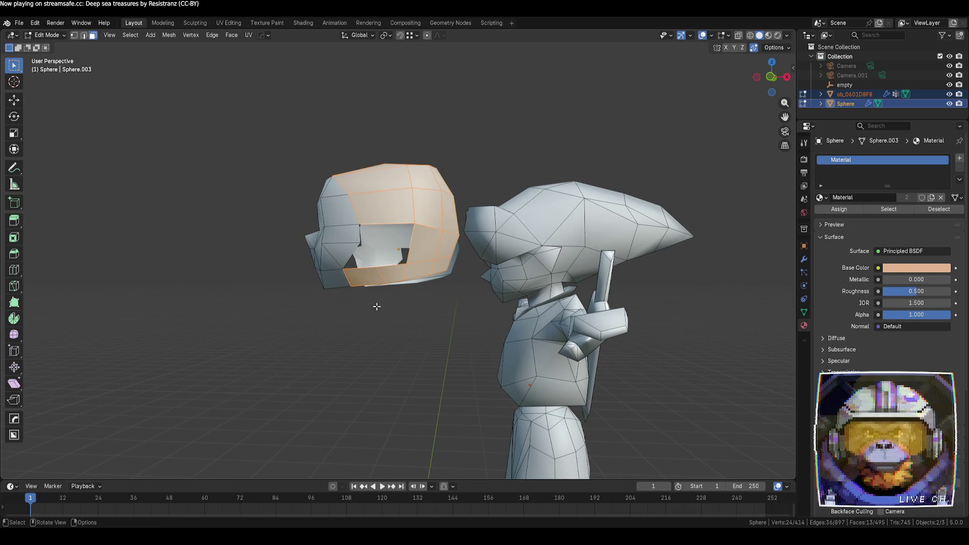
key("x")
left_click(377, 306)
- Delete two side faces of the hair piece
mouse_move(400, 318)
middle_mouse_down()
mouse_move(423, 359)
mouse_move(404, 283)
middle_mouse_up()
left_click(414, 178)
left_click(351, 181, "shift")
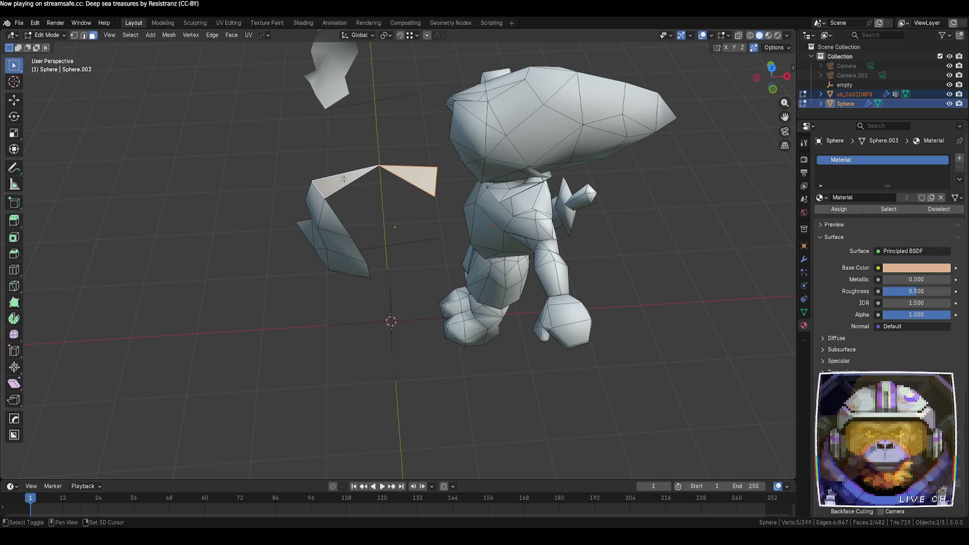
key("x")
left_click(356, 201)
mouse_move(356, 201)
middle_mouse_down()
mouse_move(344, 162)
mouse_move(390, 294)
middle_mouse_up()
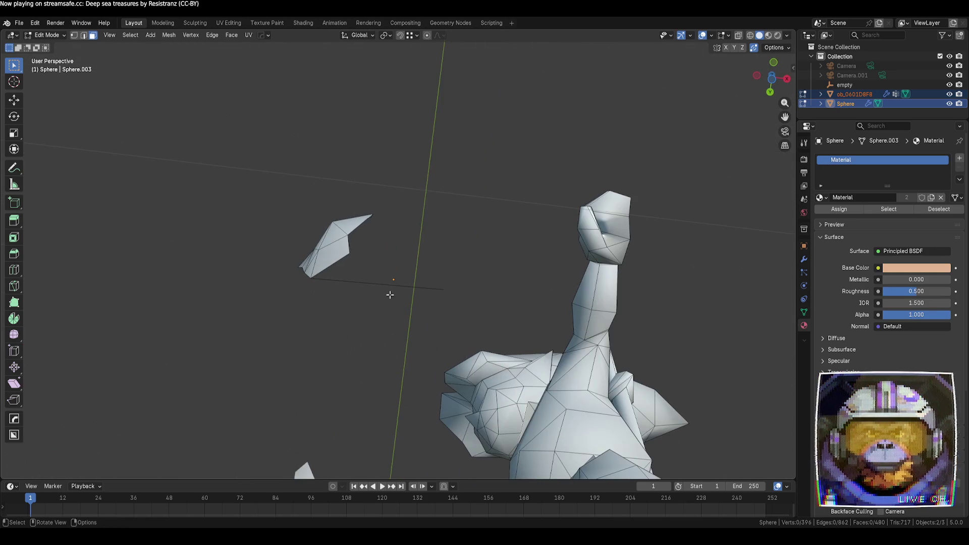
- Delete the stray loose edge beside the hair piece, leaving 395 vertices
key("2")
left_click(389, 286)
key("x")
key("Escape")
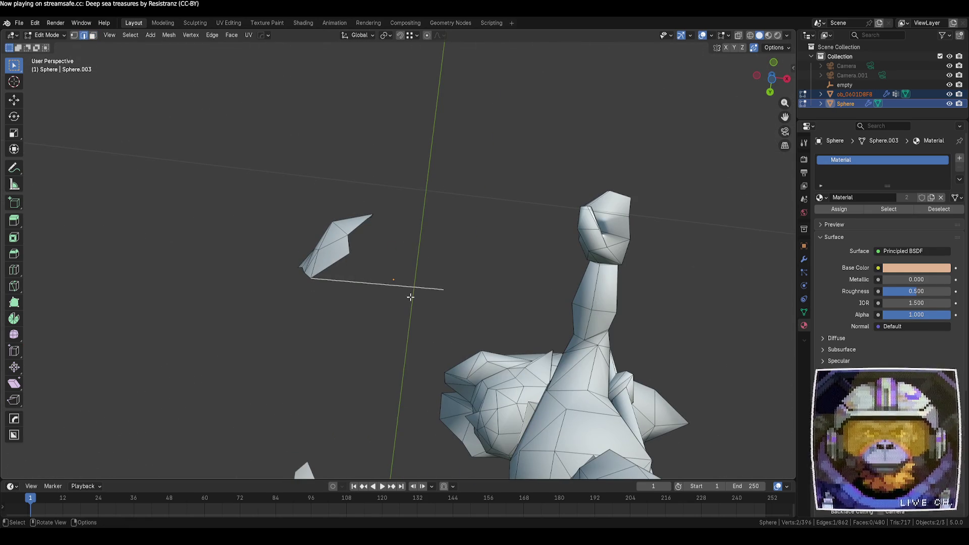
key("x")
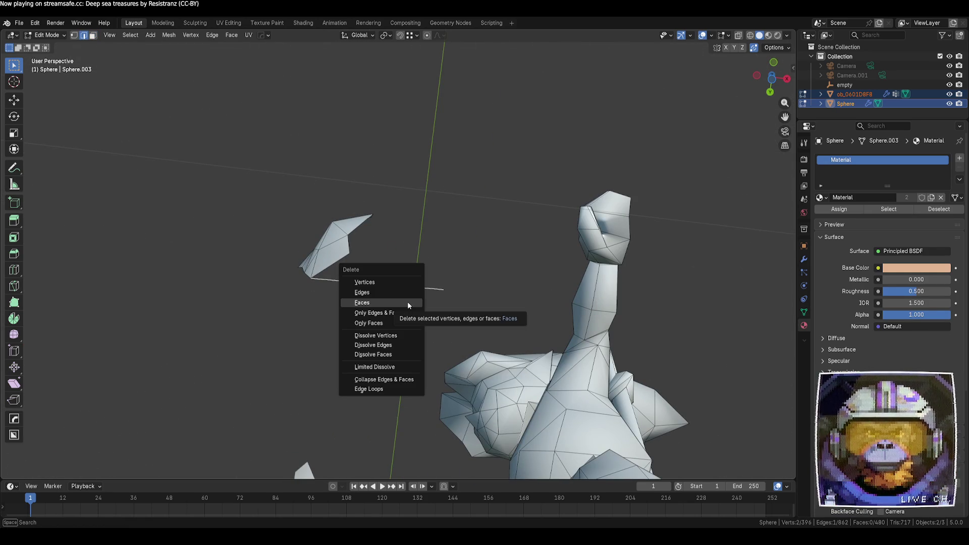
left_click(410, 290)
mouse_move(391, 304)
middle_mouse_down()
mouse_move(493, 271)
mouse_move(560, 320)
mouse_move(508, 305)
mouse_move(475, 316)
mouse_move(460, 307)
middle_mouse_up()
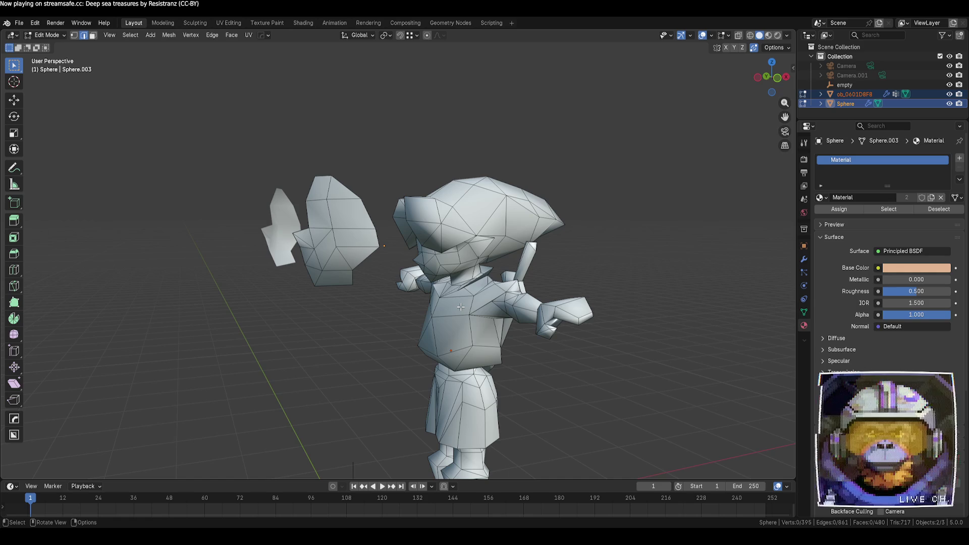
- In front orthographic view, extrude the hair piece's outer edge sideways and flatten it with S X 0
left_click(778, 79)
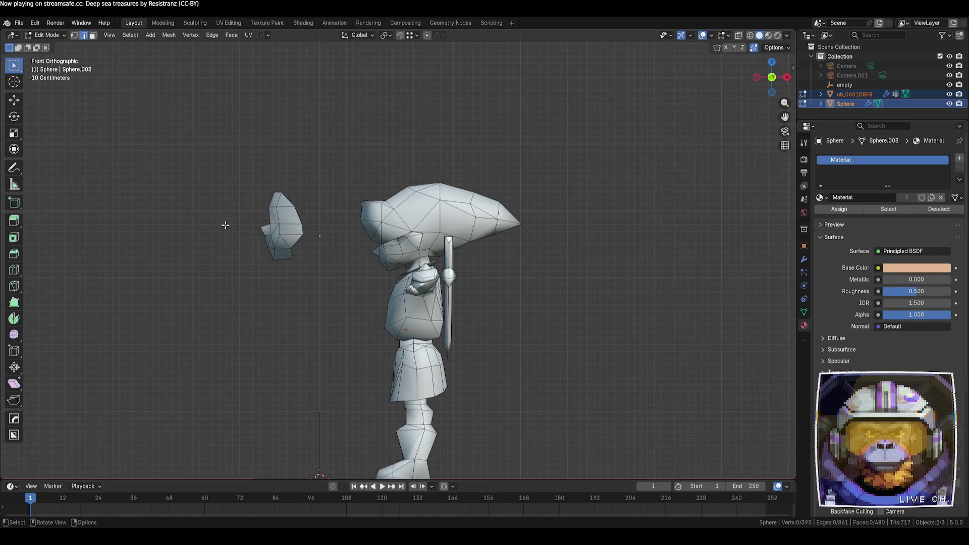
middle_click_drag(291, 269, 429, 280, "shift")
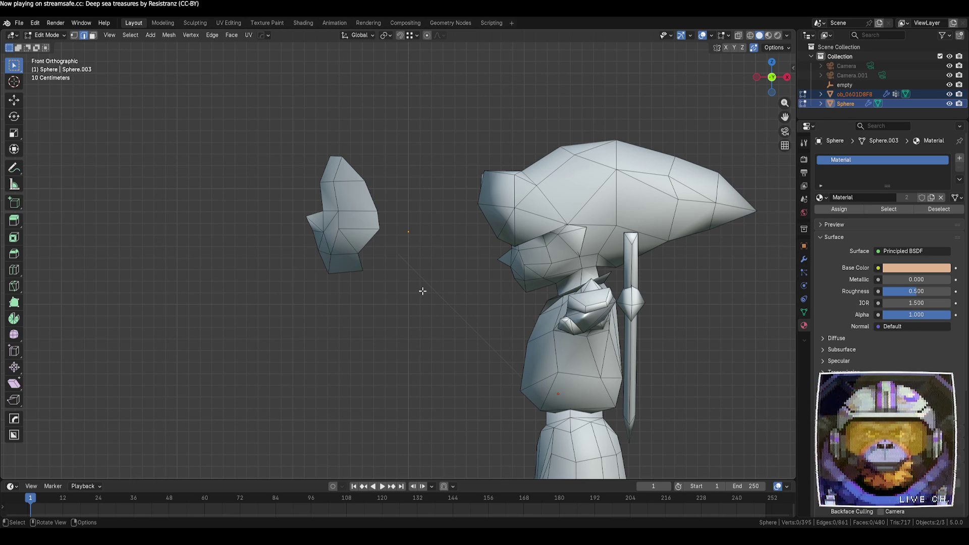
key("a")
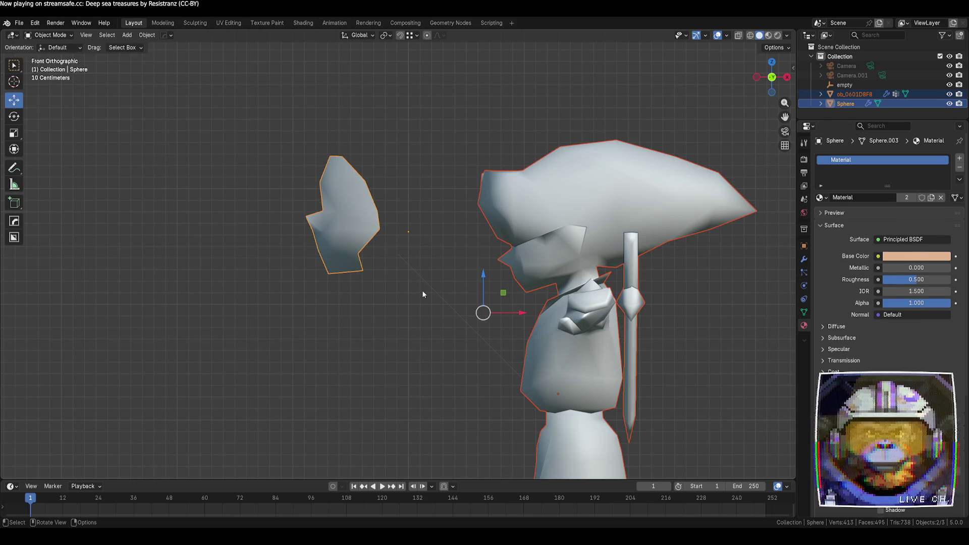
key("alt+a")
left_click(369, 241)
key("e")
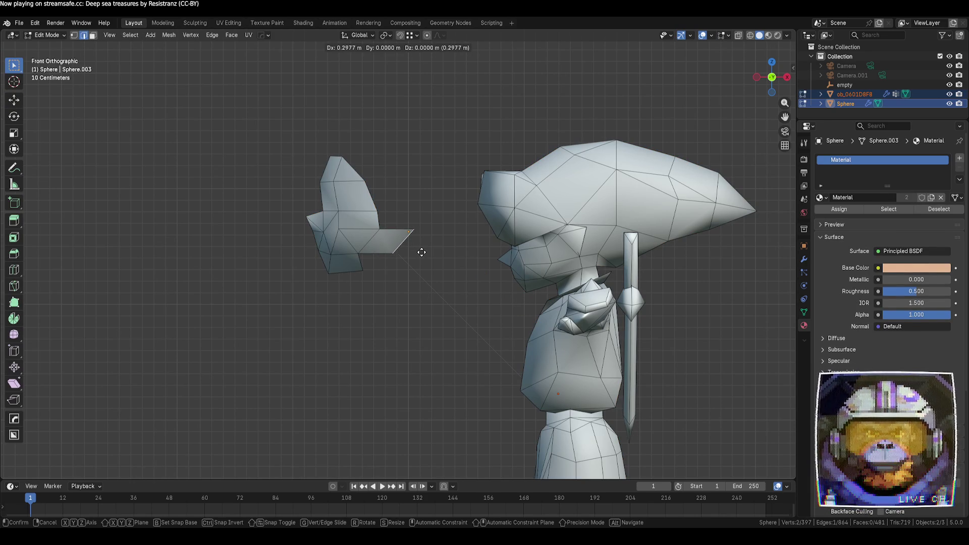
left_click(422, 252)
key("s")
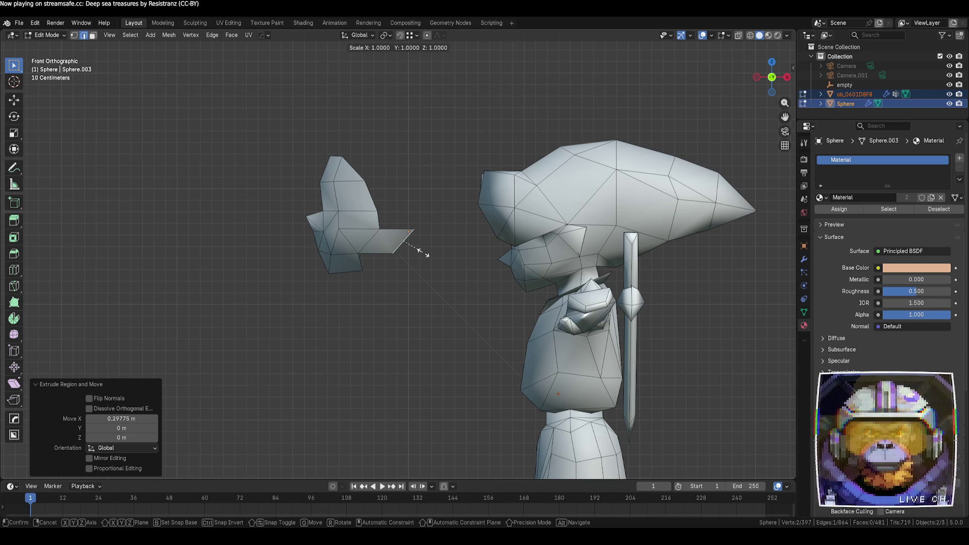
key("x")
key("0")
key("Return")
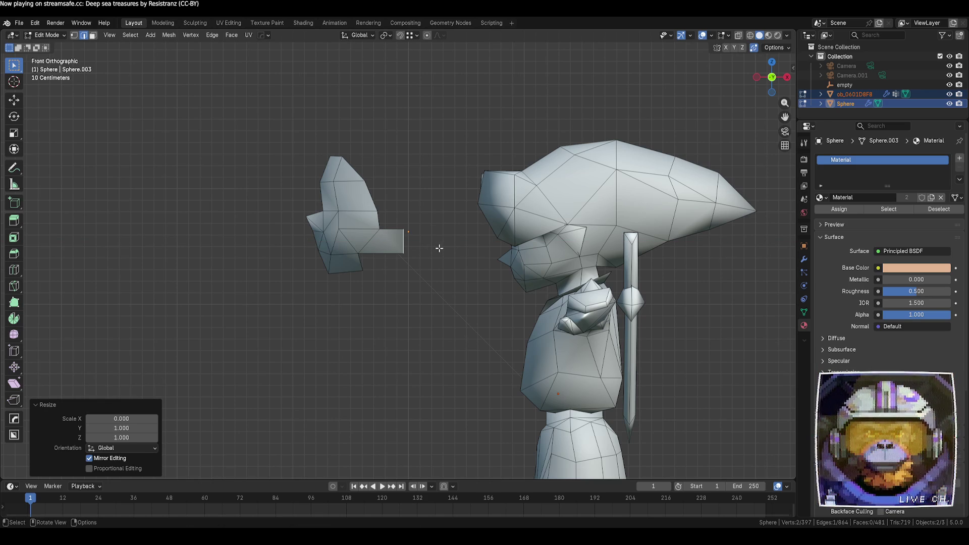
- Extrude the edge upward, then merge its two vertices at center
left_click(439, 247)
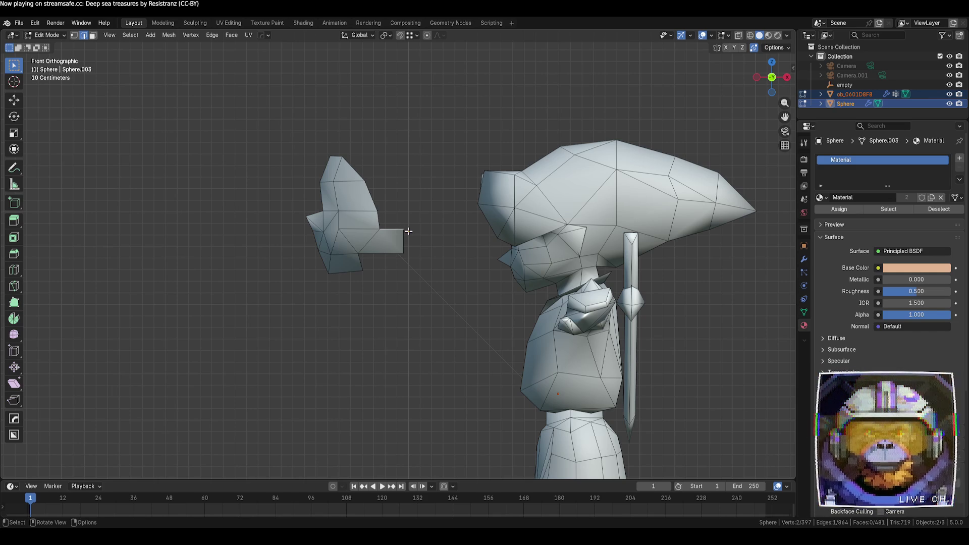
key("e")
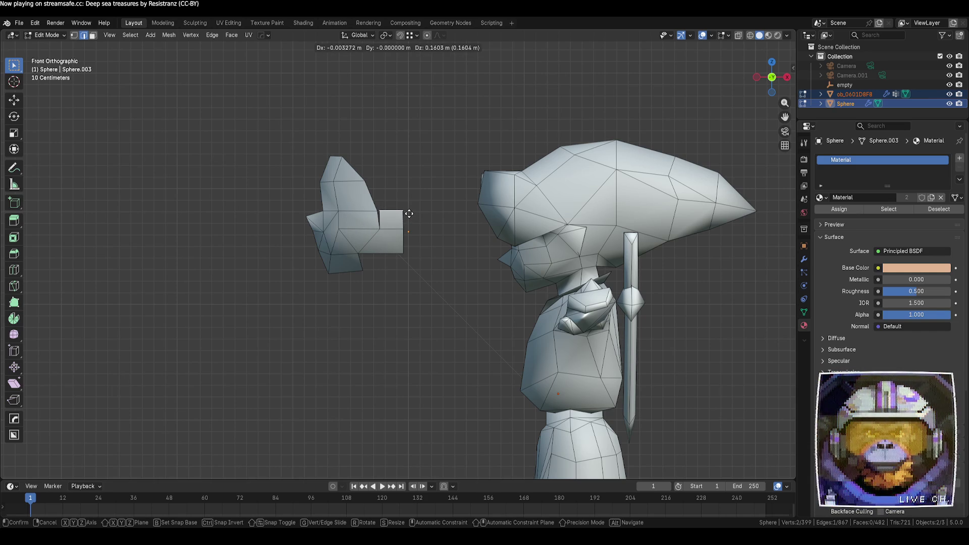
left_click(409, 215)
key("1")
right_click(456, 243)
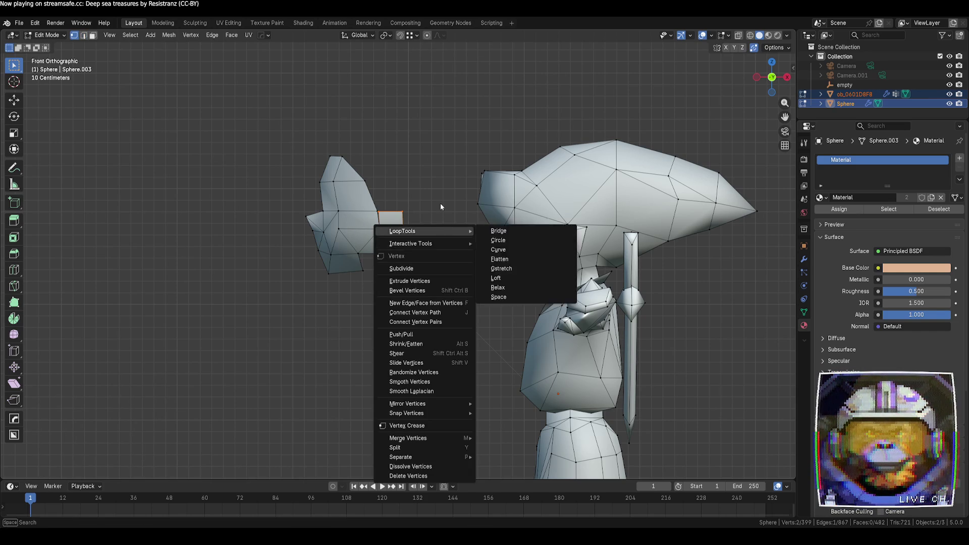
left_click(439, 202)
key("comma")
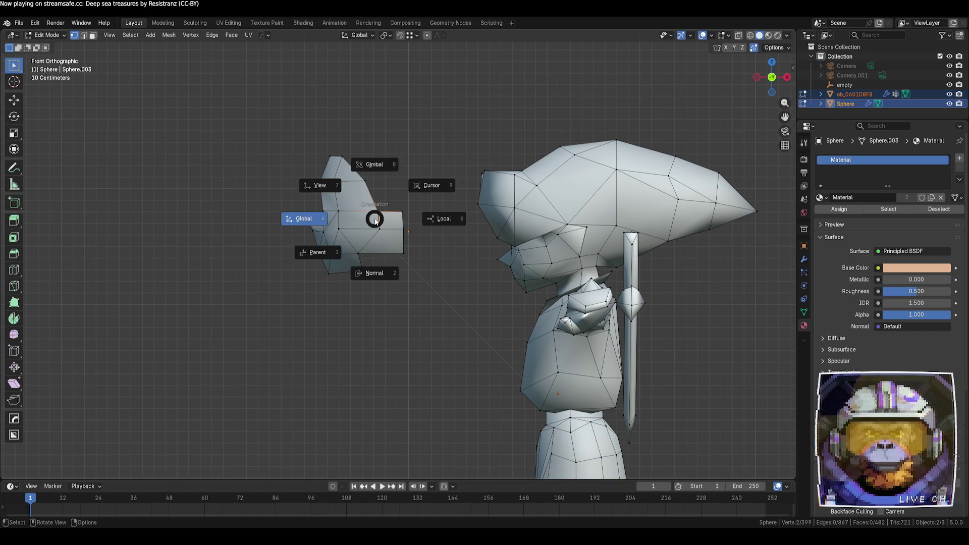
key("Escape")
key("m")
left_click(374, 186)
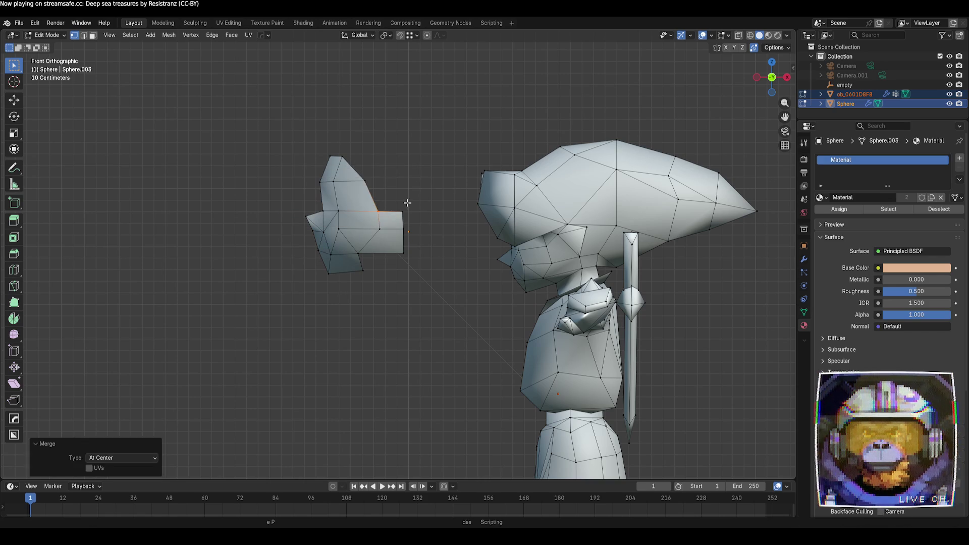
- Pull the merged corner vertex up into a spike and fill the gap with a new face
left_click_drag(395, 210, 416, 223)
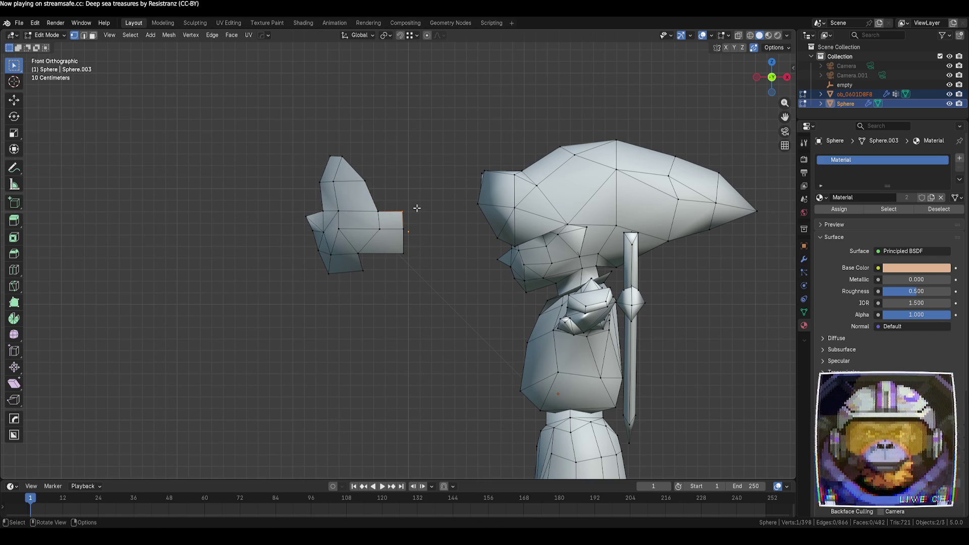
key("g")
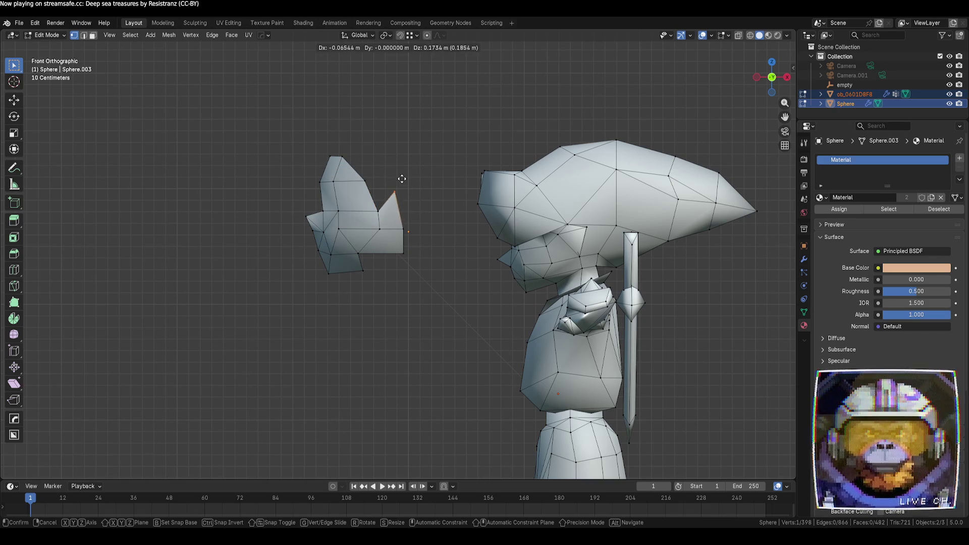
left_click(401, 178)
scroll(487, 278, "up", 4)
mouse_move(487, 277)
middle_mouse_down()
mouse_move(450, 223)
mouse_move(504, 295)
middle_mouse_up()
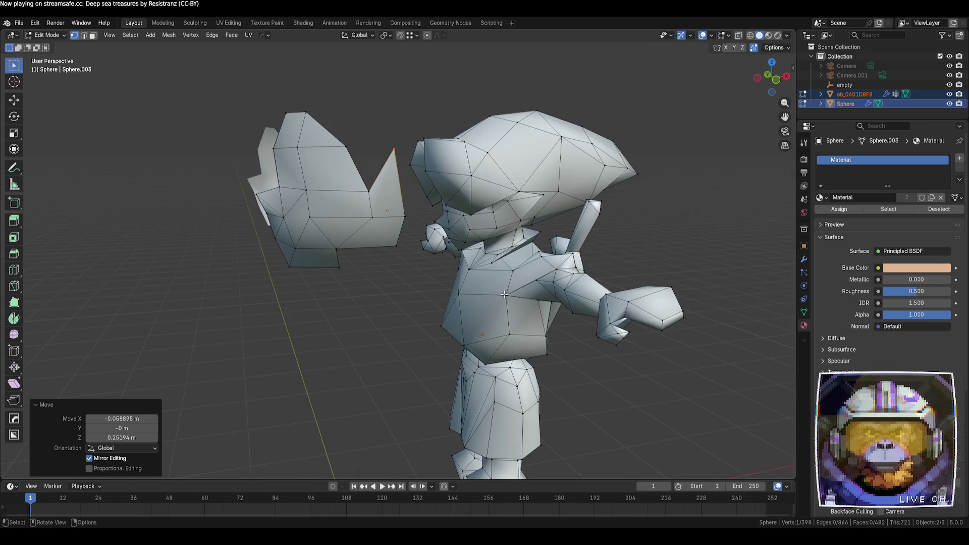
left_click(345, 146, "shift")
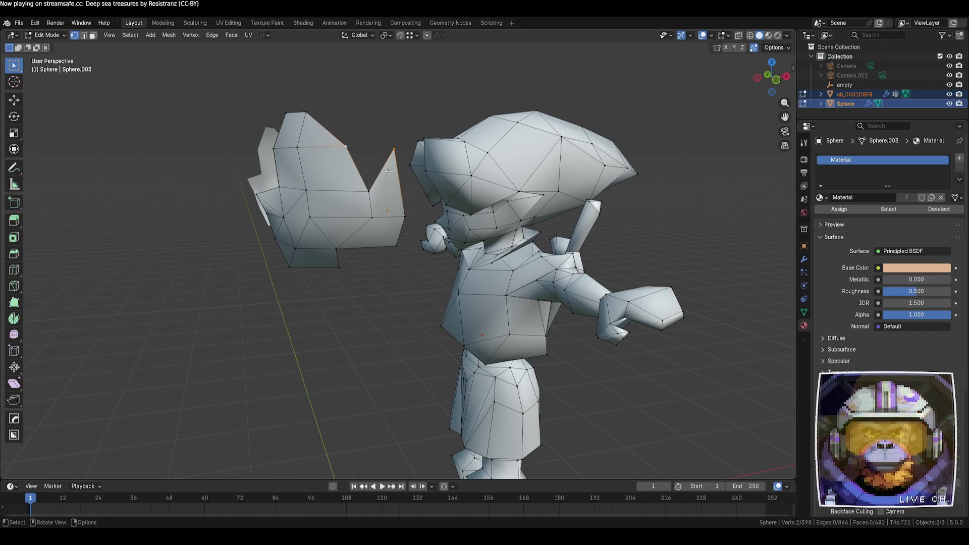
key("2")
key("f")
key("alt+a")
- Move the selected hair vertex further upward
mouse_move(405, 278)
middle_mouse_down()
mouse_move(473, 281)
mouse_move(452, 217)
mouse_move(479, 265)
mouse_move(470, 218)
mouse_move(510, 325)
mouse_move(358, 161)
middle_mouse_up()
key("1")
key("g")
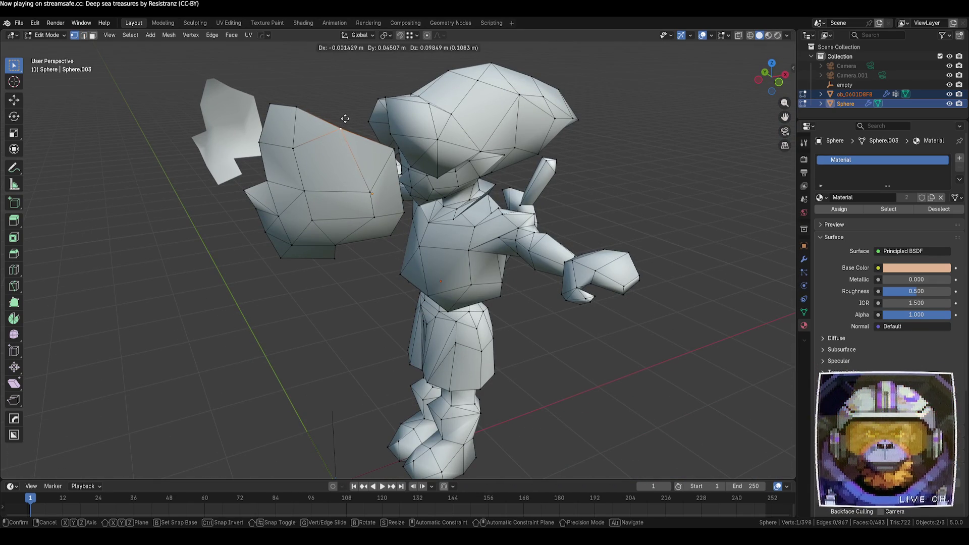
left_click(346, 118)
- From the front view, box-select the hair piece's top vertices, lower them, and return to Object Mode
left_click(782, 85)
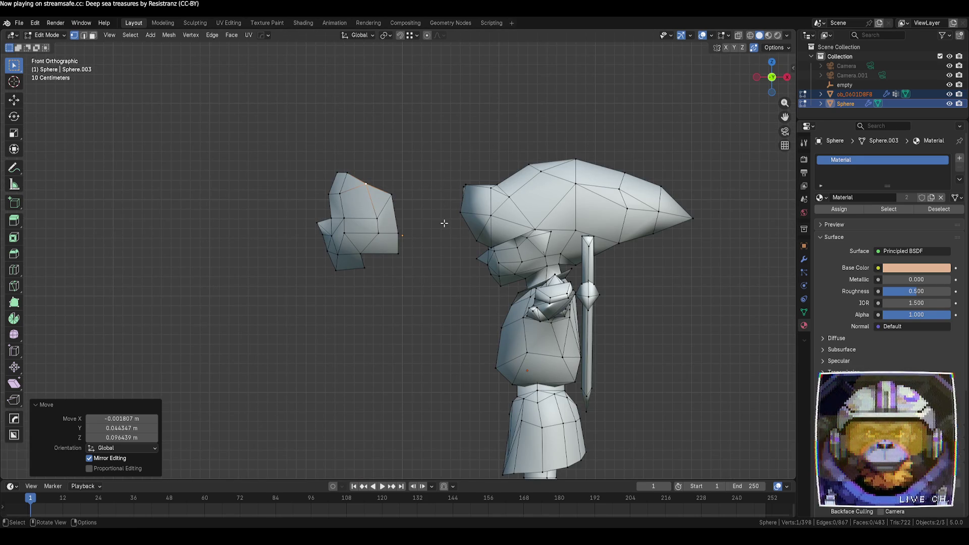
mouse_move(444, 223)
middle_mouse_down()
mouse_move(474, 264)
mouse_move(474, 198)
mouse_move(521, 285)
middle_mouse_up()
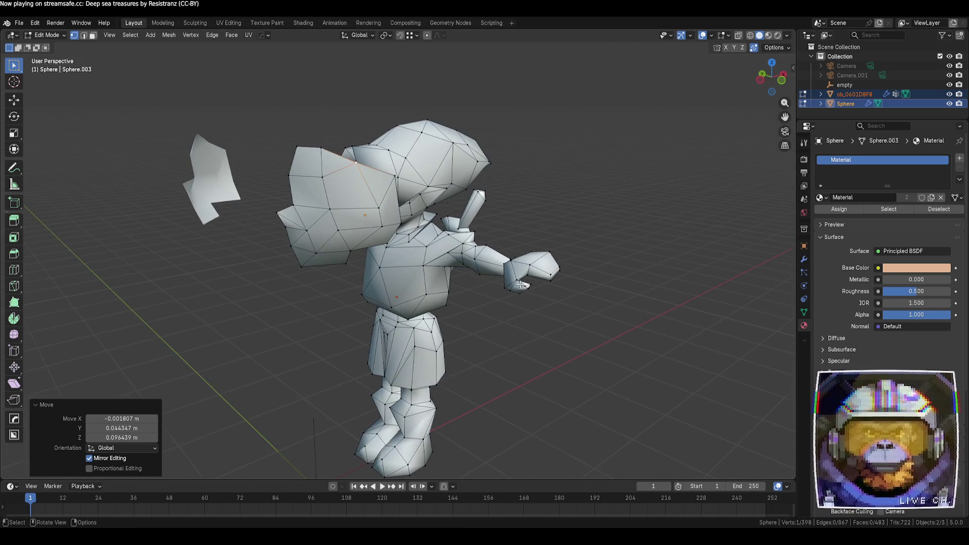
left_click(781, 82)
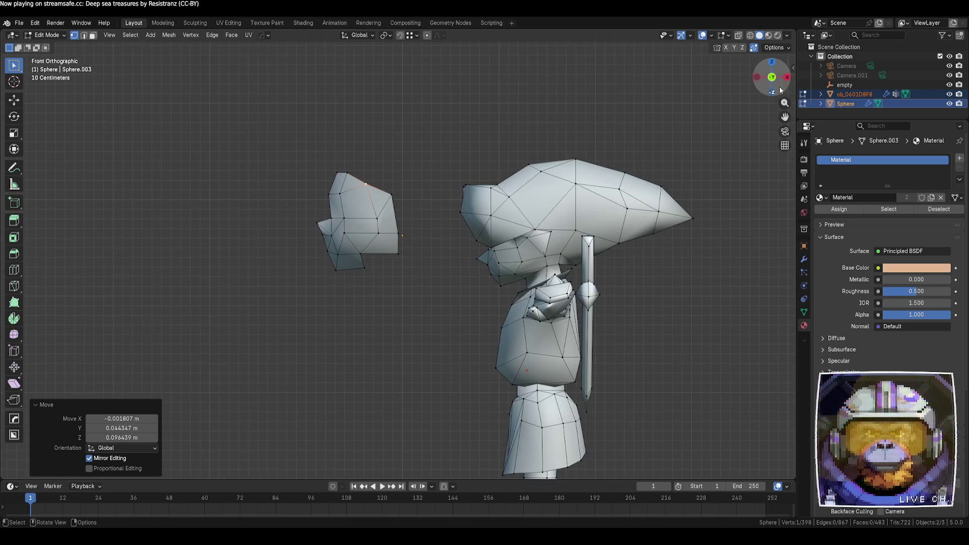
left_click_drag(283, 144, 404, 196)
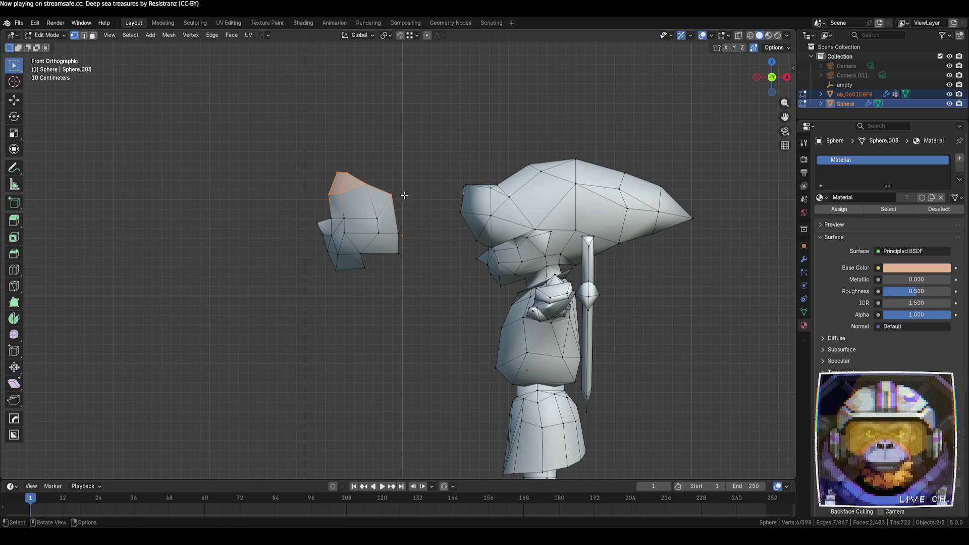
key("g")
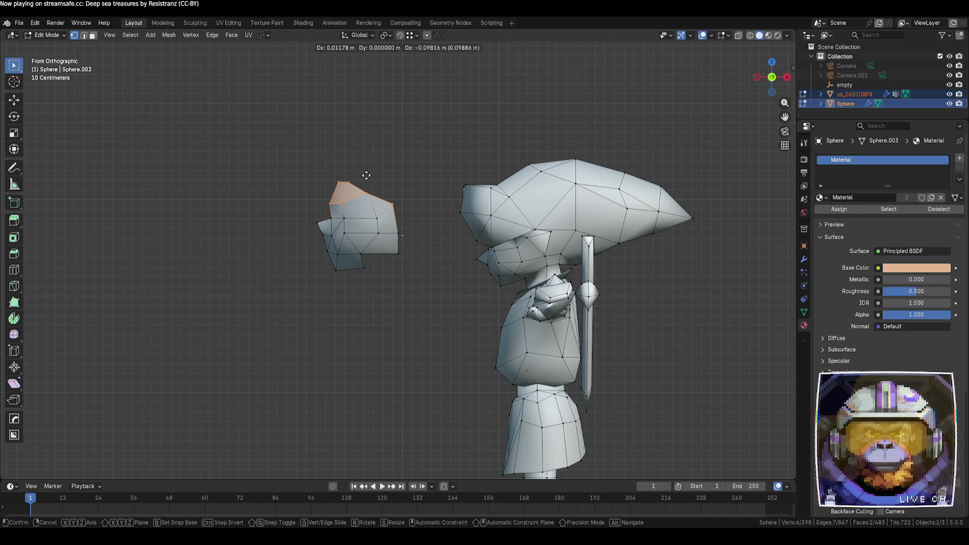
left_click(368, 175)
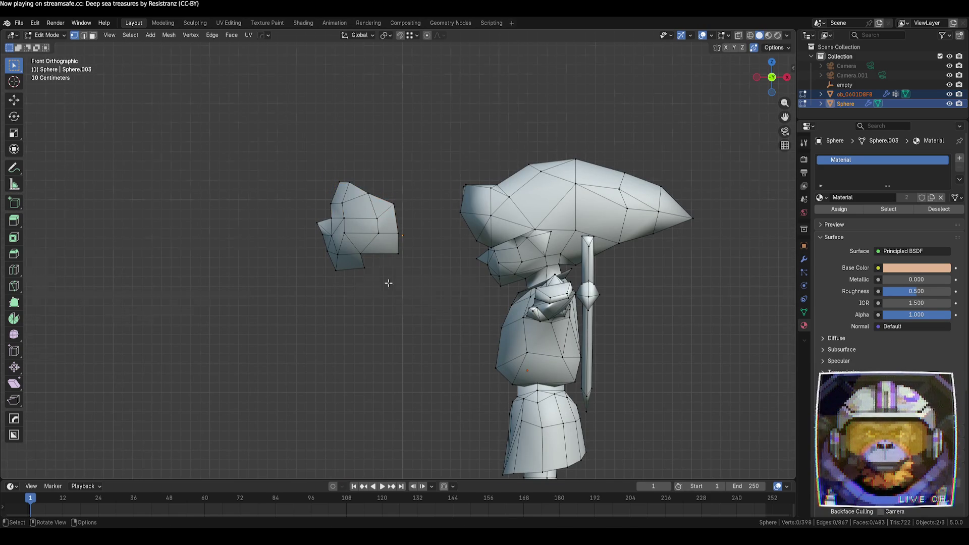
key("Tab")
mouse_move(386, 281)
middle_mouse_down()
mouse_move(387, 316)
mouse_move(440, 328)
mouse_move(468, 315)
middle_mouse_up()
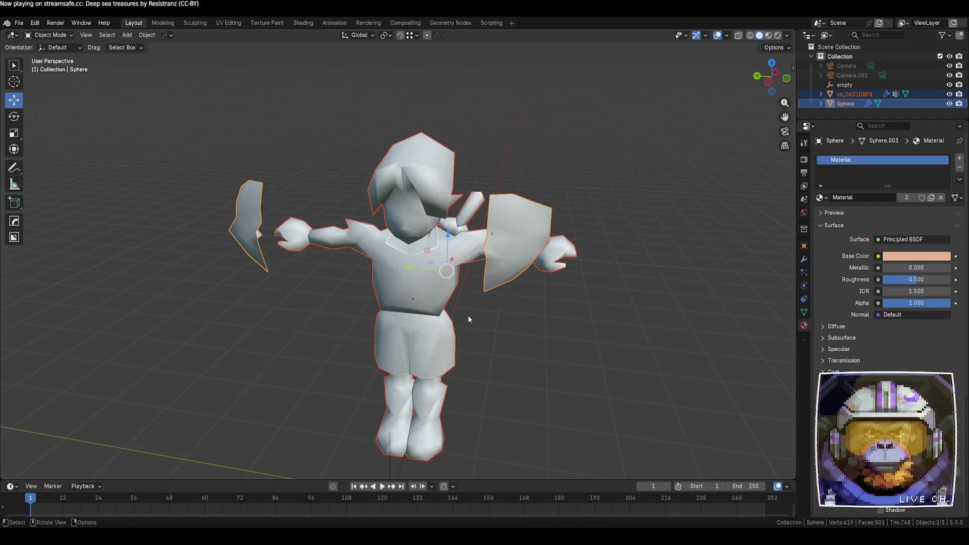
- Slide the hair piece over toward the head, then view it from the left side
key("Tab")
key("Tab")
left_click(532, 259)
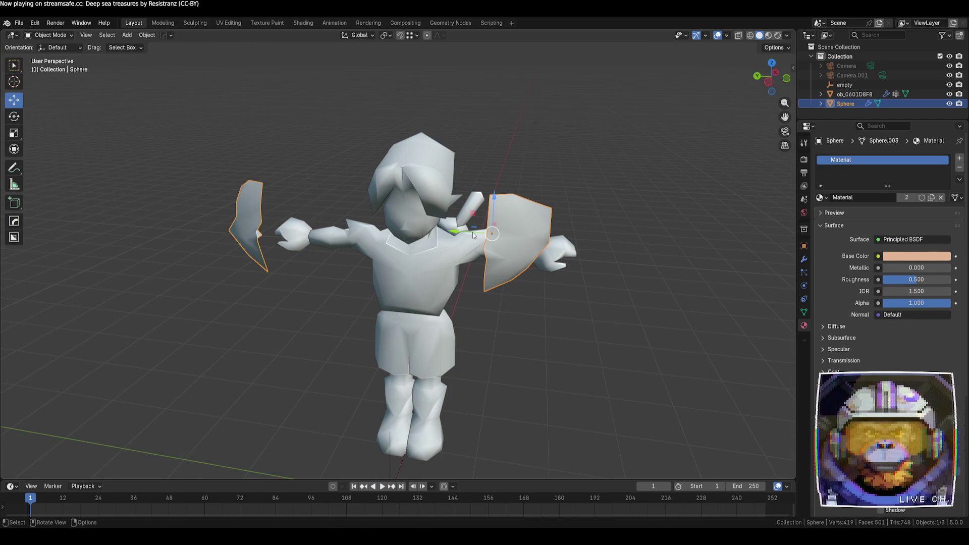
mouse_move(474, 235)
left_mouse_down()
mouse_move(332, 233)
mouse_move(363, 234)
left_mouse_up()
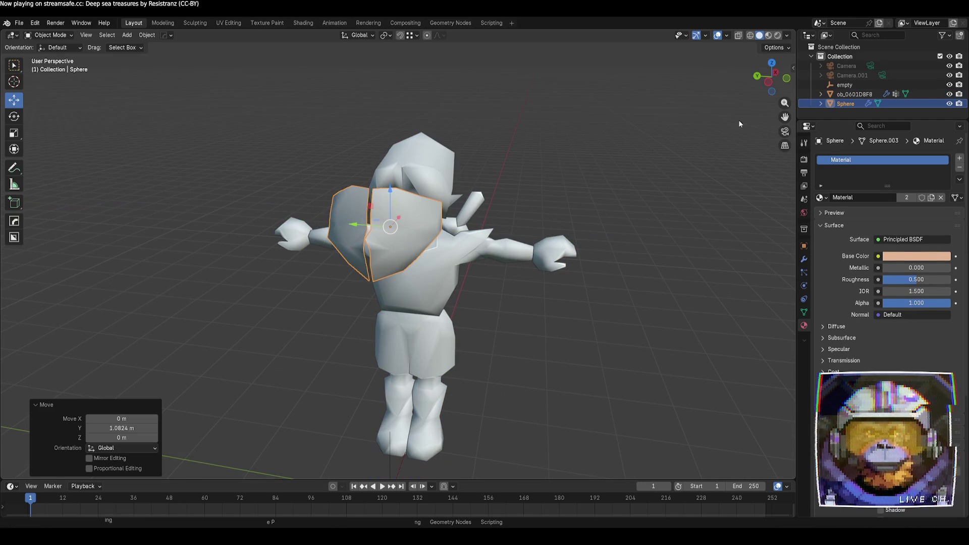
left_click(776, 73)
scroll(428, 220, "up", 5)
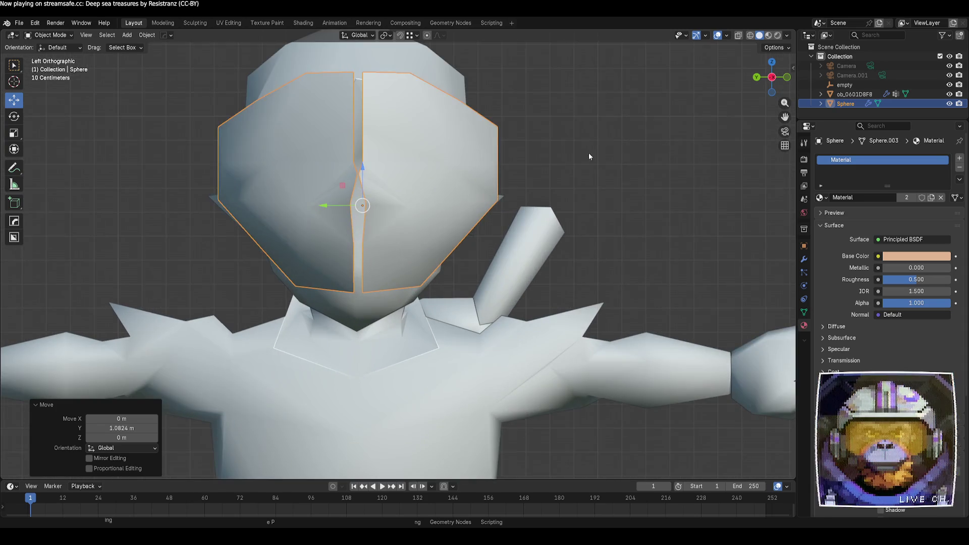
middle_click_drag(589, 152, 623, 184, "shift")
- Nudge an inner-edge vertex down and flatten the inner vertex column with S Y 0
key("Tab")
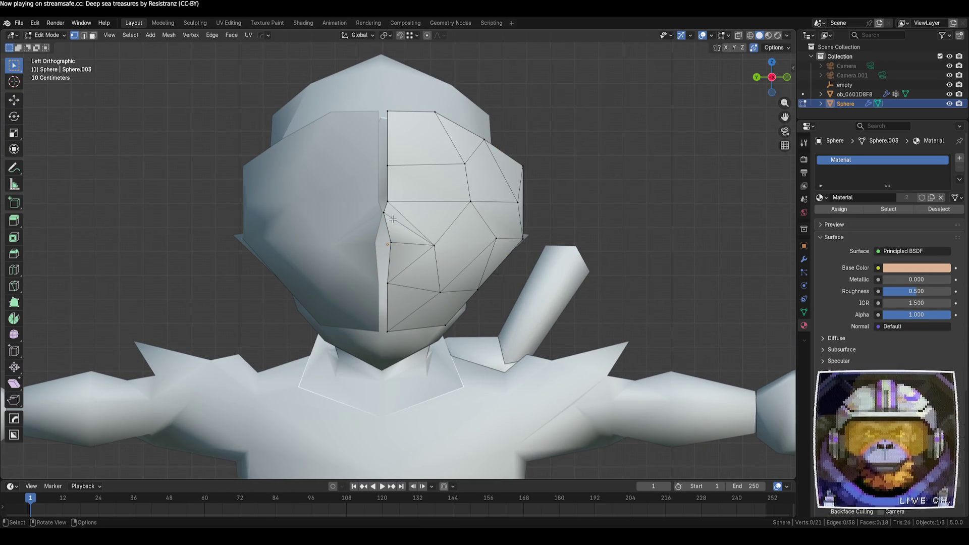
left_click(389, 216)
key("g")
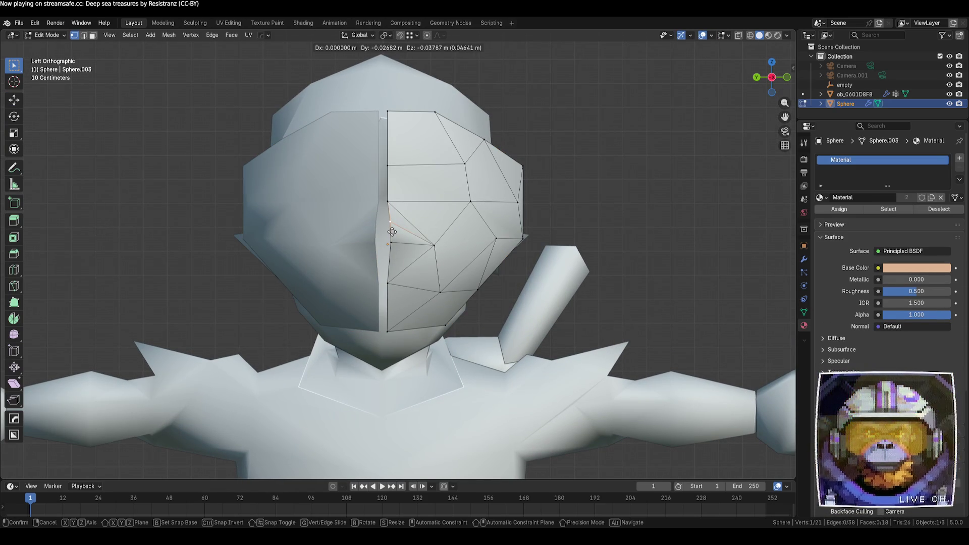
left_click(392, 231)
left_click(388, 308, "alt")
key("s")
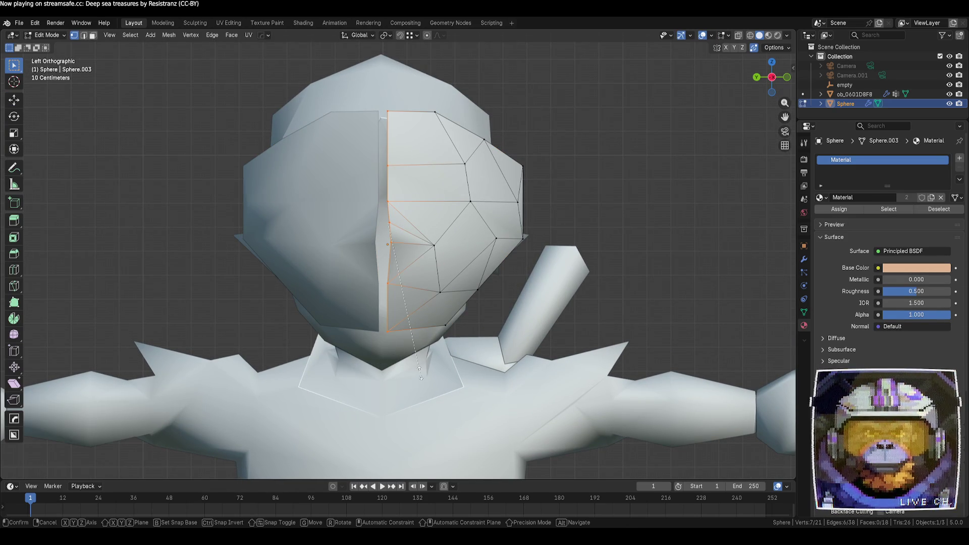
key("y")
key("0")
key("Return")
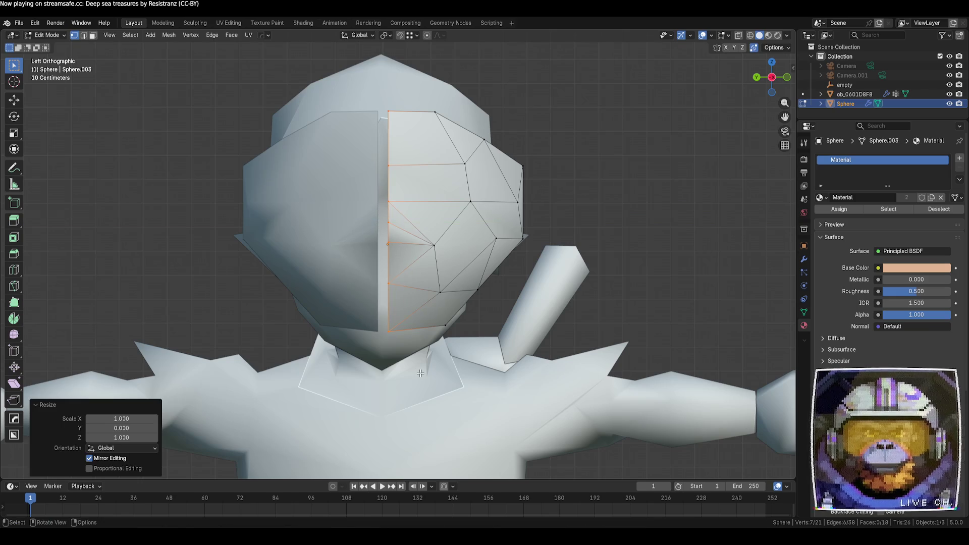
- Move the hair piece along Y so the two halves meet
key("Tab")
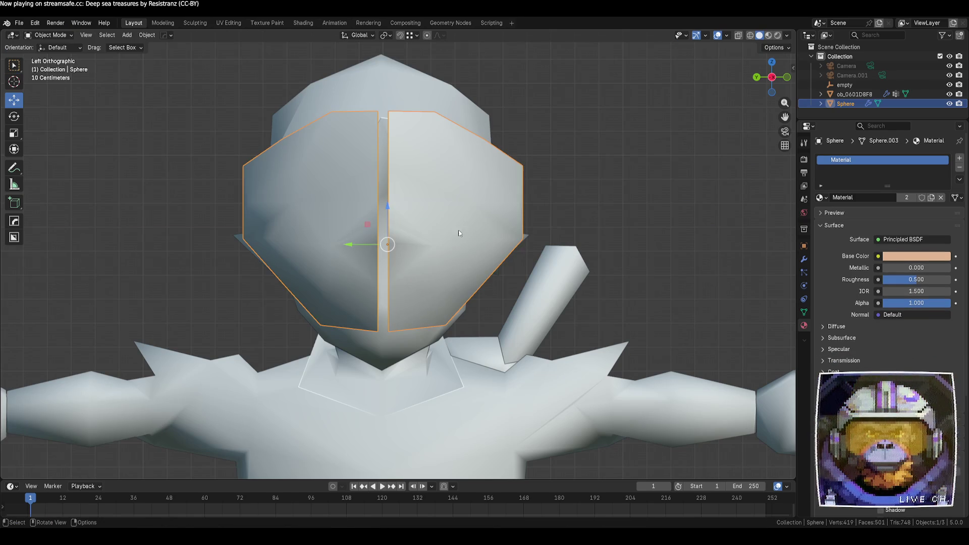
left_click_drag(353, 246, 346, 248)
key("Tab")
key("Tab")
mouse_move(636, 234)
middle_mouse_down()
mouse_move(643, 242)
mouse_move(584, 263)
mouse_move(558, 202)
middle_mouse_up()
key("Tab")
key("Tab")
key("Tab")
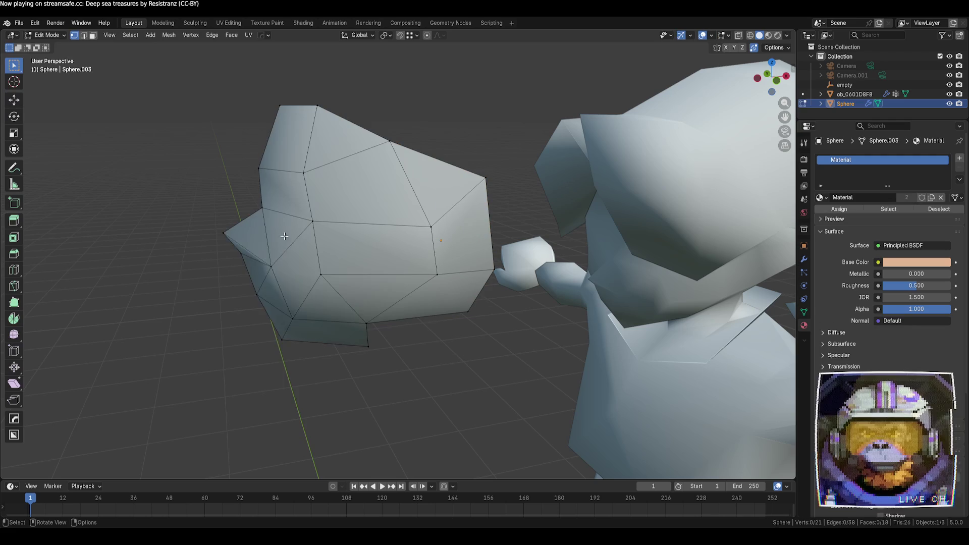
- Select all the hair piece's vertices, then apply Shade Flat to it from the Object menu
right_click(291, 247)
mouse_move(293, 251)
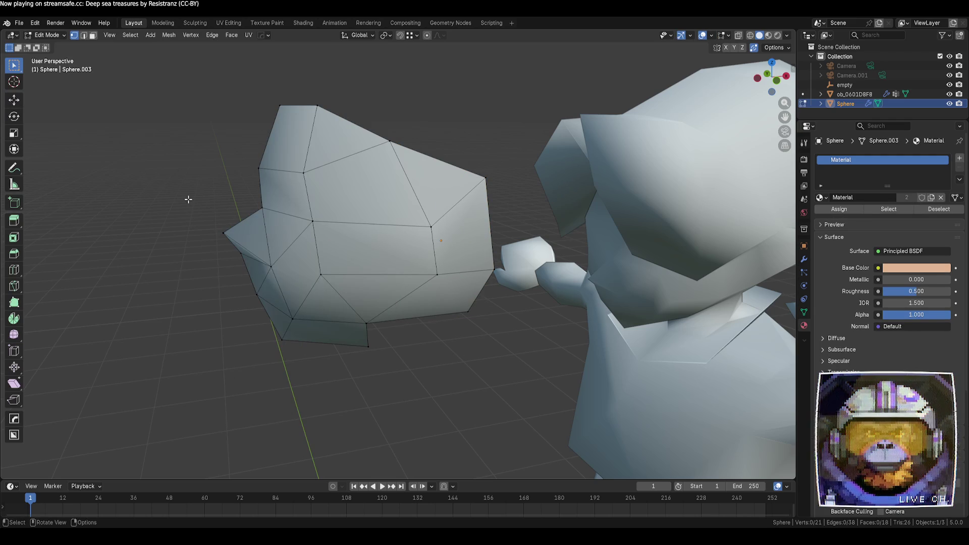
key("a")
right_click(321, 241)
mouse_move(334, 241)
mouse_move(303, 229)
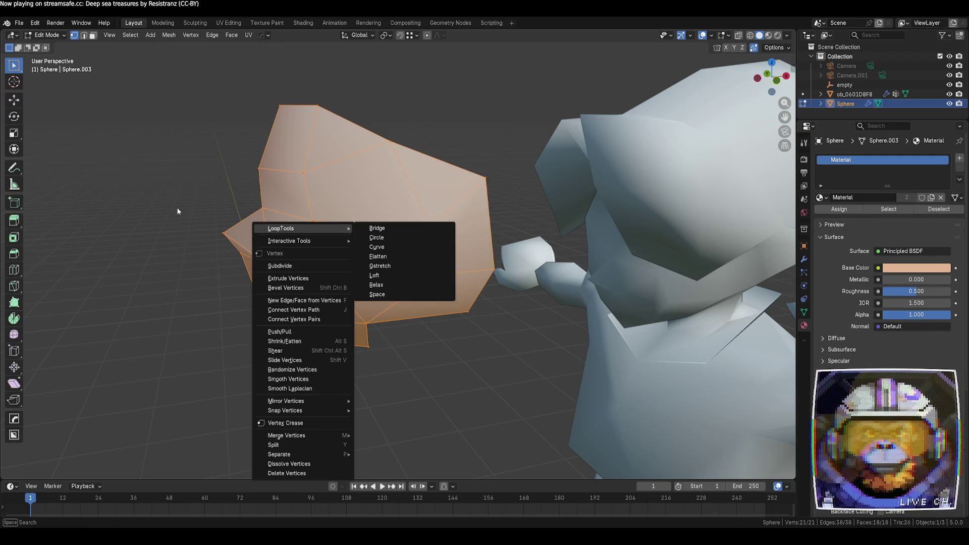
key("Escape")
key("Tab")
right_click(326, 201)
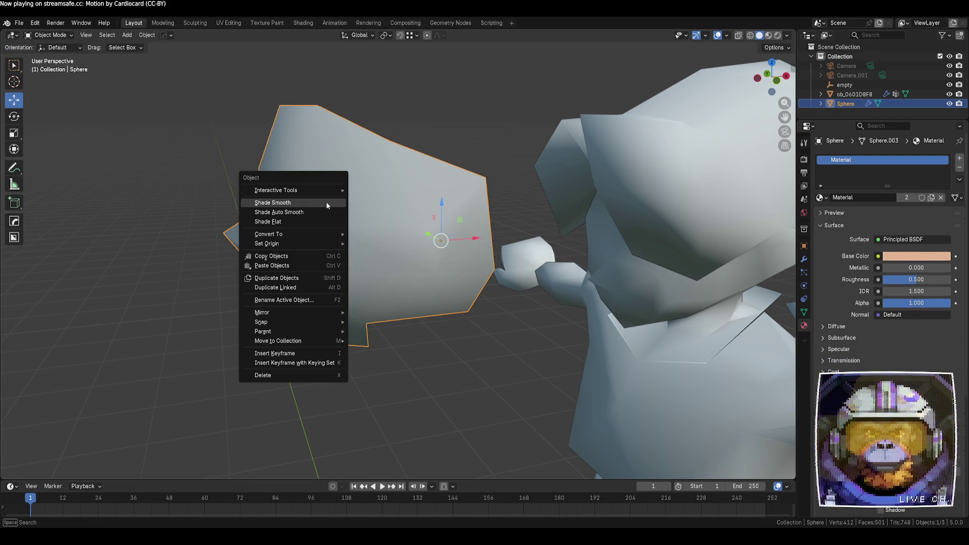
left_click(309, 227)
key("Tab")
mouse_move(165, 229)
middle_mouse_down()
mouse_move(195, 260)
mouse_move(212, 253)
mouse_move(352, 284)
middle_mouse_up()
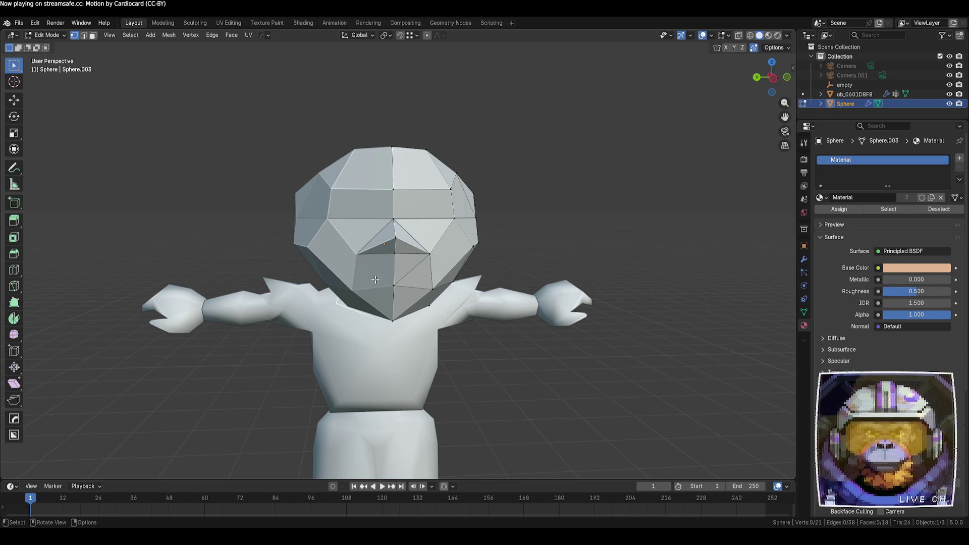
- Slide a side vertex of the hair piece along its edge and push it along Y
mouse_move(375, 280)
middle_mouse_down()
mouse_move(471, 289)
mouse_move(474, 257)
middle_mouse_up()
left_click(457, 245)
key("shift+v")
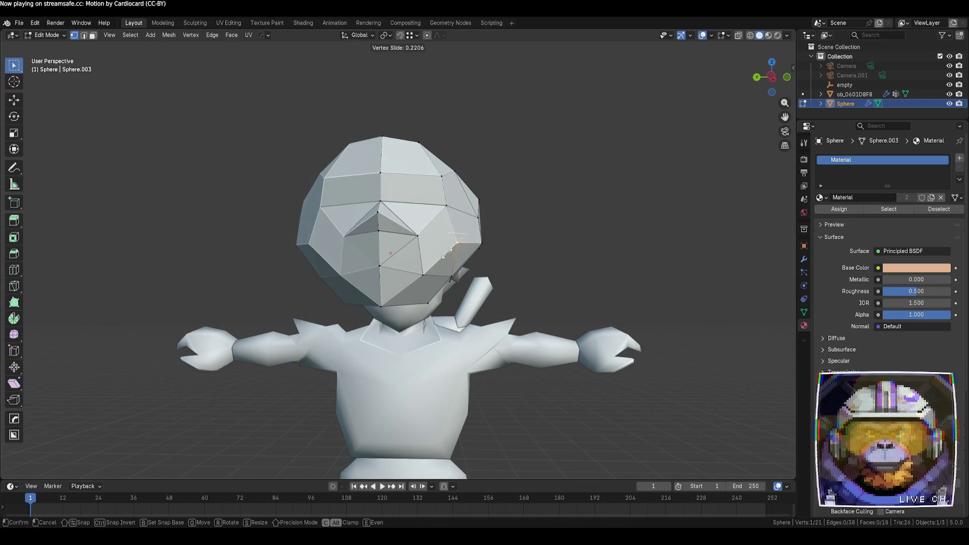
left_click(451, 249)
left_click(14, 100)
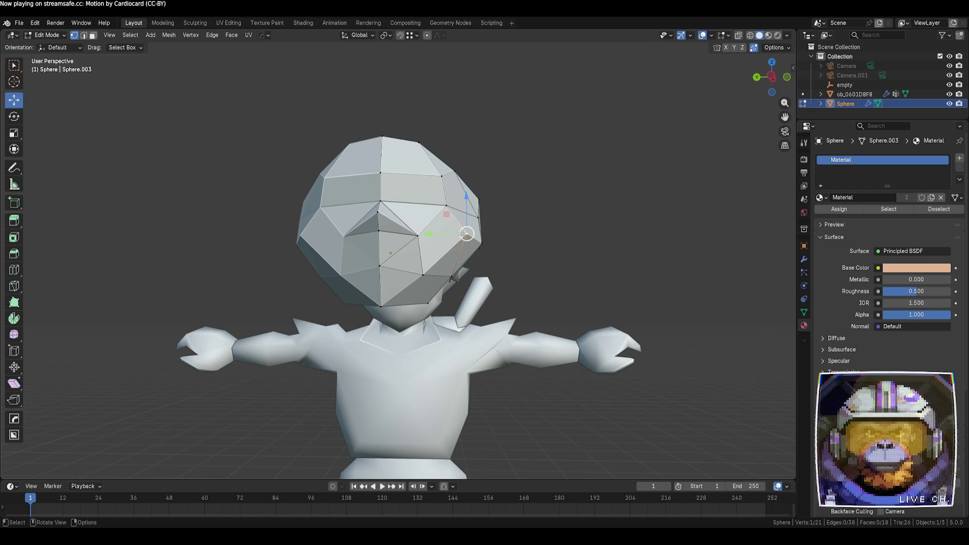
left_click_drag(440, 236, 422, 235)
left_click(584, 248)
mouse_move(584, 248)
middle_mouse_down()
mouse_move(596, 287)
mouse_move(578, 270)
mouse_move(564, 228)
mouse_move(584, 223)
mouse_move(586, 265)
middle_mouse_up()
- Move more vertices on the piece's right side along Y
left_click(457, 249)
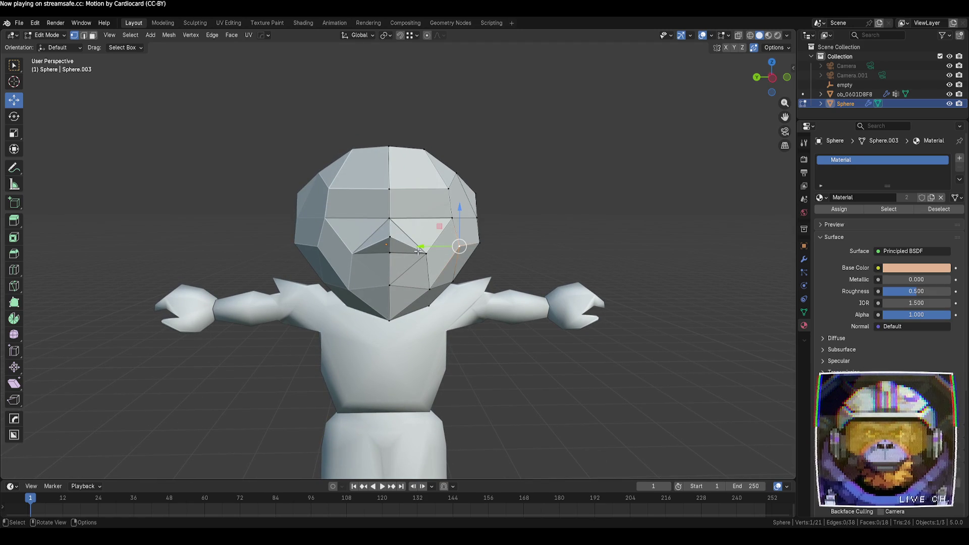
mouse_move(429, 247)
left_mouse_down()
mouse_move(410, 248)
mouse_move(609, 258)
mouse_move(430, 244)
mouse_move(434, 191)
mouse_move(474, 244)
left_mouse_up()
left_click(475, 217)
left_click(465, 193)
key("g")
key("y")
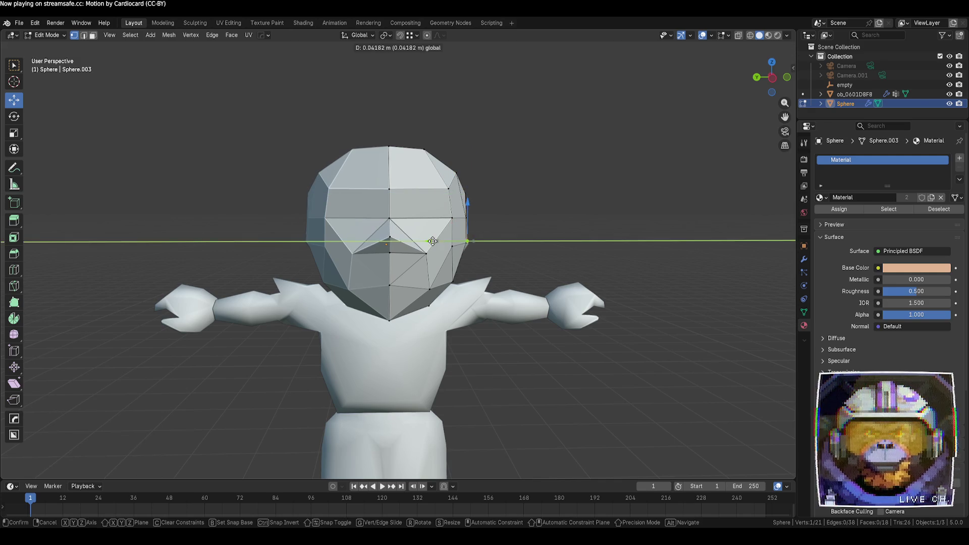
left_click(572, 238)
- In Object Mode, move the hair piece along X and down along Z onto the head and face
key("Tab")
scroll(574, 251, "down", 2)
mouse_move(574, 251)
middle_mouse_down()
mouse_move(489, 271)
mouse_move(471, 311)
mouse_move(367, 321)
mouse_move(495, 269)
mouse_move(456, 247)
middle_mouse_up()
left_click_drag(455, 246, 608, 255)
left_click_drag(569, 202, 569, 229)
left_click(375, 295)
middle_click_drag(375, 298, 481, 288)
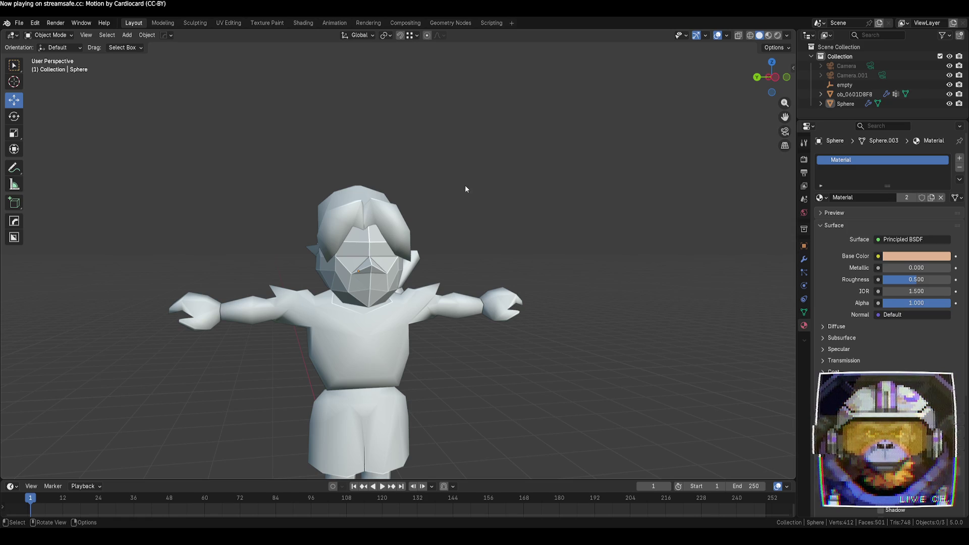
- Nudge the face piece along X
middle_click_drag(465, 185, 509, 250)
left_click(509, 250)
left_click_drag(509, 249, 316, 315)
- Apply Shade Flat to the character's body, then select the chest piece
left_click(456, 263)
right_click(456, 263)
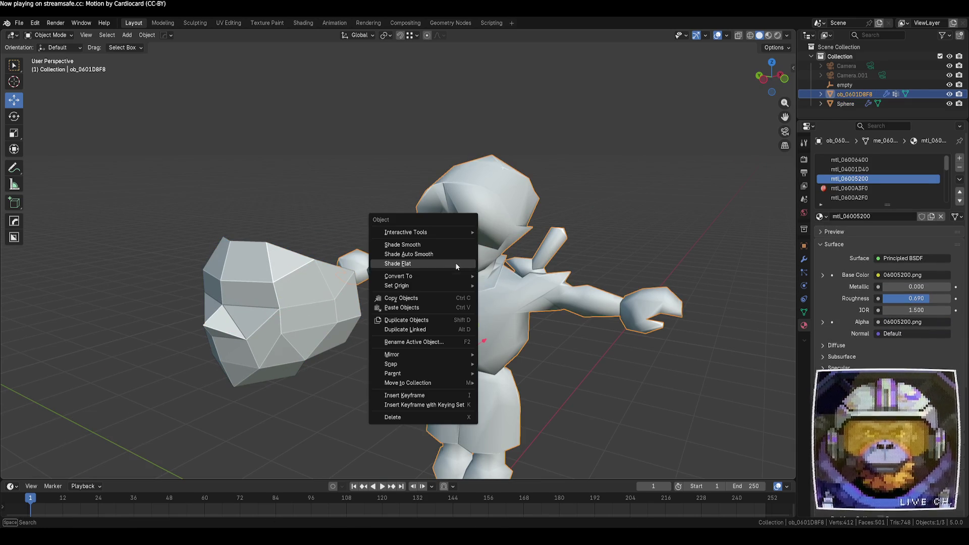
left_click(456, 263)
left_click(592, 234)
mouse_move(592, 235)
middle_mouse_down()
mouse_move(534, 329)
mouse_move(553, 333)
mouse_move(531, 344)
mouse_move(472, 353)
mouse_move(359, 311)
middle_mouse_up()
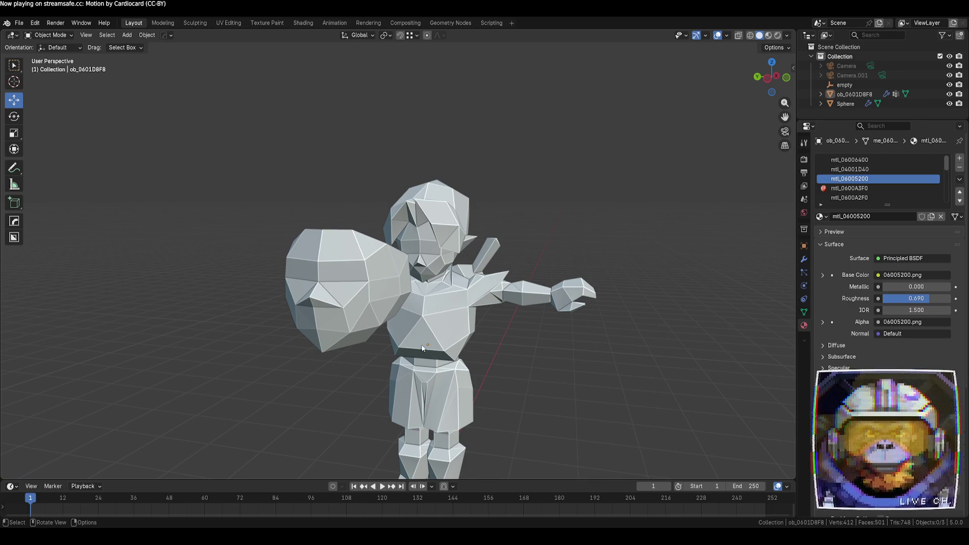
left_click(369, 304)
middle_click_drag(373, 305, 393, 334)
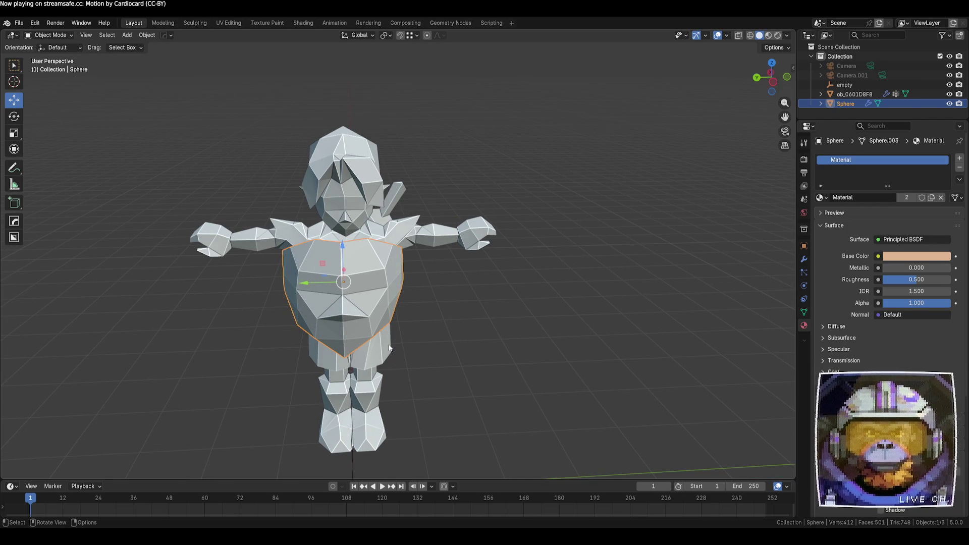
- Slide a vertex of the chest piece along its edge
key("Tab")
left_click(363, 317)
key("shift+v")
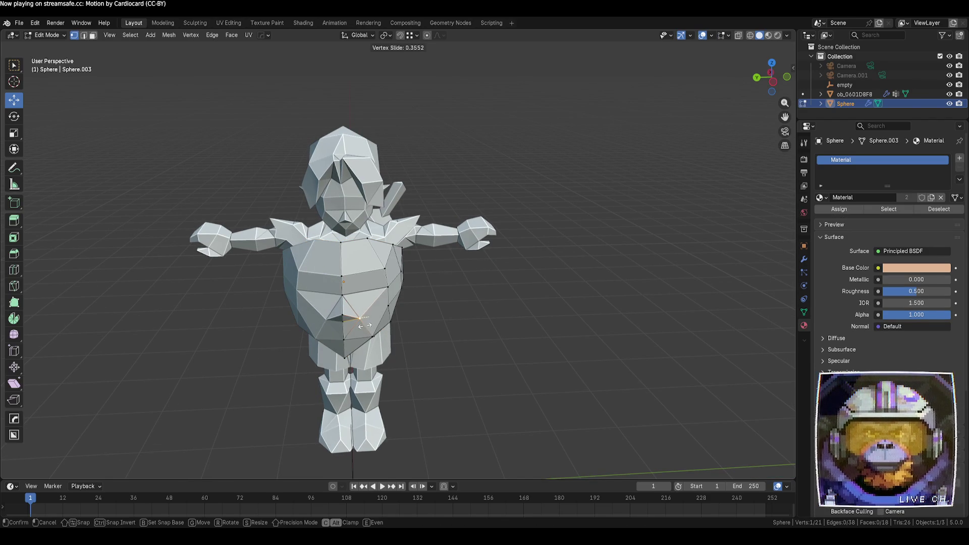
left_click(365, 325)
left_click(467, 354)
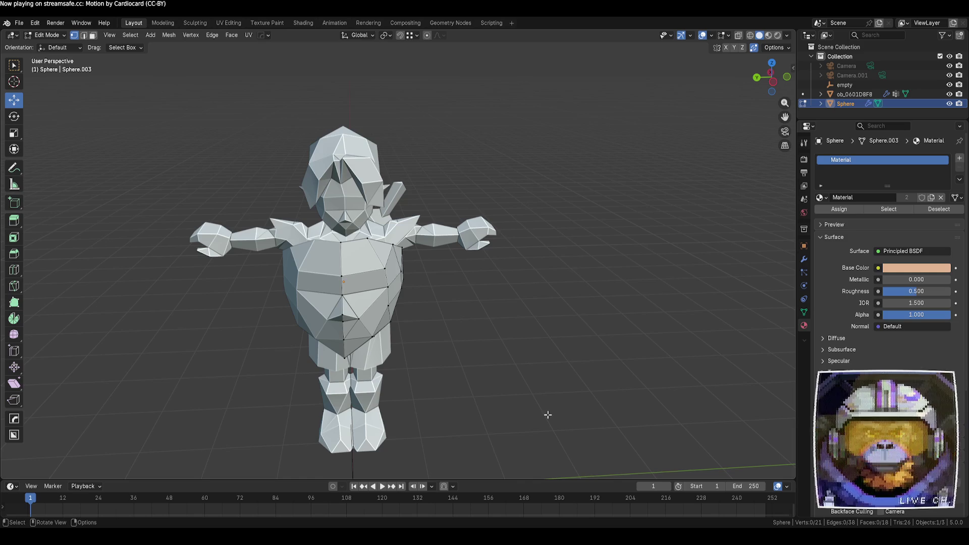
mouse_move(538, 411)
middle_mouse_down()
mouse_move(513, 385)
mouse_move(525, 400)
middle_mouse_up()
- Select a hair piece edge and start a Z move, then cancel it
key("2")
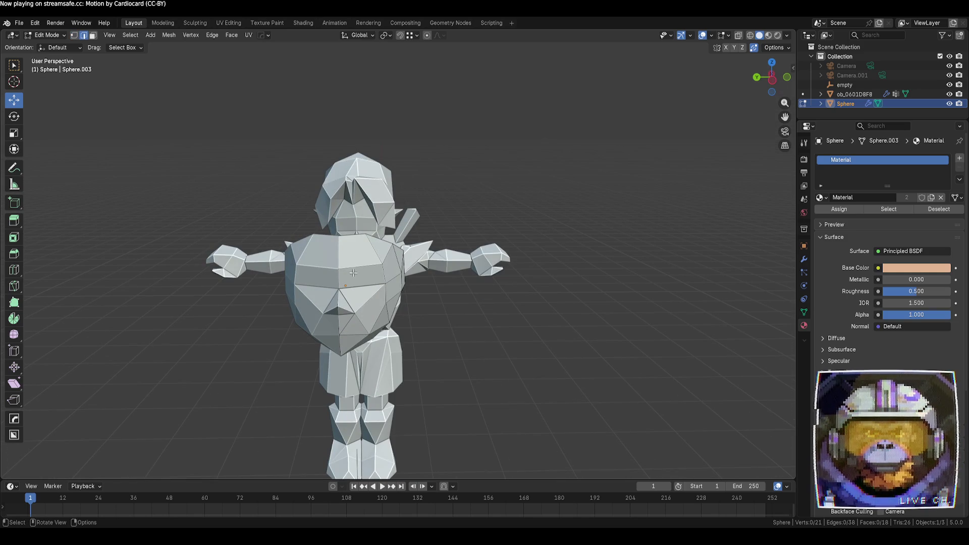
left_click(363, 265)
key("g")
key("z")
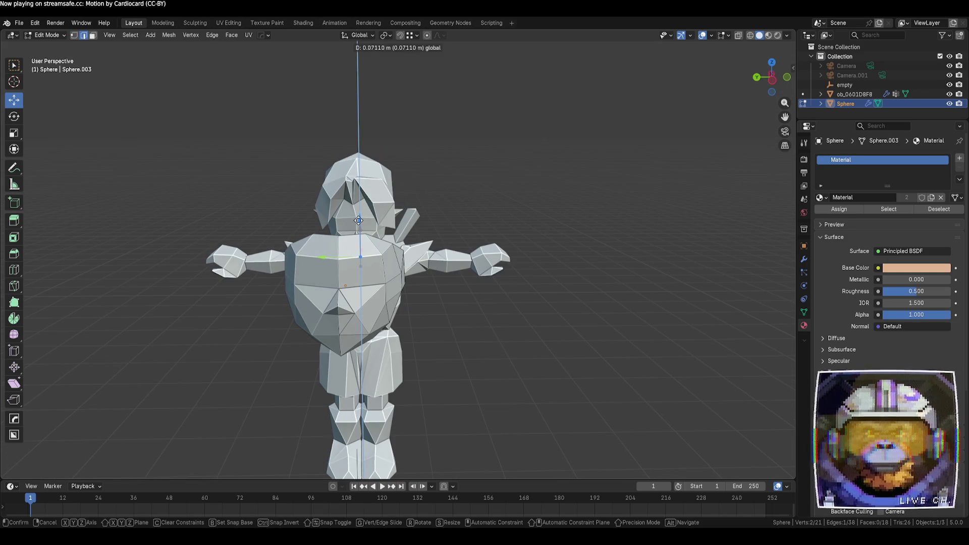
key("Escape")
left_click(477, 316)
middle_click_drag(477, 316, 416, 325)
mouse_move(395, 307)
middle_mouse_down()
mouse_move(398, 298)
mouse_move(407, 309)
middle_mouse_up()
- Shift a hair piece vertex along X, then return to Object Mode
key("Tab")
middle_click_drag(310, 333, 298, 300)
key("Tab")
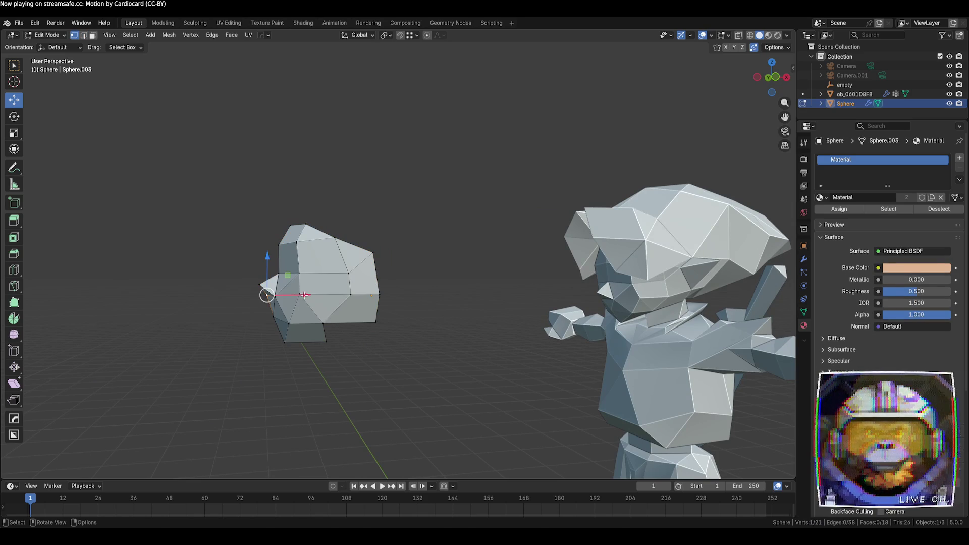
left_click_drag(304, 295, 301, 297)
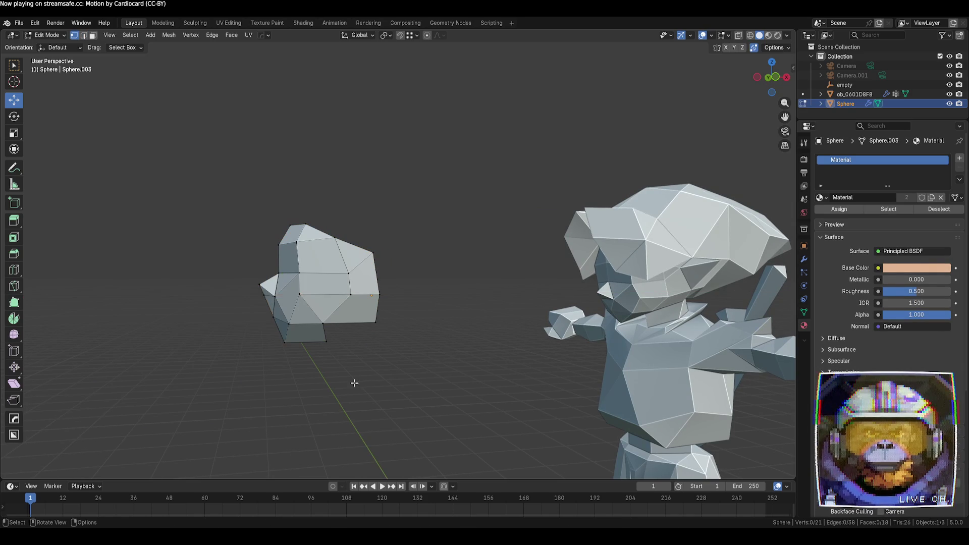
key("Tab")
mouse_move(244, 357)
middle_mouse_down()
mouse_move(361, 376)
mouse_move(427, 371)
mouse_move(378, 388)
mouse_move(303, 386)
mouse_move(262, 365)
mouse_move(290, 291)
mouse_move(324, 353)
mouse_move(357, 284)
middle_mouse_up()
- Try Shade Flat and then Shade Smooth on the hair piece, then undo
right_click(357, 284)
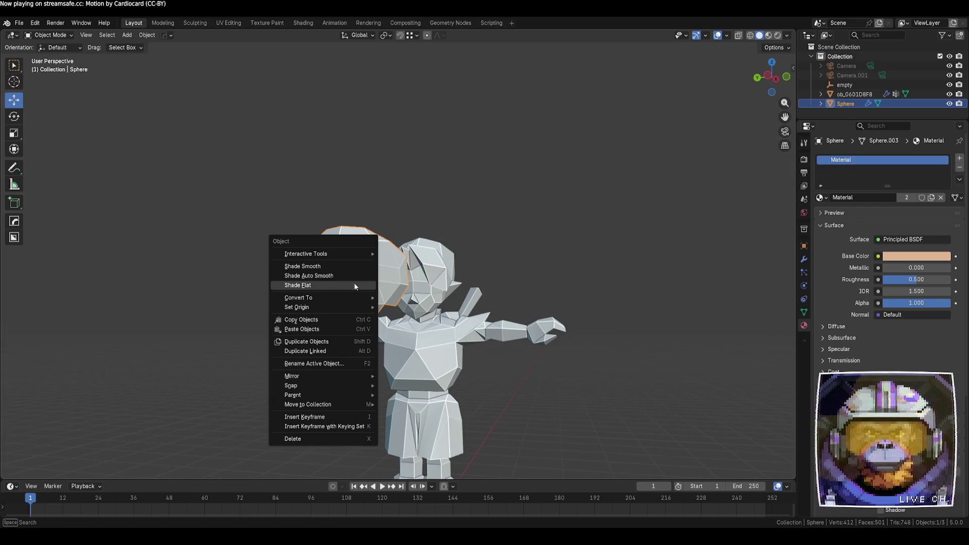
left_click(357, 284)
right_click(344, 284)
left_click(332, 275)
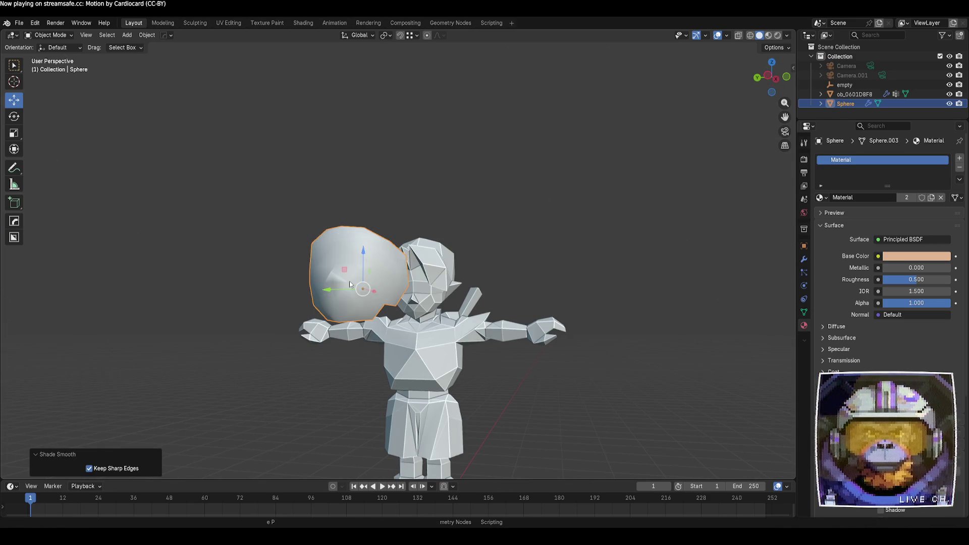
left_click(570, 381)
mouse_move(571, 381)
middle_mouse_down()
mouse_move(498, 395)
mouse_move(491, 383)
mouse_move(688, 402)
mouse_move(664, 388)
mouse_move(565, 383)
mouse_move(510, 398)
mouse_move(468, 381)
middle_mouse_up()
key("ctrl+z")
left_click(477, 393)
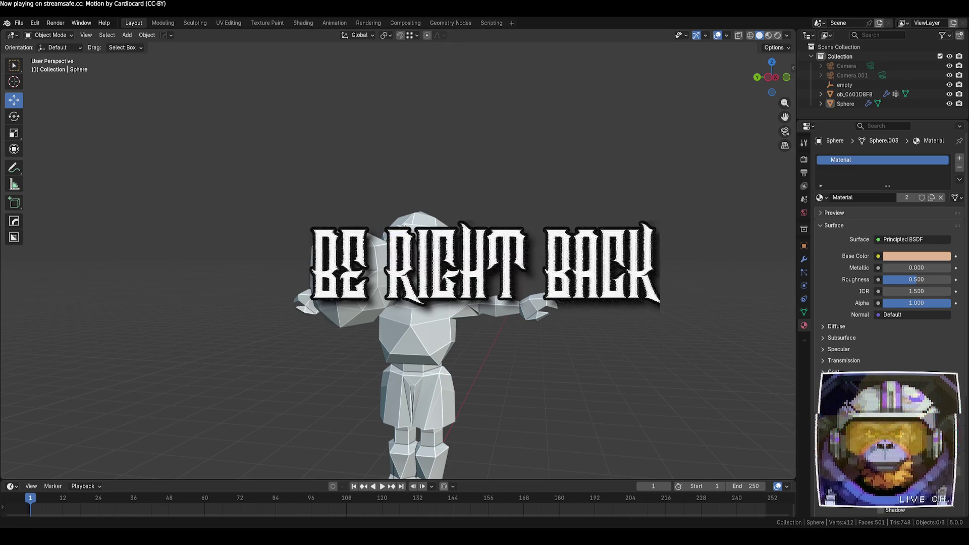
mouse_move(465, 374)
middle_mouse_down()
mouse_move(485, 411)
mouse_move(443, 301)
middle_mouse_up()
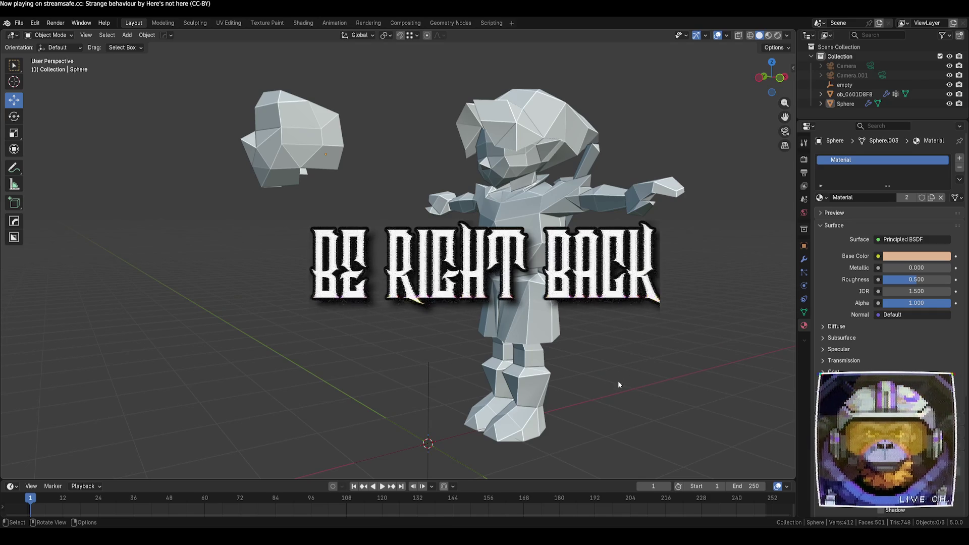
middle_click_drag(608, 384, 595, 334)
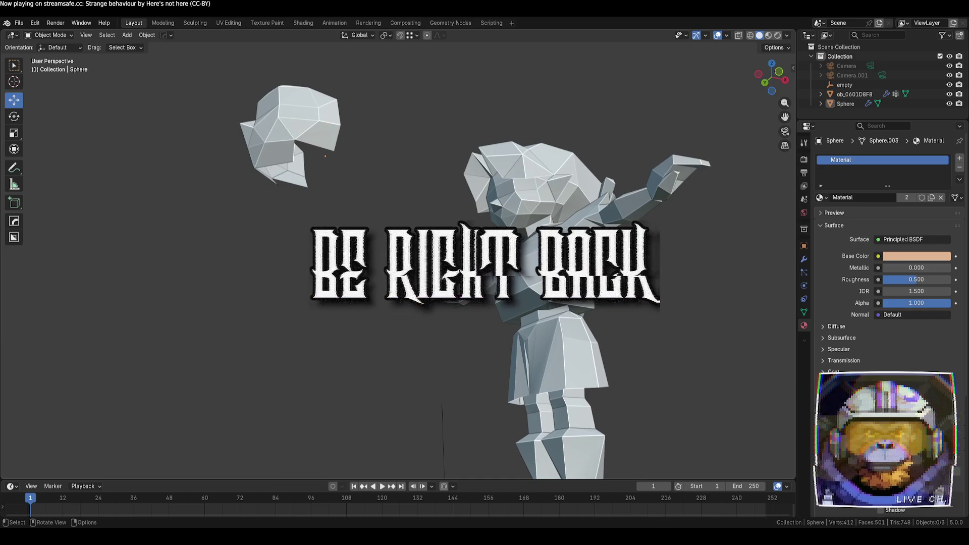
- In edge select mode, pick the hole's border on the Sphere and fill it with F
key("Tab")
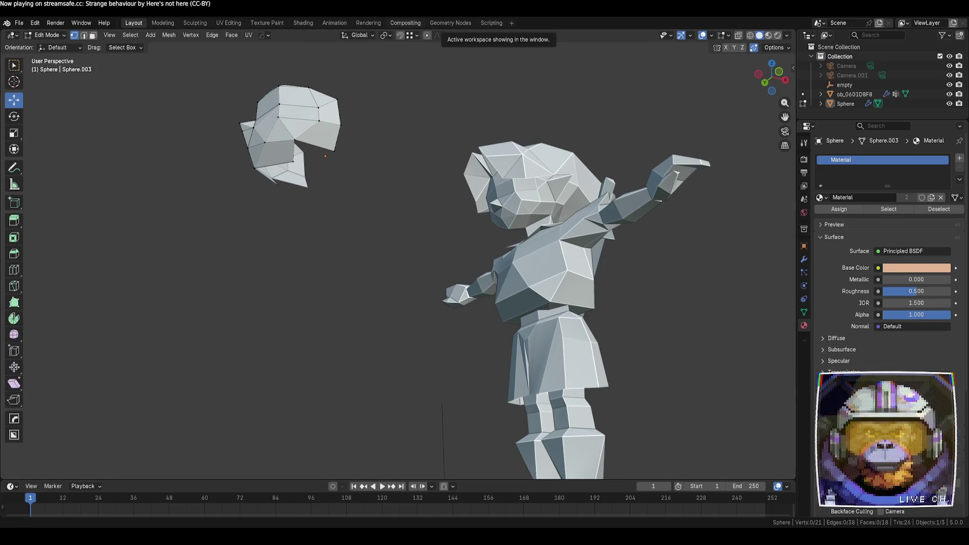
key("2")
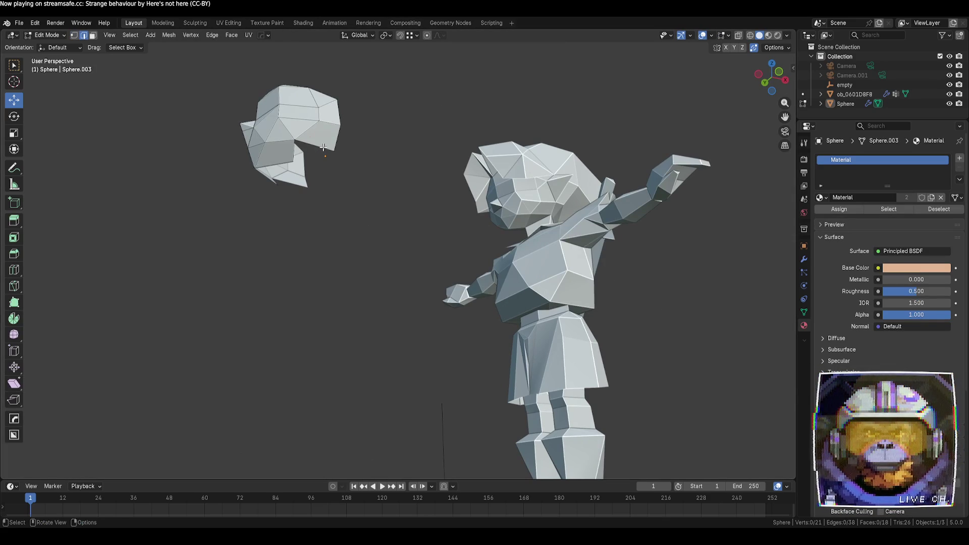
left_click(321, 147, "alt")
key("f")
middle_click_drag(390, 182, 422, 229)
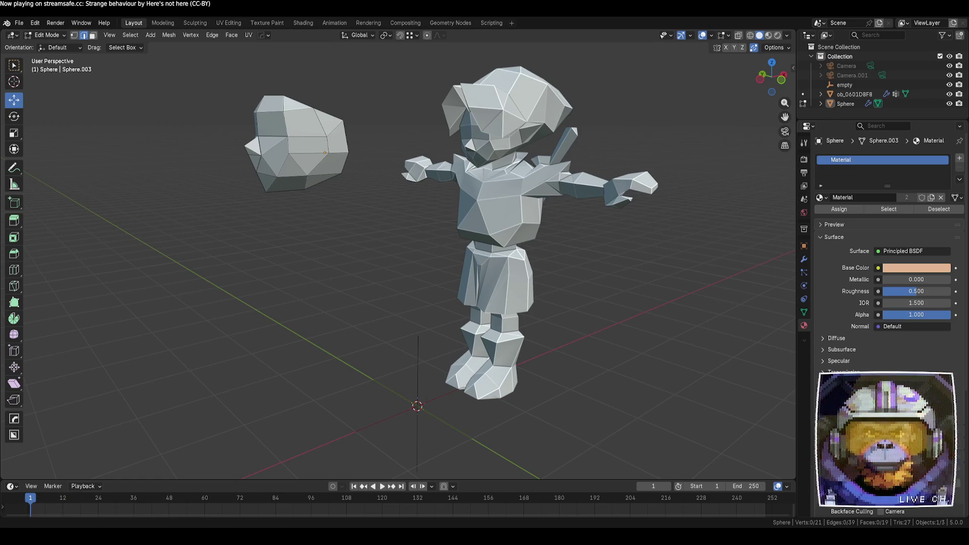
mouse_move(454, 226)
middle_mouse_down()
mouse_move(363, 221)
mouse_move(392, 247)
mouse_move(349, 191)
mouse_move(412, 238)
middle_mouse_up()
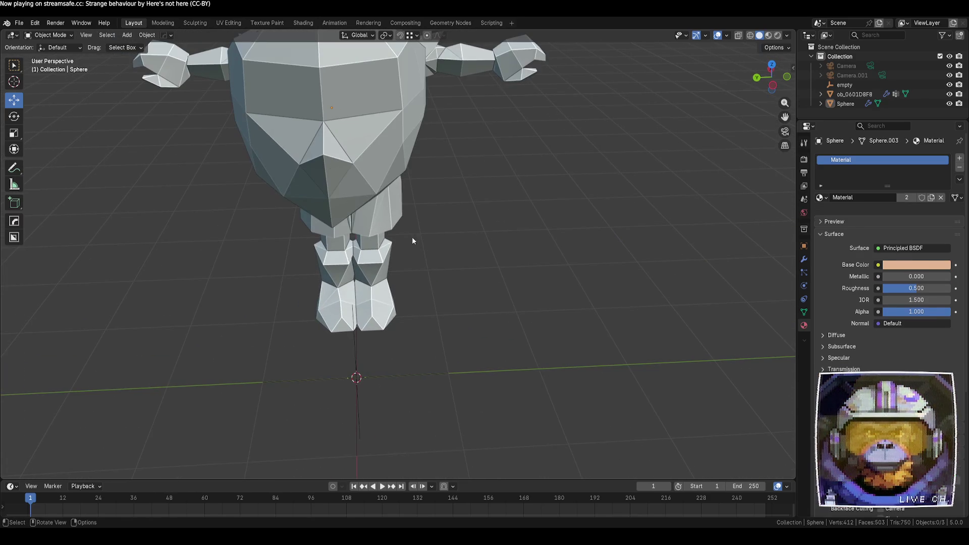
- Return to Object Mode and select the Sphere hair piece from a wider three-quarter view
middle_click_drag(502, 232, 475, 217)
key("Tab")
key("Tab")
key("Tab")
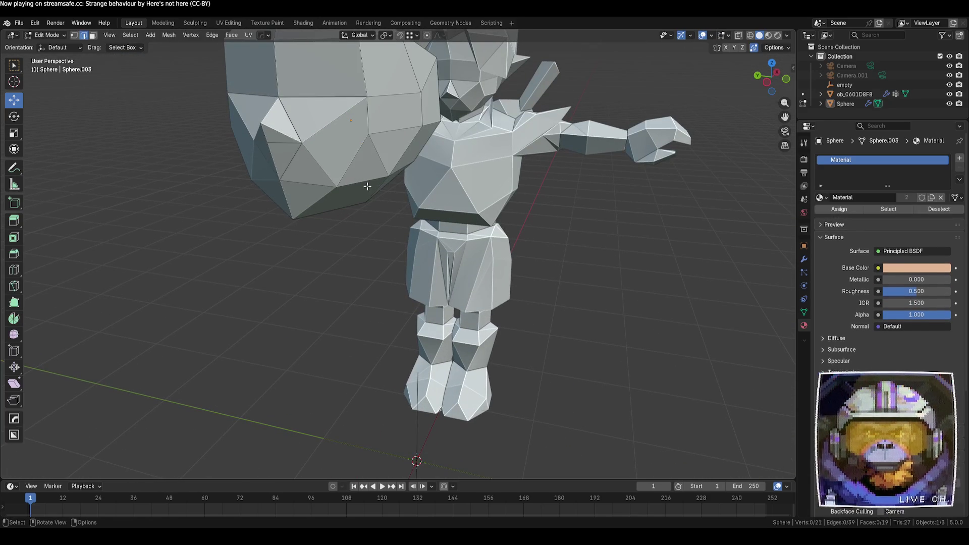
left_click(390, 193)
mouse_move(390, 193)
middle_mouse_down()
mouse_move(565, 275)
mouse_move(519, 249)
mouse_move(451, 253)
mouse_move(437, 238)
mouse_move(454, 278)
mouse_move(519, 292)
mouse_move(537, 283)
mouse_move(431, 265)
mouse_move(434, 276)
mouse_move(380, 250)
middle_mouse_up()
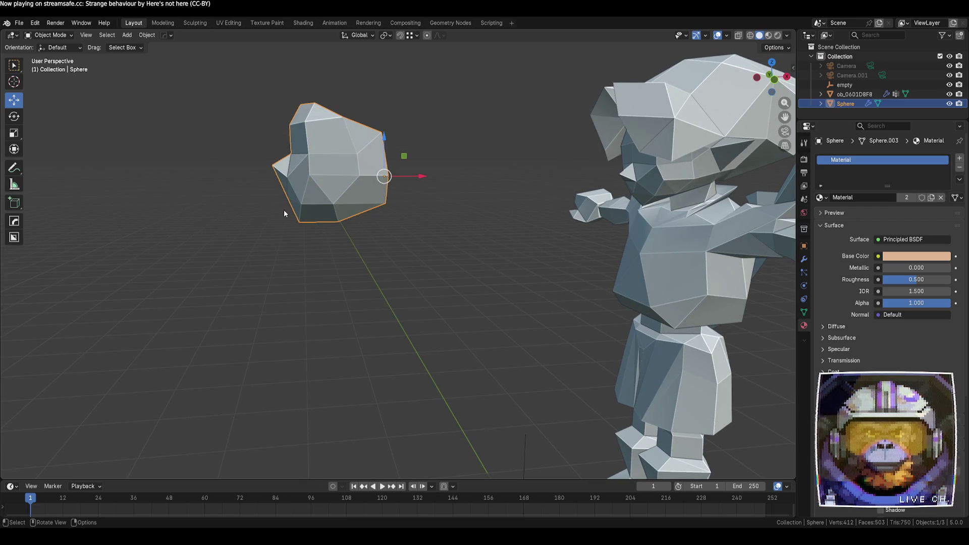
mouse_move(555, 258)
middle_mouse_down()
mouse_move(565, 261)
mouse_move(544, 257)
mouse_move(660, 262)
mouse_move(359, 221)
mouse_move(232, 139)
mouse_move(326, 142)
mouse_move(325, 130)
middle_mouse_up()
- Raise one hair-piece vertex slightly along Z in Edit Mode, then return to Object Mode
key("Tab")
left_click(231, 136)
key("g")
left_click(285, 138)
left_click_drag(244, 100, 243, 101)
key("g")
key("z")
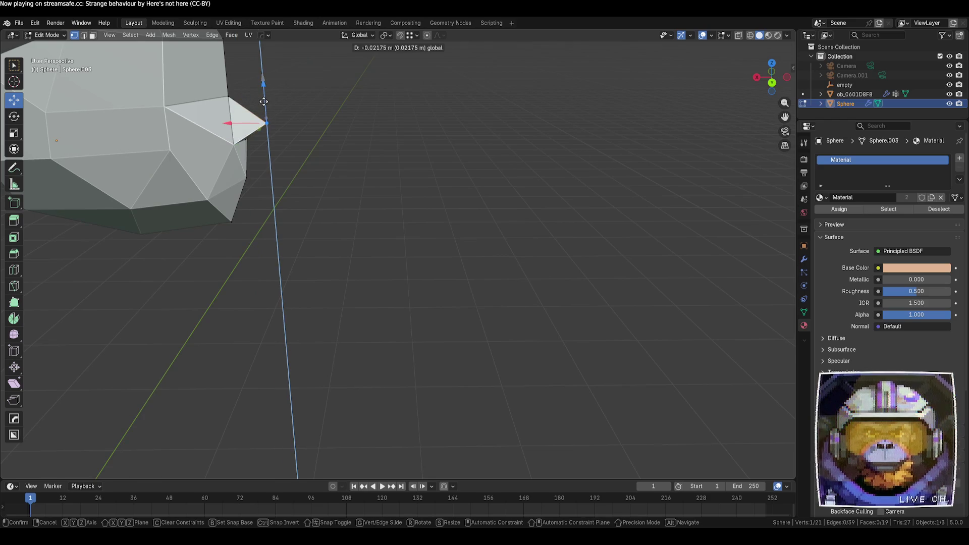
left_click(261, 99)
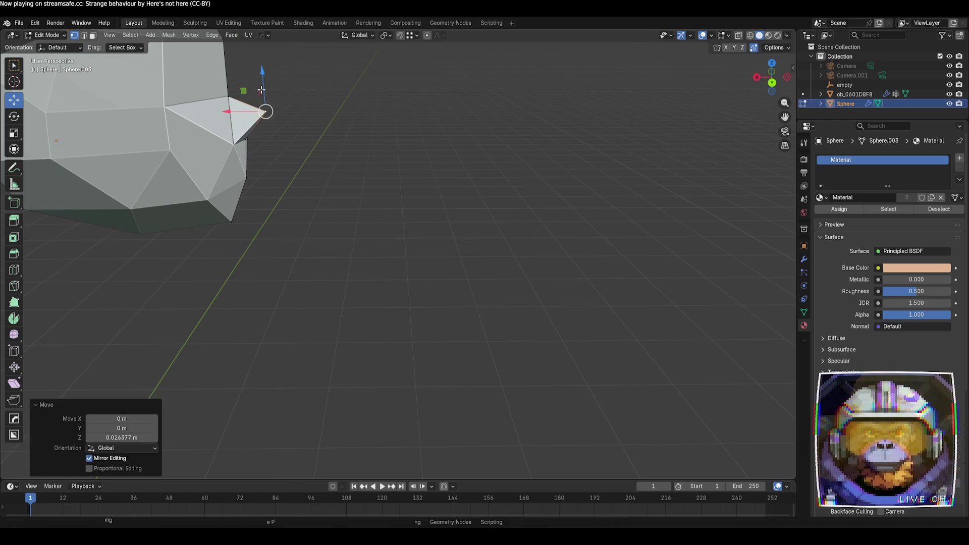
key("Tab")
- Inspect the reshaped hair piece around the whole character, deselect the vertex, and exit Edit Mode
scroll(484, 188, "down", 5)
mouse_move(508, 238)
middle_mouse_down()
mouse_move(442, 233)
mouse_move(476, 232)
mouse_move(522, 259)
mouse_move(283, 214)
middle_mouse_up()
key("Tab")
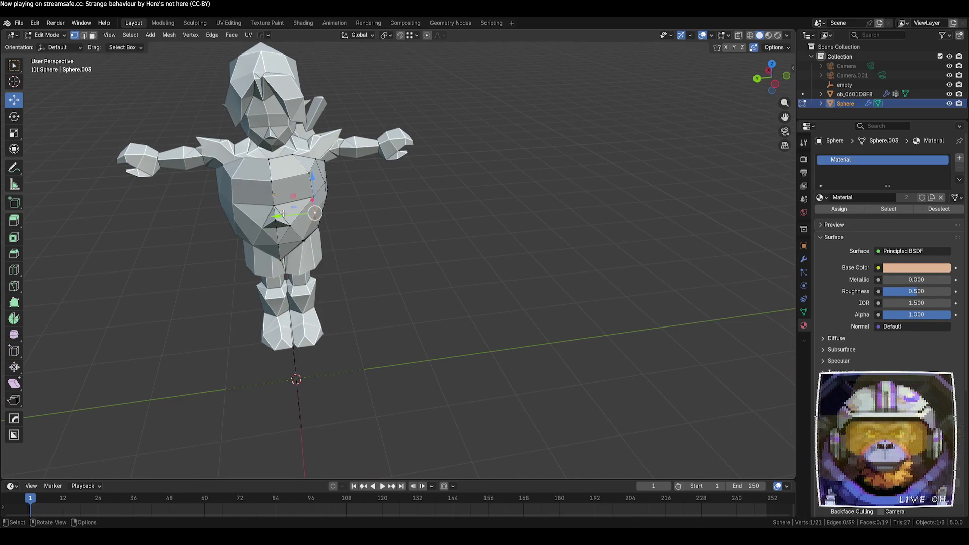
left_click(440, 244)
middle_click_drag(439, 244, 420, 241)
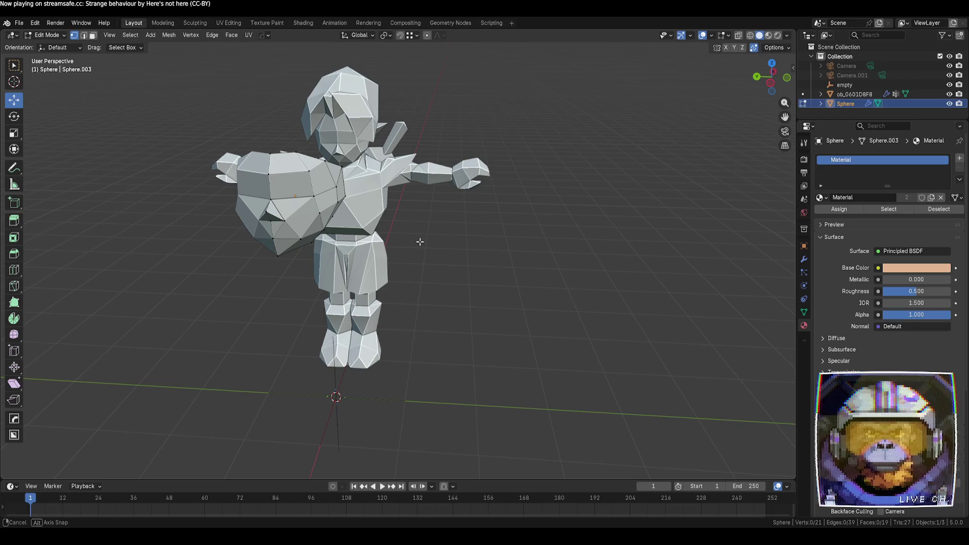
middle_click_drag(420, 242, 424, 243)
key("Tab")
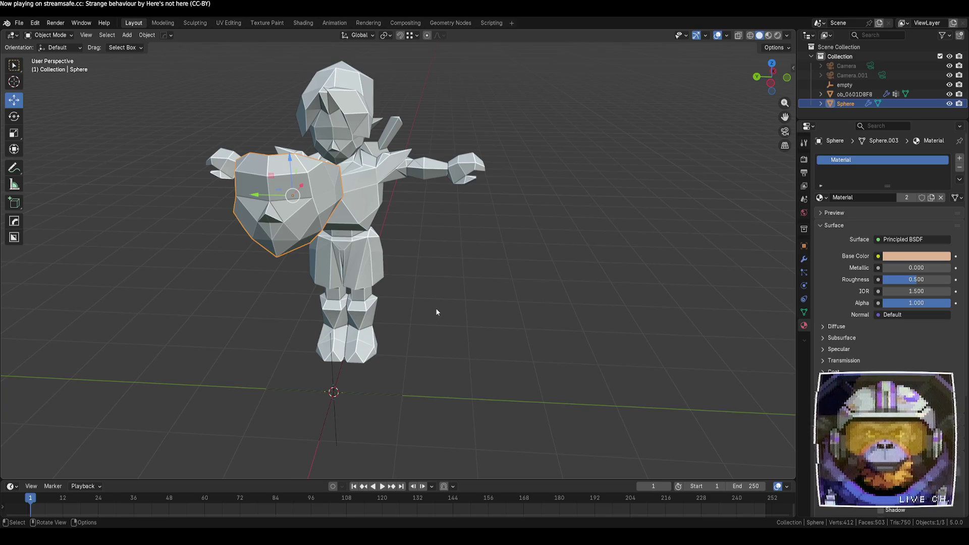
mouse_move(475, 303)
middle_mouse_down()
mouse_move(482, 282)
mouse_move(563, 277)
mouse_move(582, 291)
mouse_move(495, 299)
mouse_move(456, 312)
mouse_move(447, 328)
middle_mouse_up()
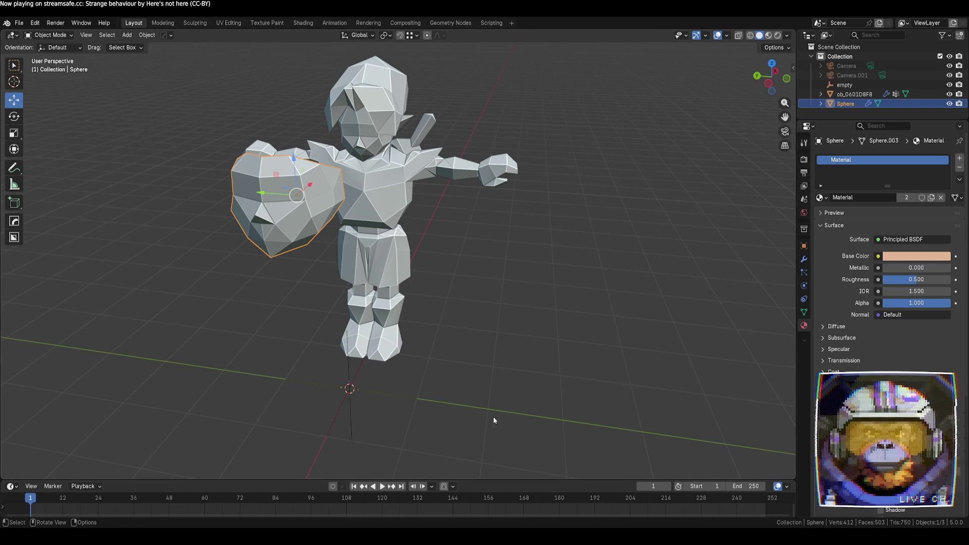
- Open body mesh ob_0601D8F8 in Edit Mode, undoing a trial linked selection of the head
mouse_move(494, 420)
middle_mouse_down()
mouse_move(414, 337)
mouse_move(324, 339)
mouse_move(323, 381)
mouse_move(338, 399)
mouse_move(496, 245)
middle_mouse_up()
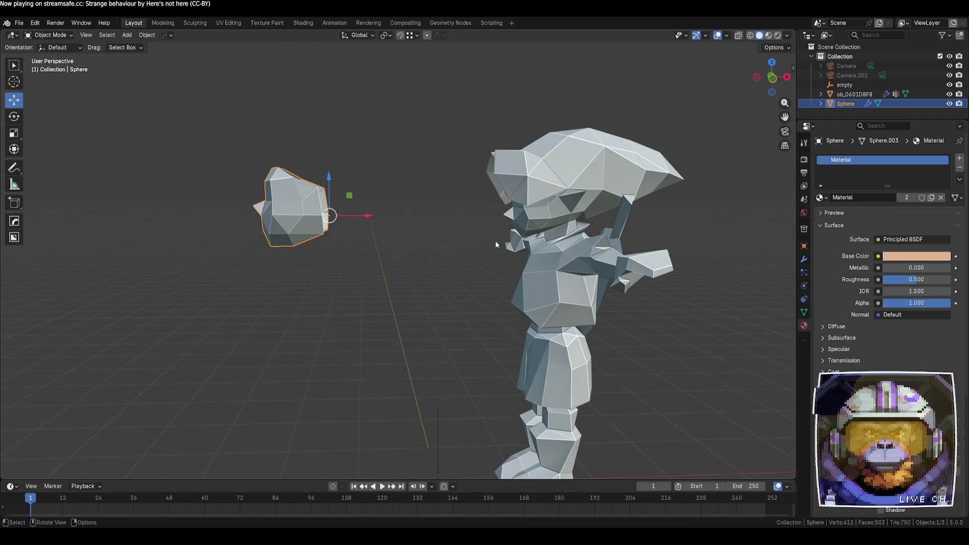
left_click(532, 221)
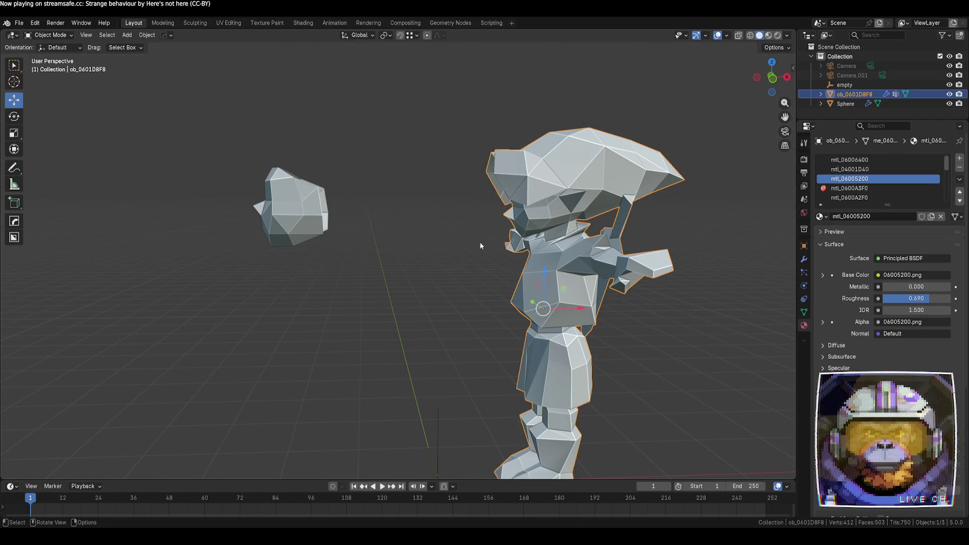
key("Tab")
key("l")
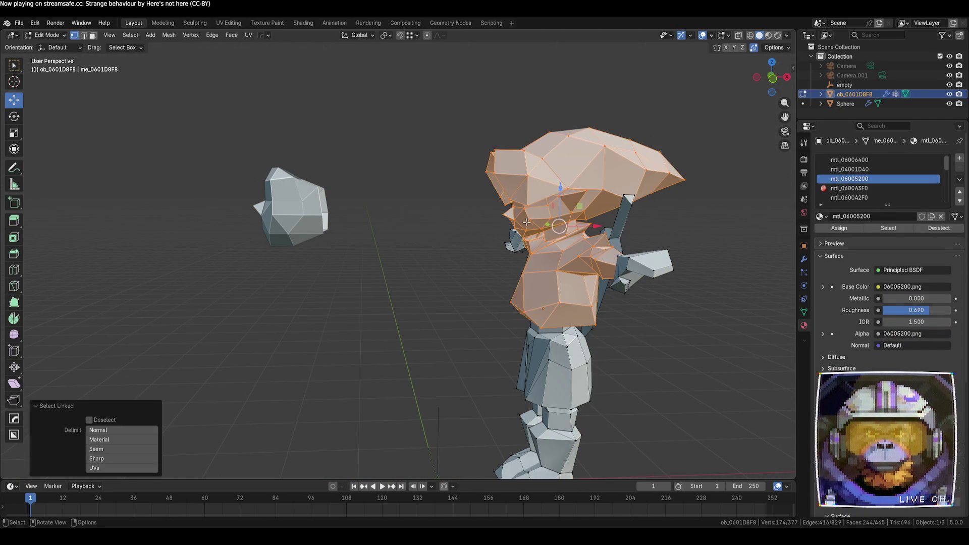
key("ctrl+z")
mouse_move(454, 285)
middle_mouse_down()
mouse_move(461, 294)
mouse_move(470, 283)
middle_mouse_up()
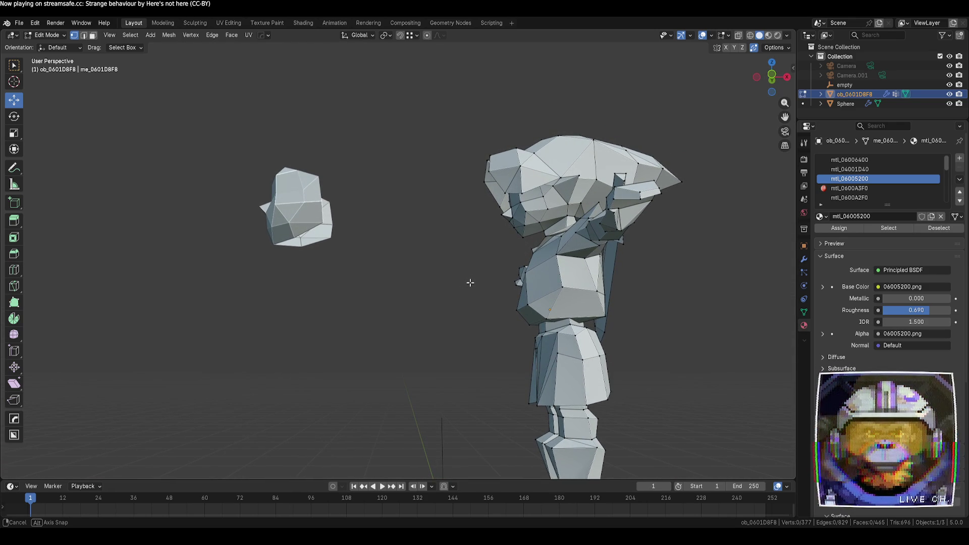